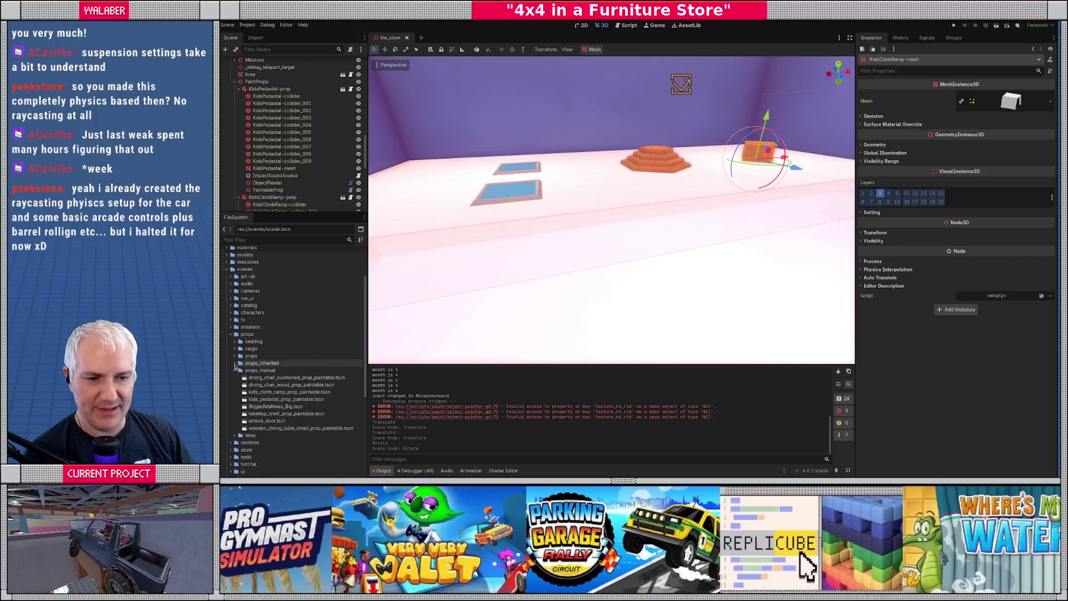
Scroll through the FileSystem dock, then open Project Settings from the Project menu.
scroll(275, 379, "down", 3)
scroll(275, 378, "down", 20)
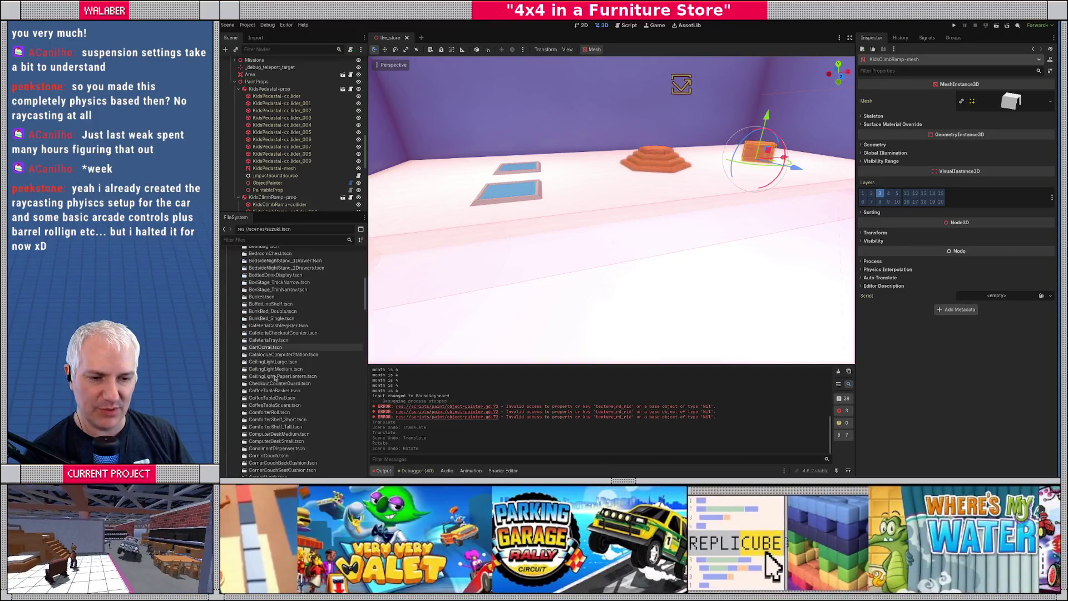
scroll(276, 379, "down", 20)
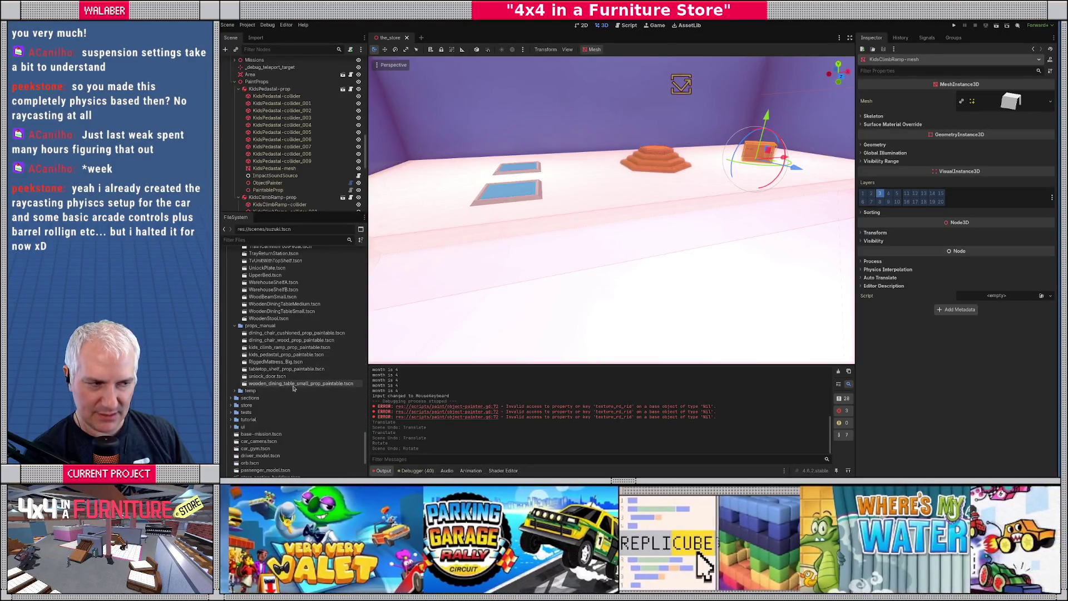
scroll(300, 334, "up", 10)
scroll(300, 334, "up", 10)
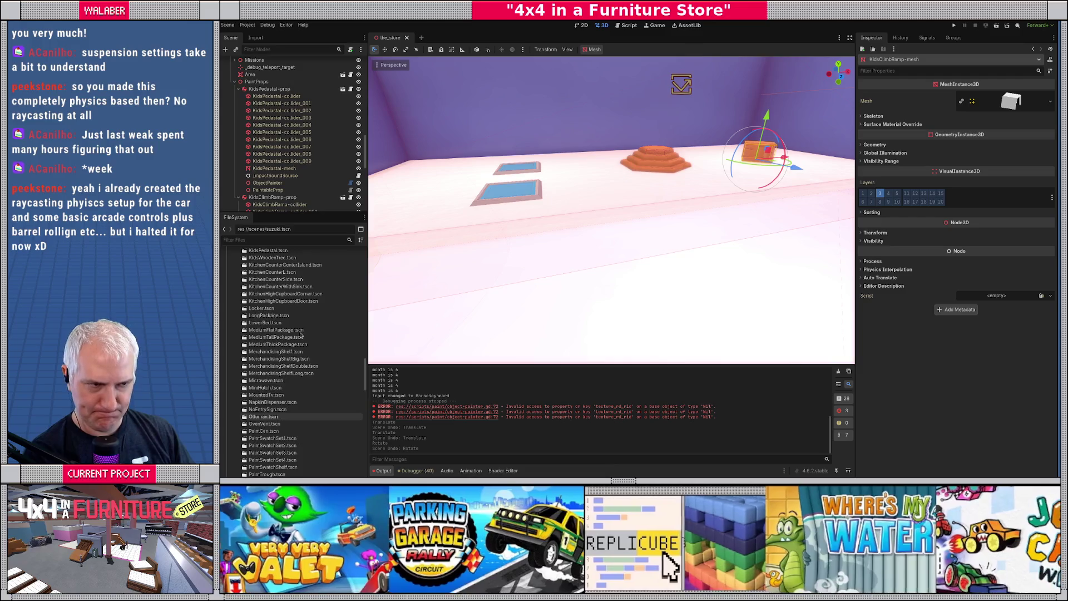
left_click(247, 24)
left_click(261, 107)
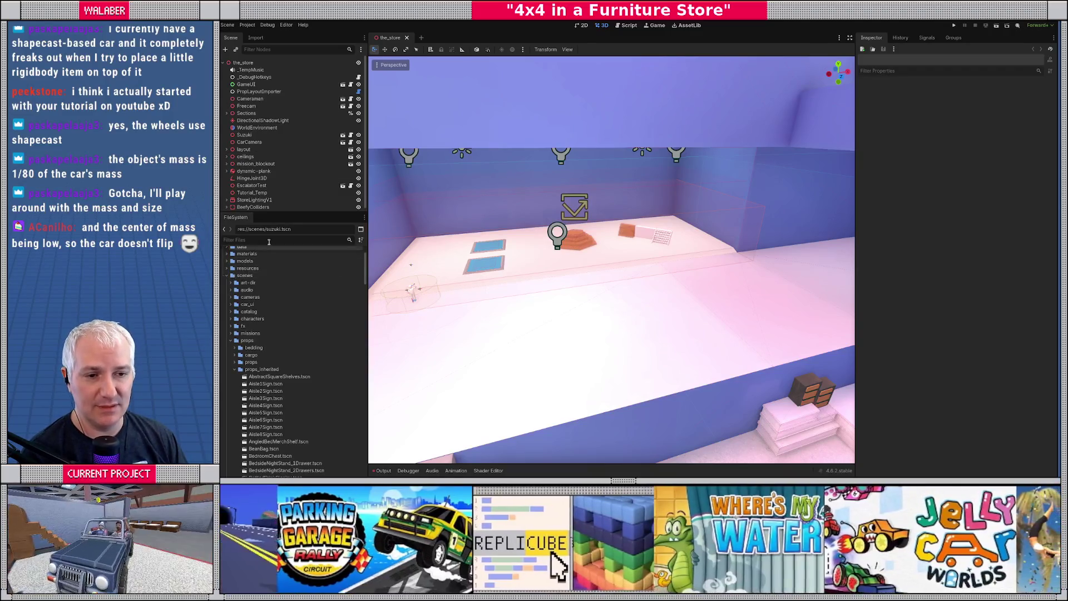
Filter for 'suzu', open suzuki.tscn, inspect suzuki-body from the right side, then close the tab.
type("suzuki")
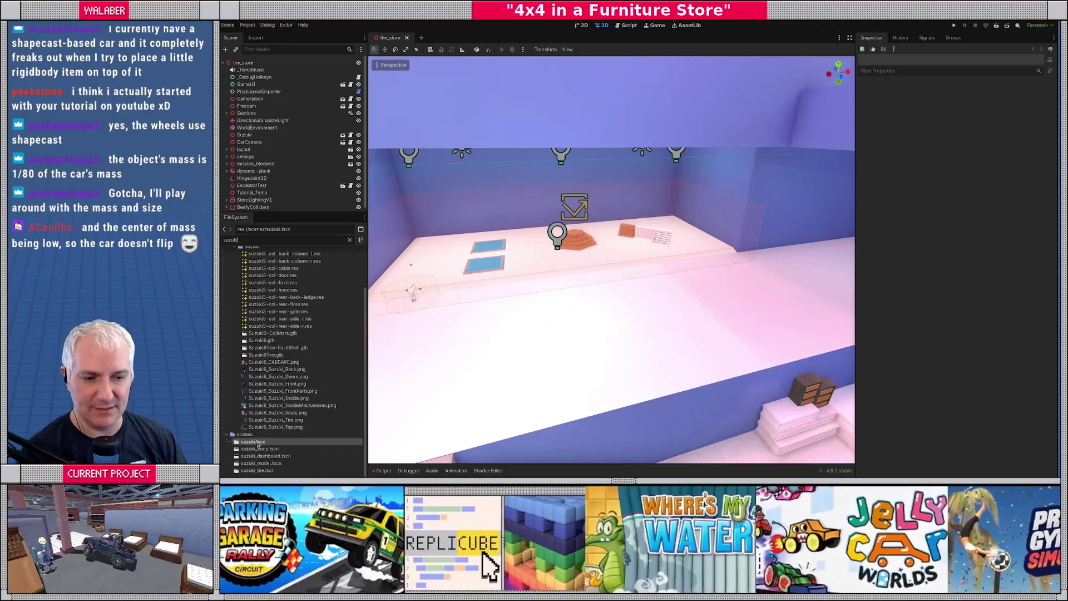
double_click(253, 441)
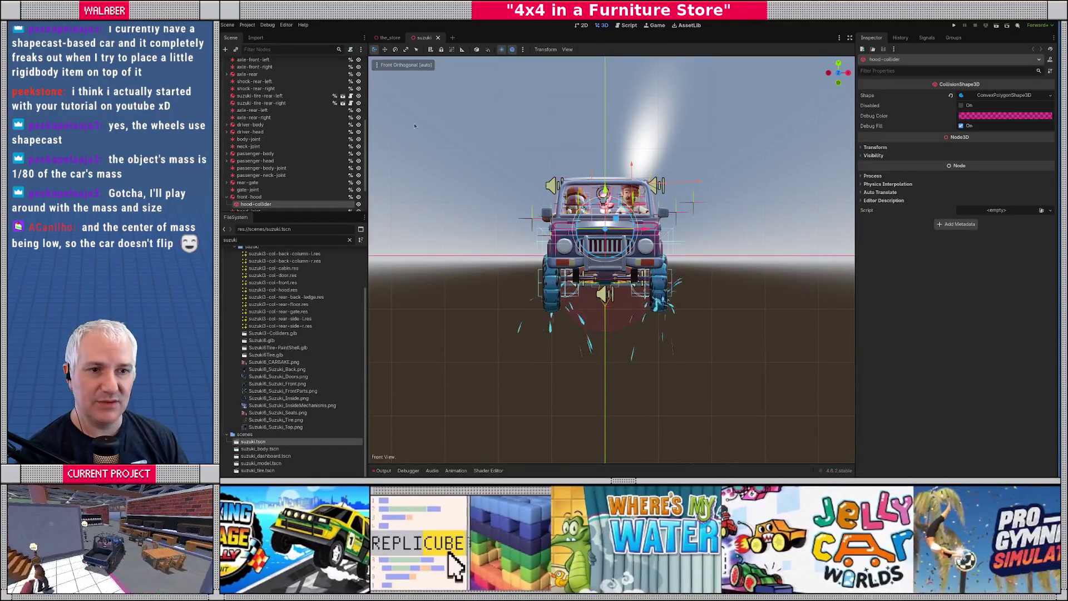
scroll(247, 74, "up", 3)
left_click(250, 84)
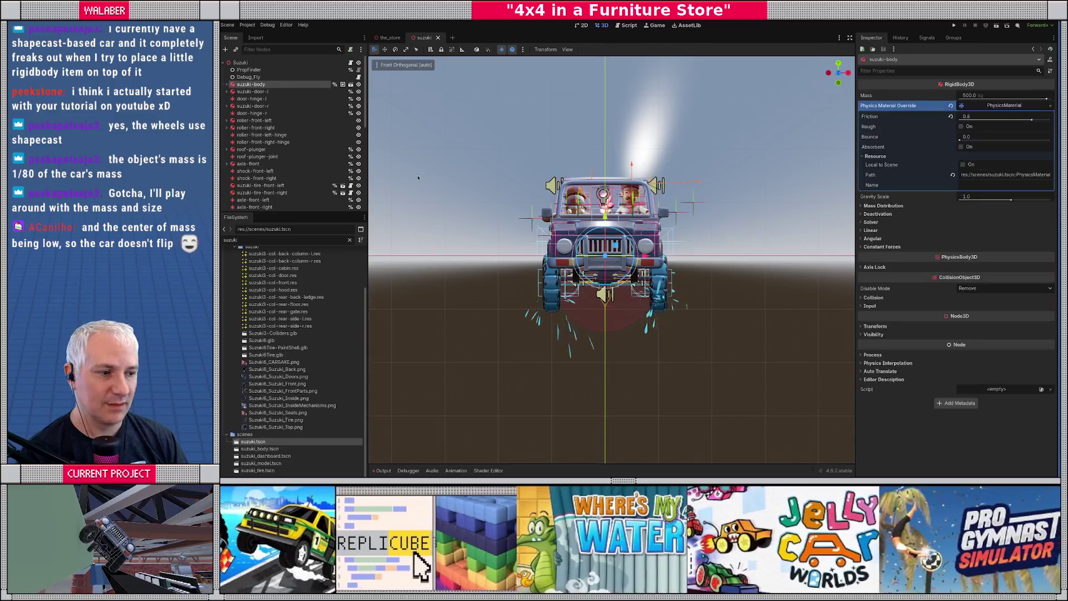
key("KP_3")
scroll(607, 257, "up", 2)
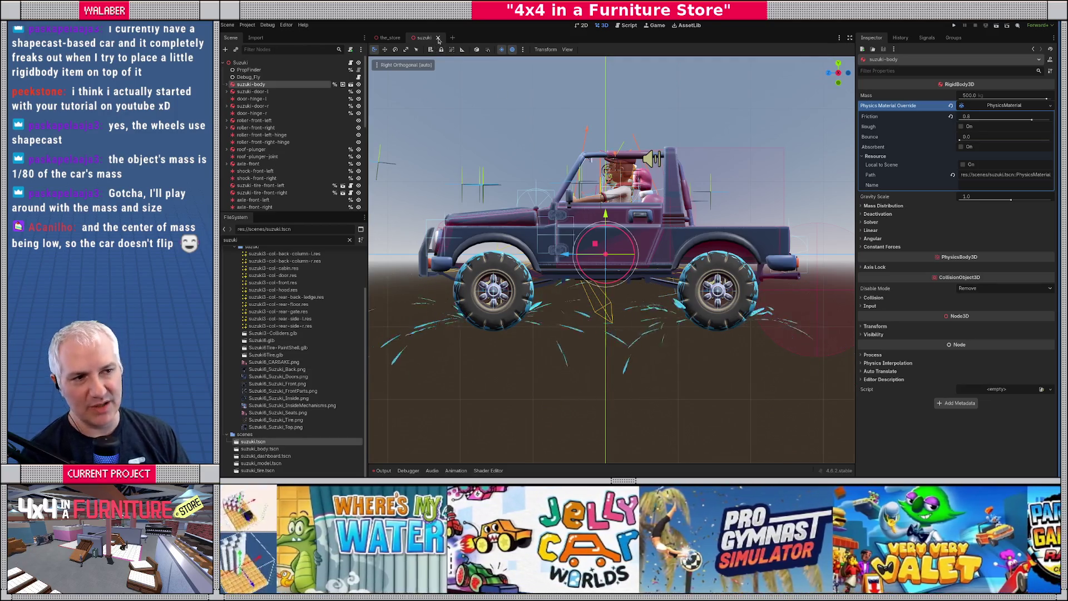
key("ctrl+shift+w")
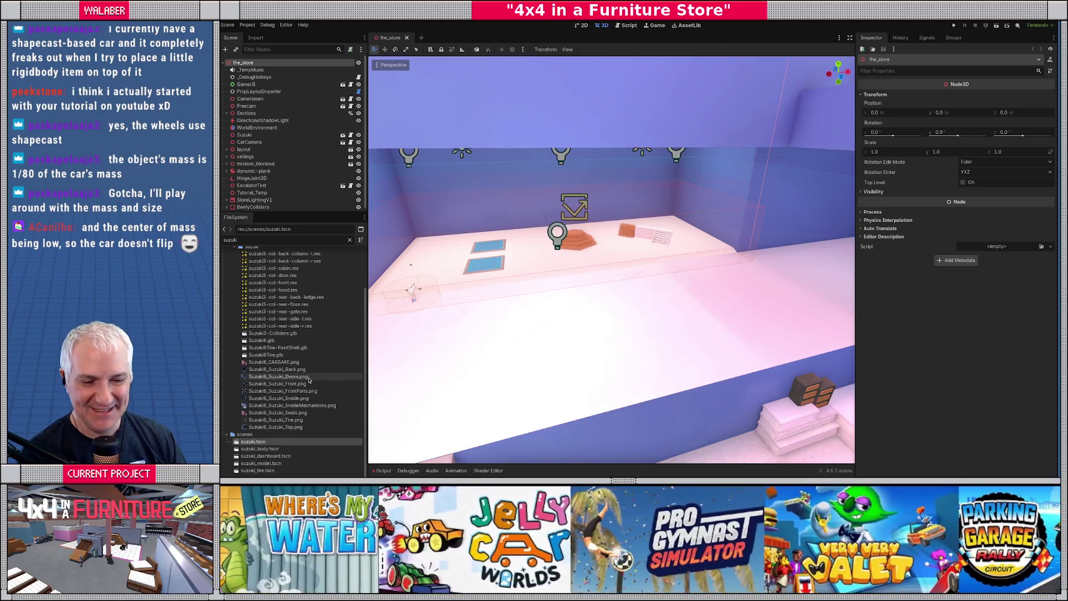
Replace the 'suzu' filter with 'kids' and open kids_pedastal_prop_paintable.tscn.
scroll(283, 333, "up", 3)
left_click(349, 240)
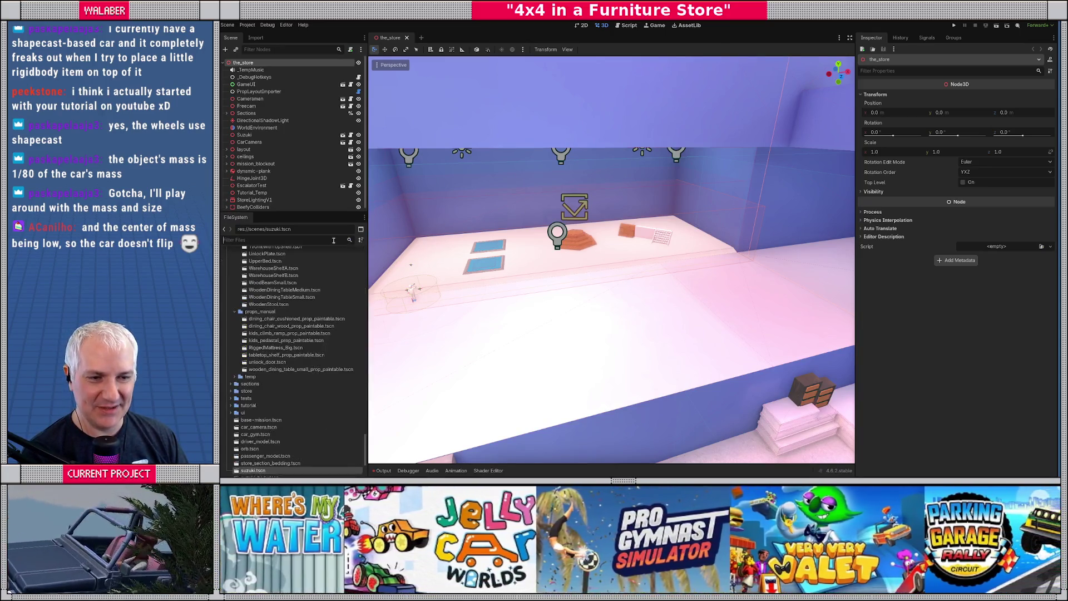
type("kids")
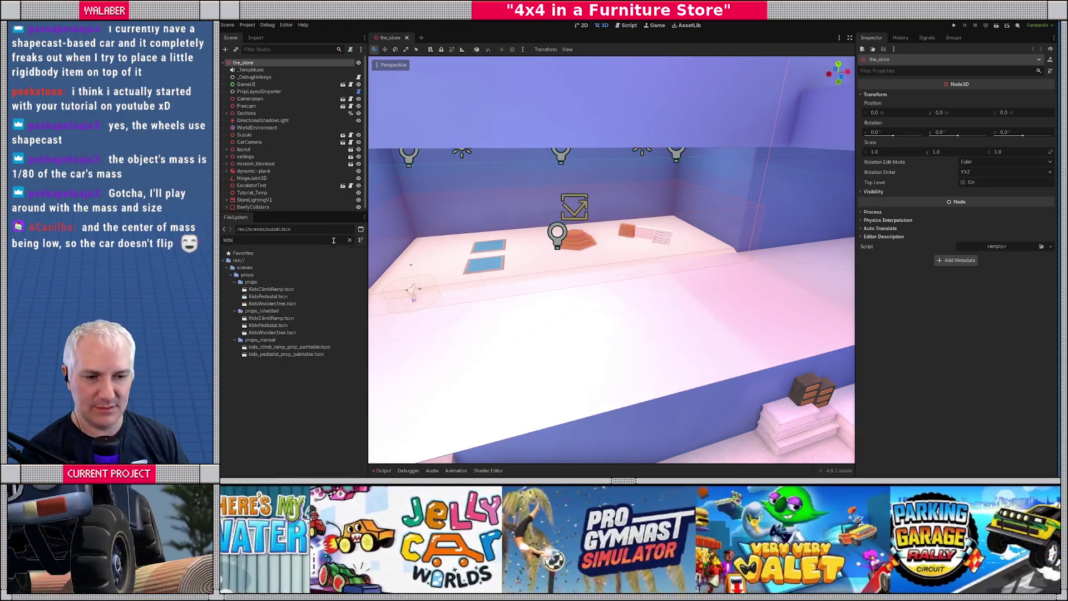
double_click(279, 356)
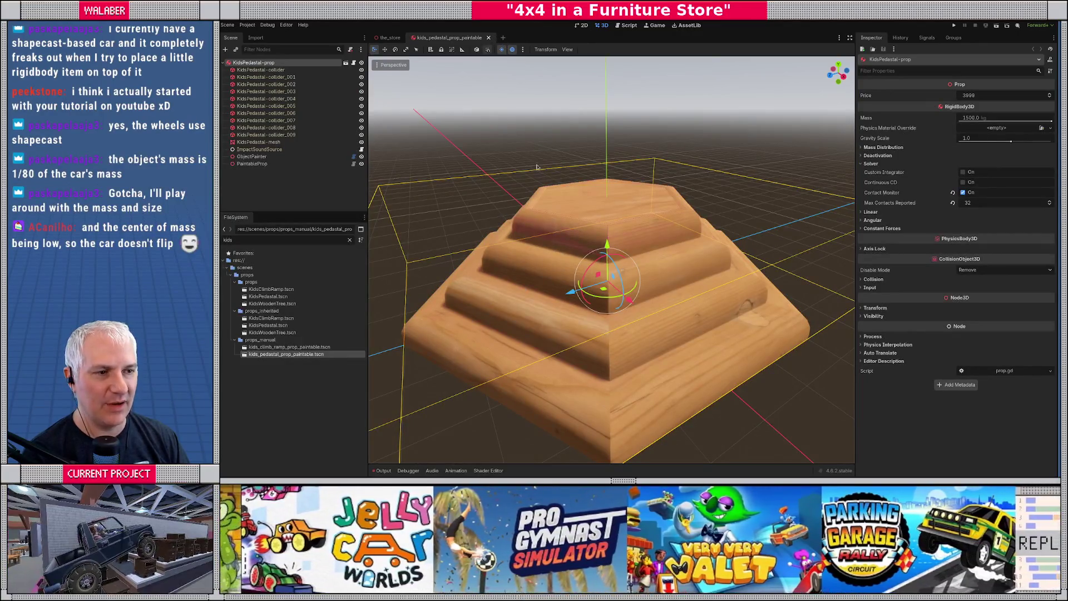
Back in Blender, isolate the KidsPedestal collection through its Visibility menu.
key("alt+Tab")
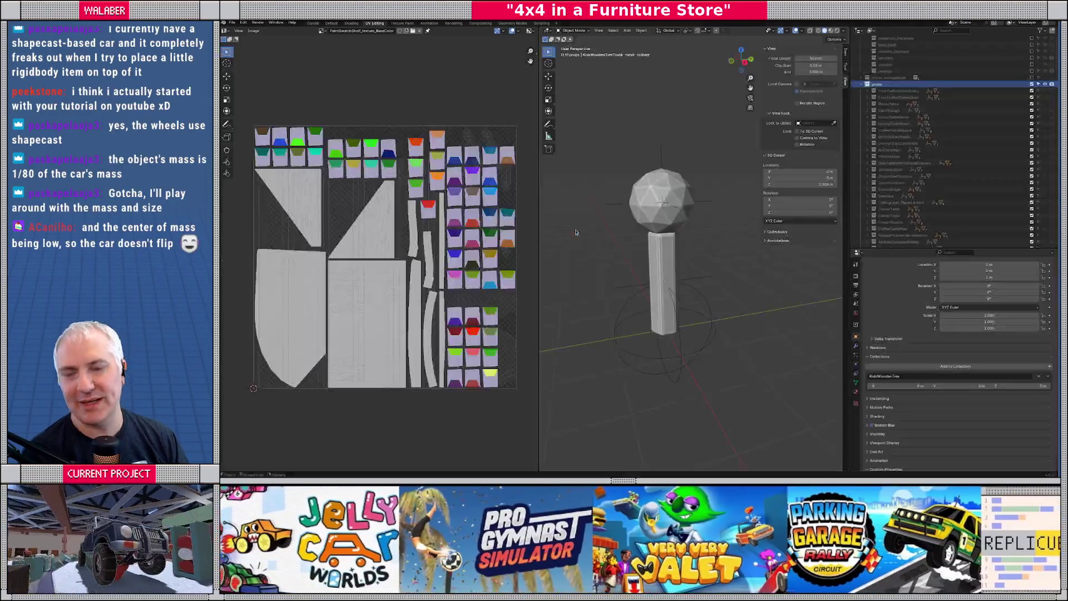
left_click_drag(539, 171, 477, 171)
scroll(983, 166, "down", 8)
scroll(983, 166, "down", 5)
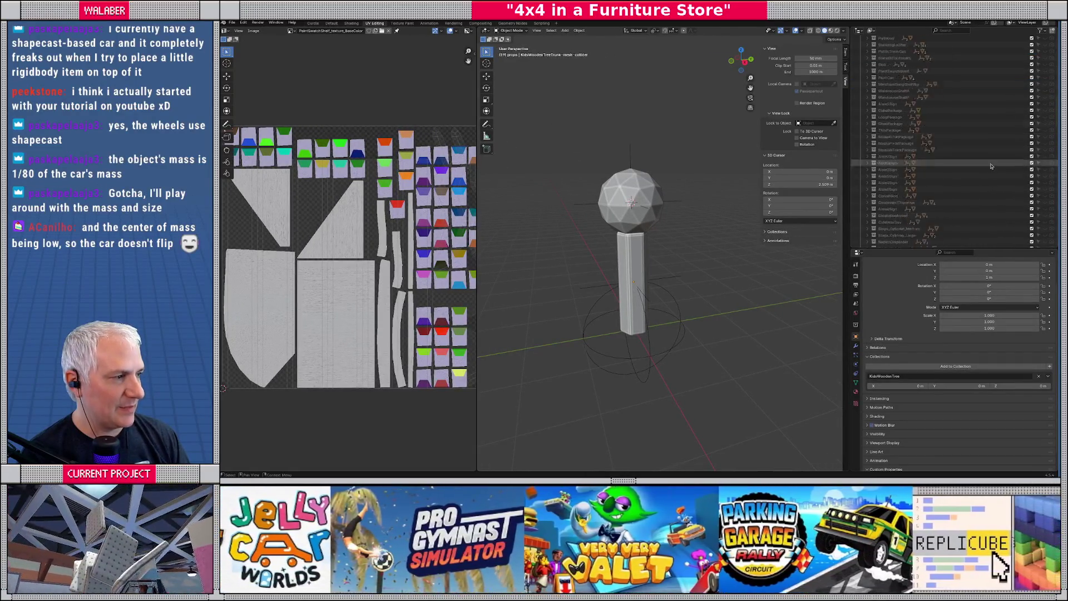
left_click_drag(1058, 118, 1058, 147)
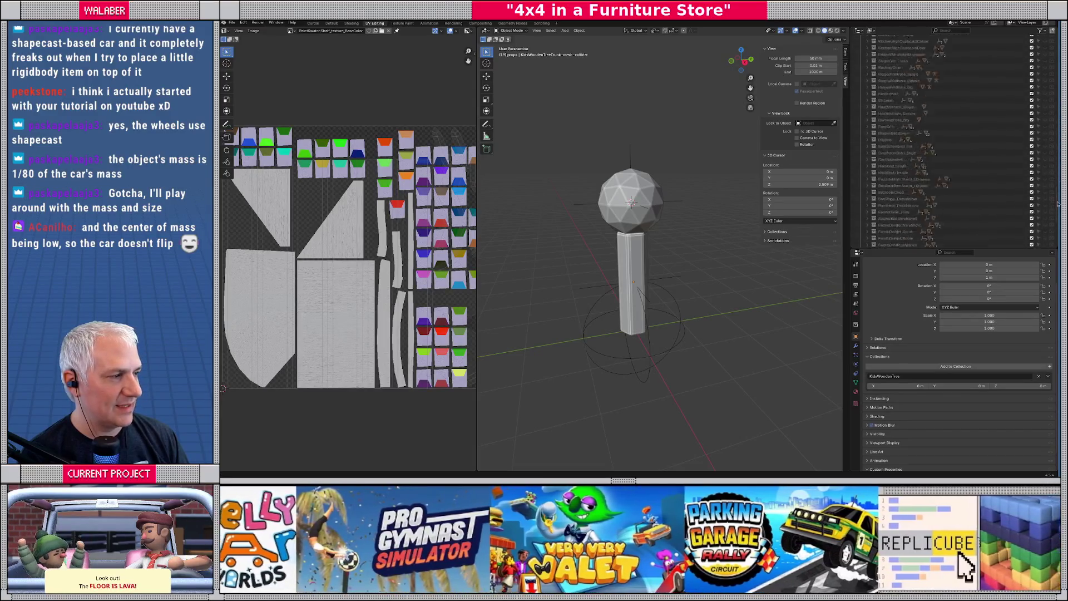
scroll(946, 139, "down", 5)
scroll(865, 197, "up", 3)
left_click(890, 214)
right_click(890, 214)
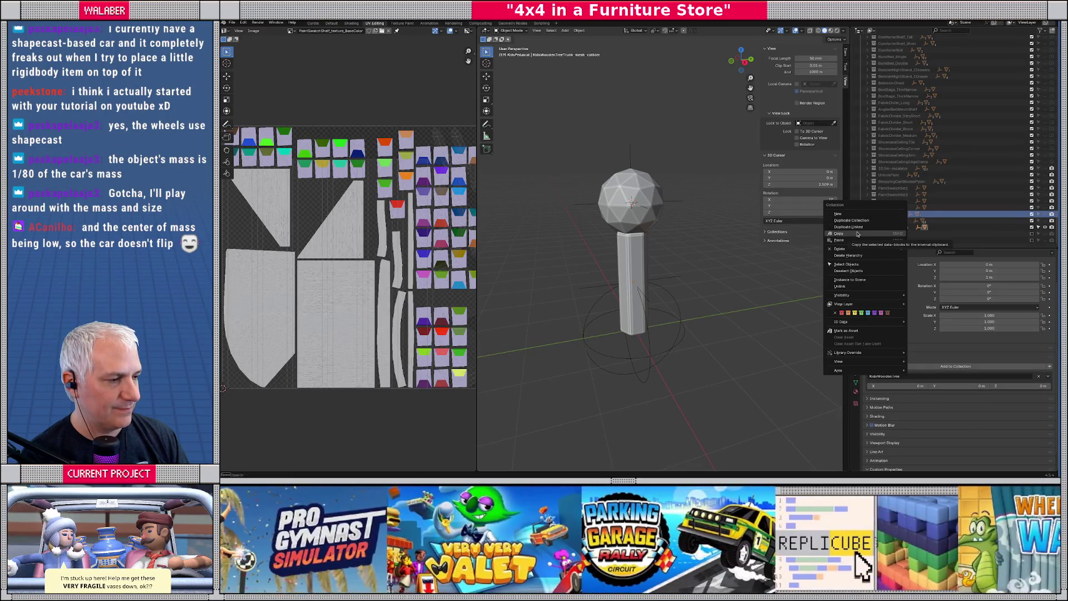
mouse_move(861, 297)
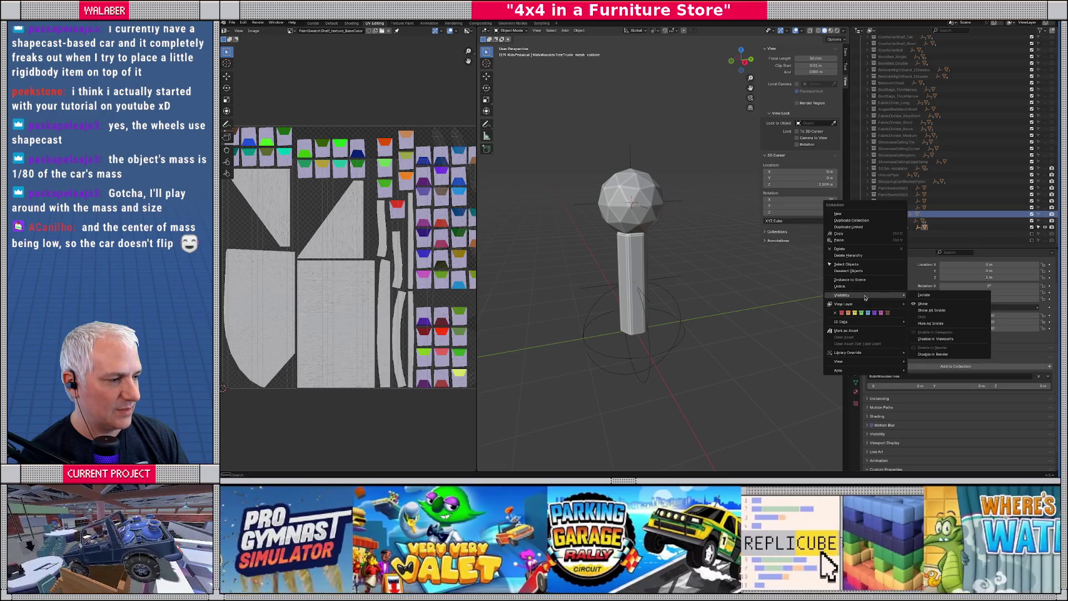
left_click(921, 297)
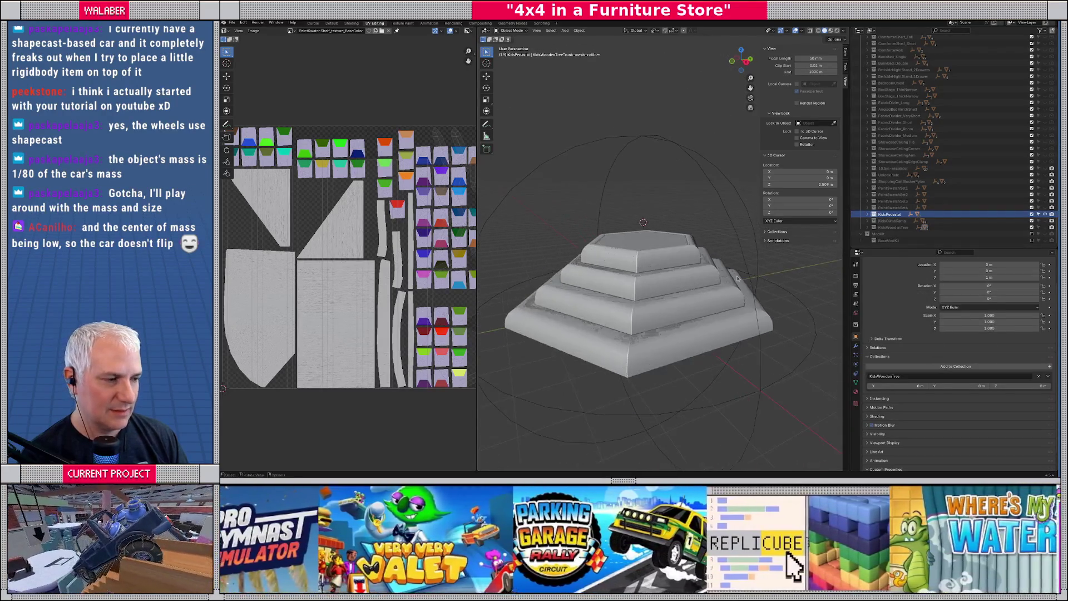
Hide all KidsPedestal-collider objects and select the pedestal mesh.
left_click(868, 215)
scroll(890, 230, "down", 5)
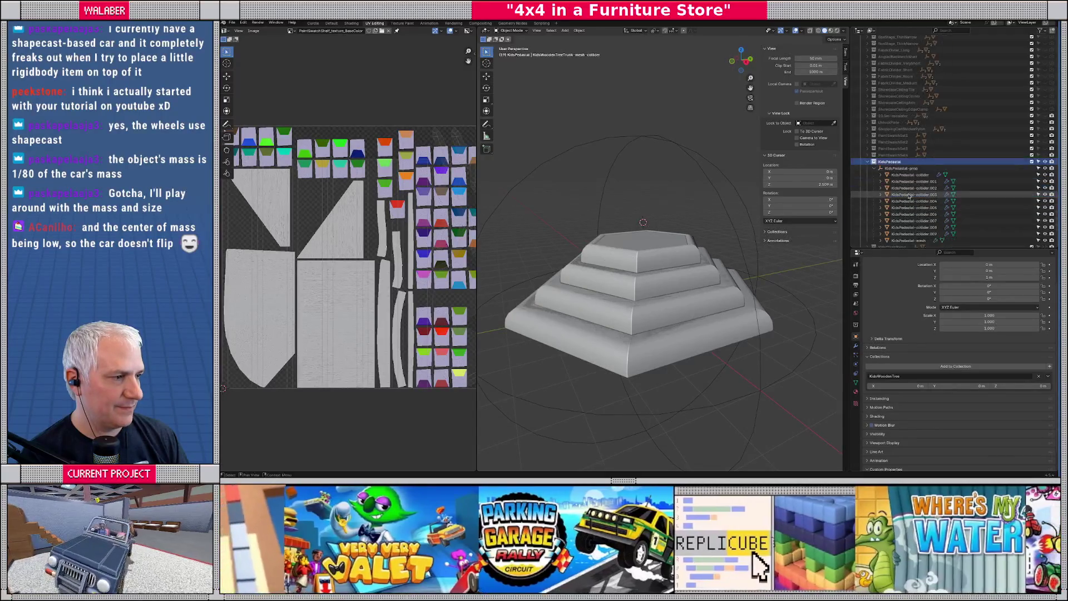
left_click_drag(1045, 183, 1045, 234)
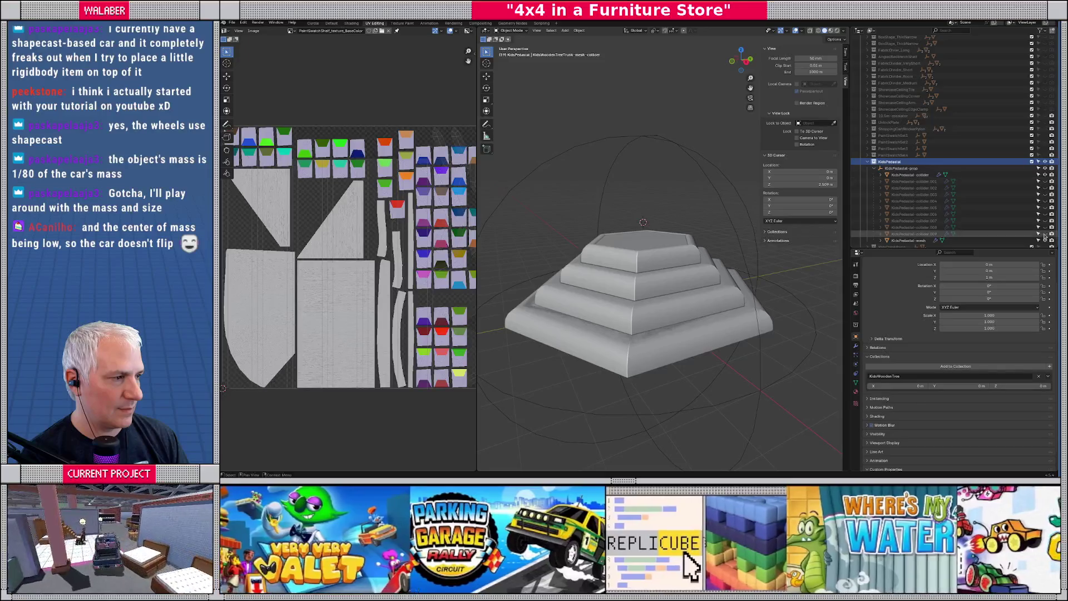
left_click(1045, 174)
left_click(659, 306)
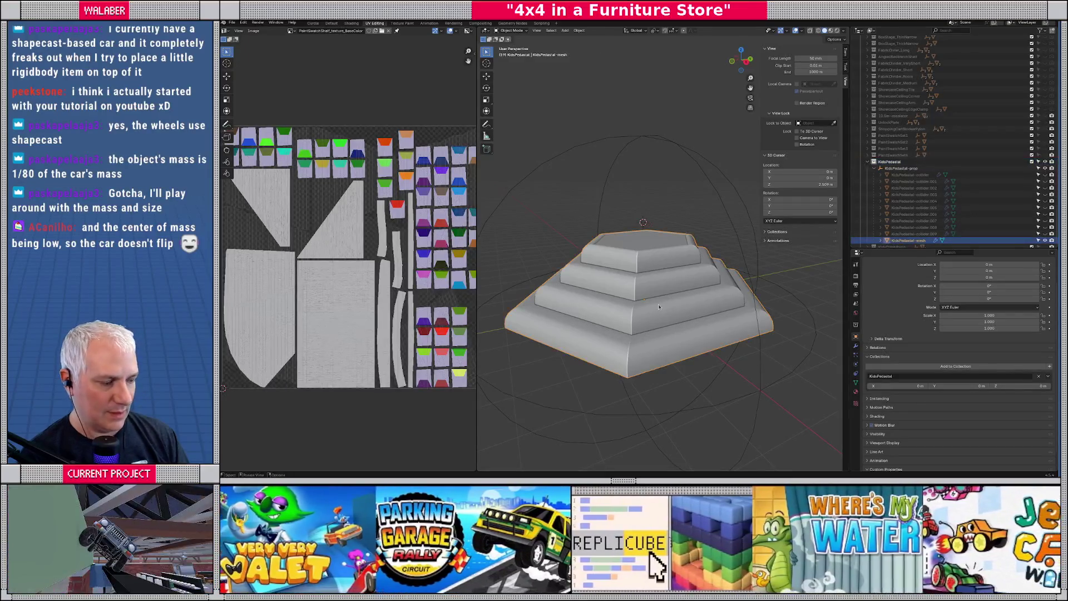
View the pedestal from the front and enter Edit Mode on its mesh.
middle_click(659, 306)
key("KP_1")
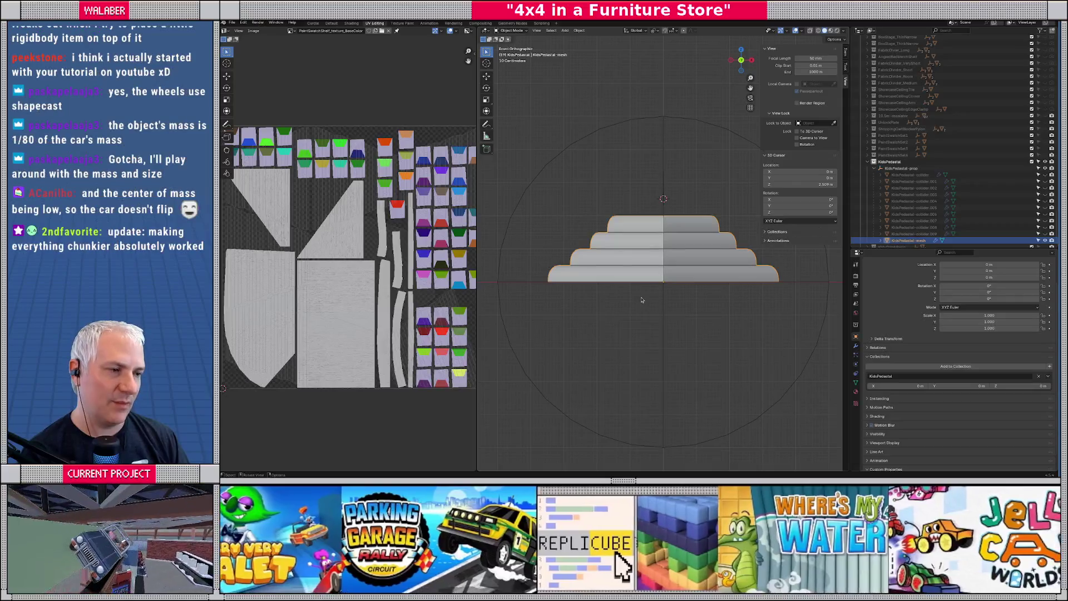
scroll(514, 279, "up", 4)
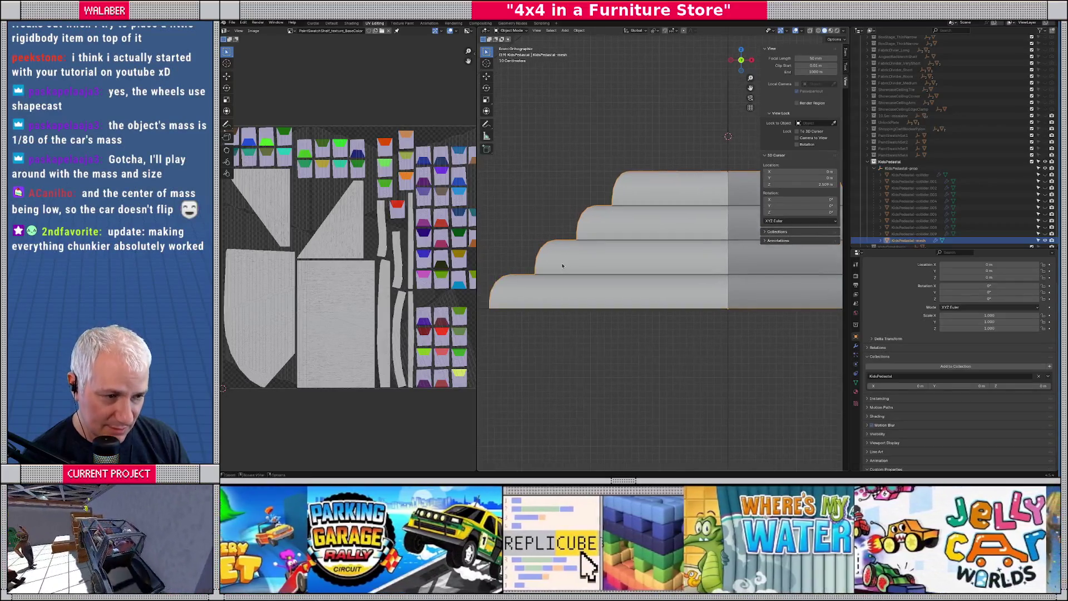
key("Tab")
scroll(530, 272, "down", 1)
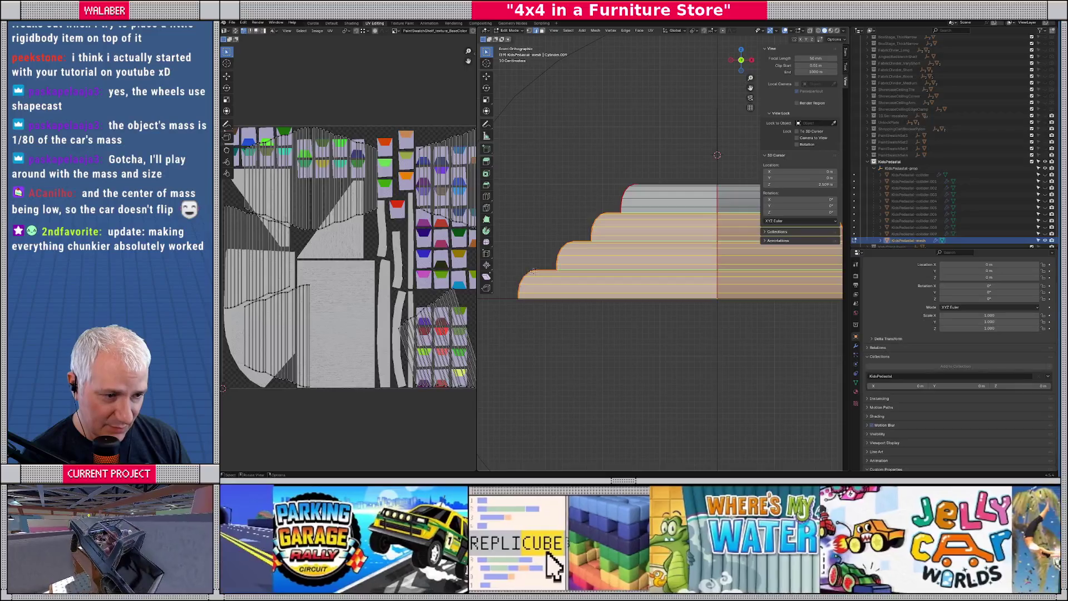
mouse_move(540, 271)
left_mouse_down()
mouse_move(617, 306)
mouse_move(613, 298)
left_mouse_up()
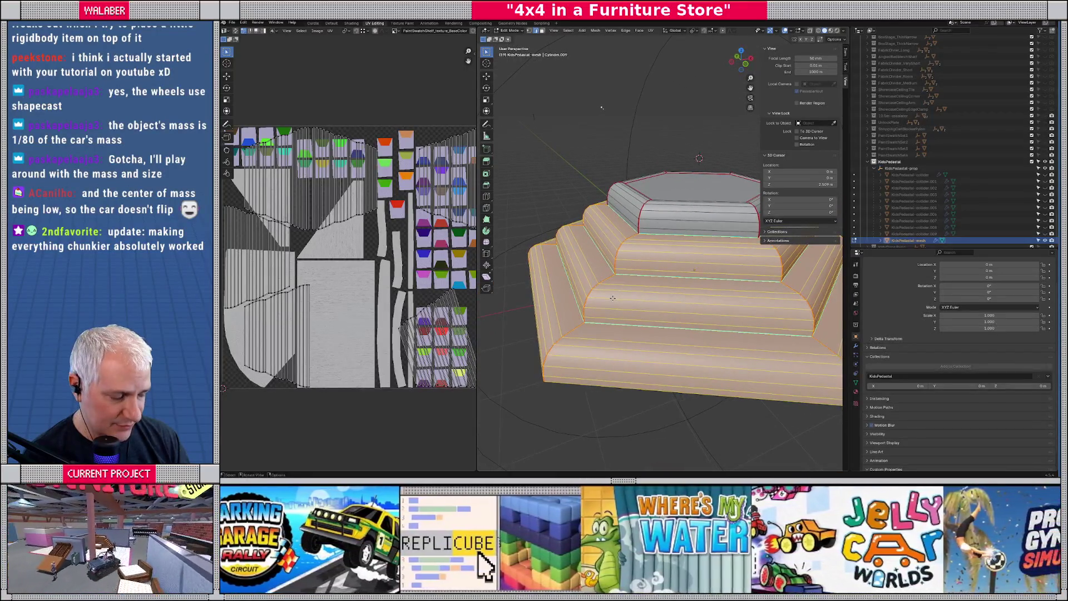
Glance at the_store scene in Godot, then return to Blender.
key("alt+Tab")
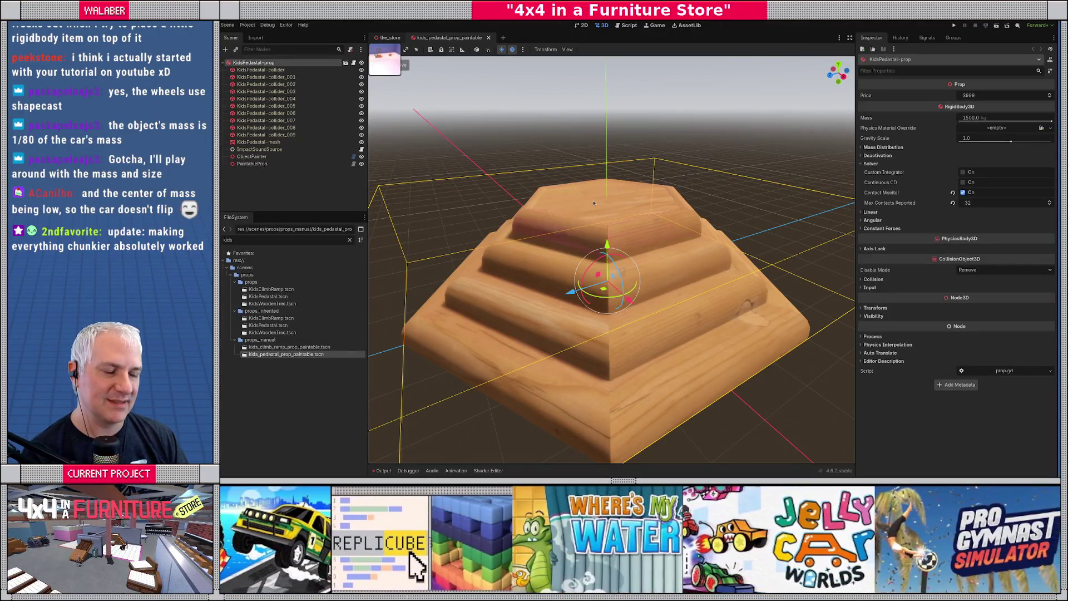
key("ctrl+Tab")
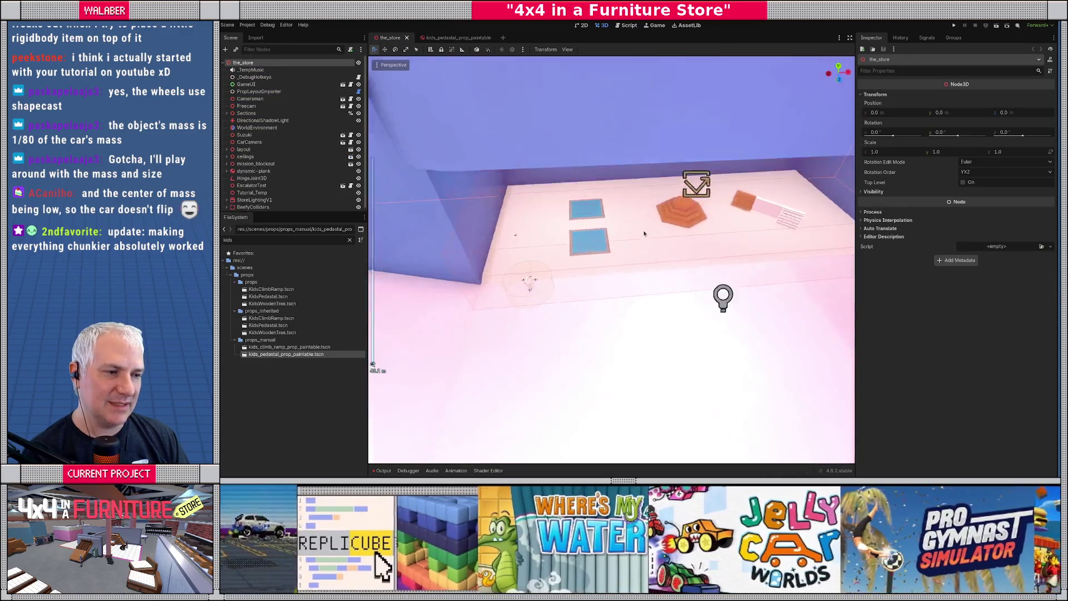
key("alt+Tab")
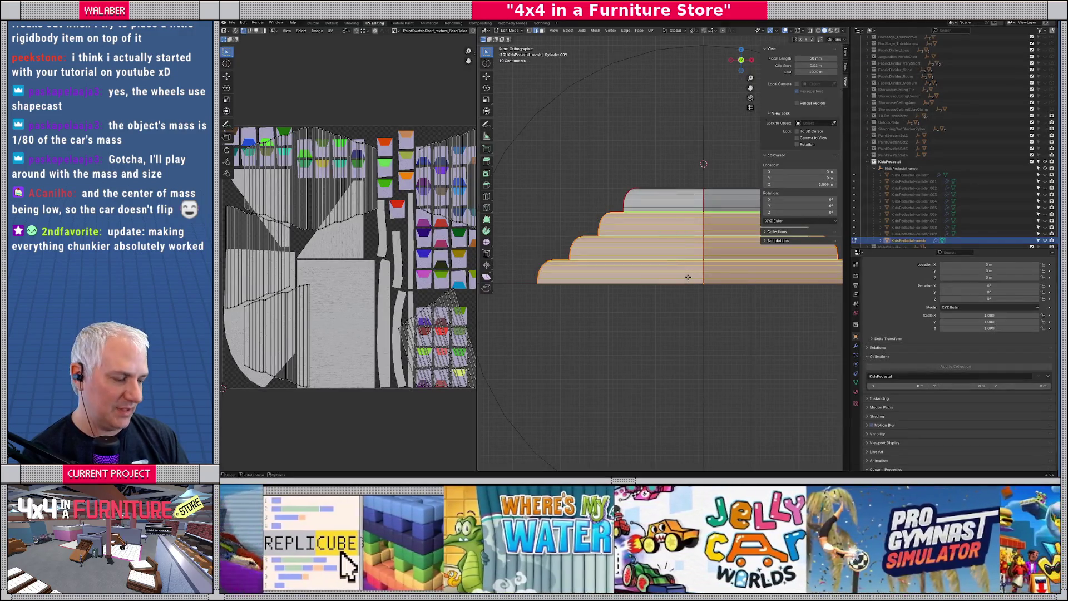
Select the bottom edge loop, grow it over the base, and switch to Top view.
mouse_move(688, 276)
left_mouse_down()
mouse_move(684, 334)
mouse_move(629, 210)
mouse_move(672, 339)
left_mouse_up()
scroll(672, 340, "up", 2)
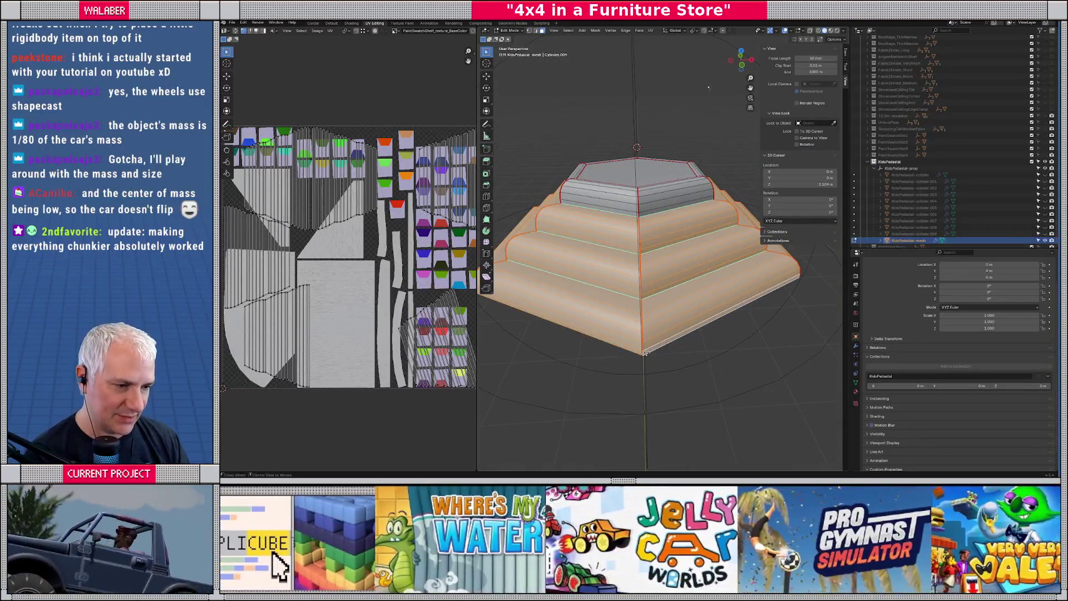
left_click(647, 352, "alt")
key("ctrl+KP_Add")
key("ctrl+KP_Add")
key("ctrl+KP_Add")
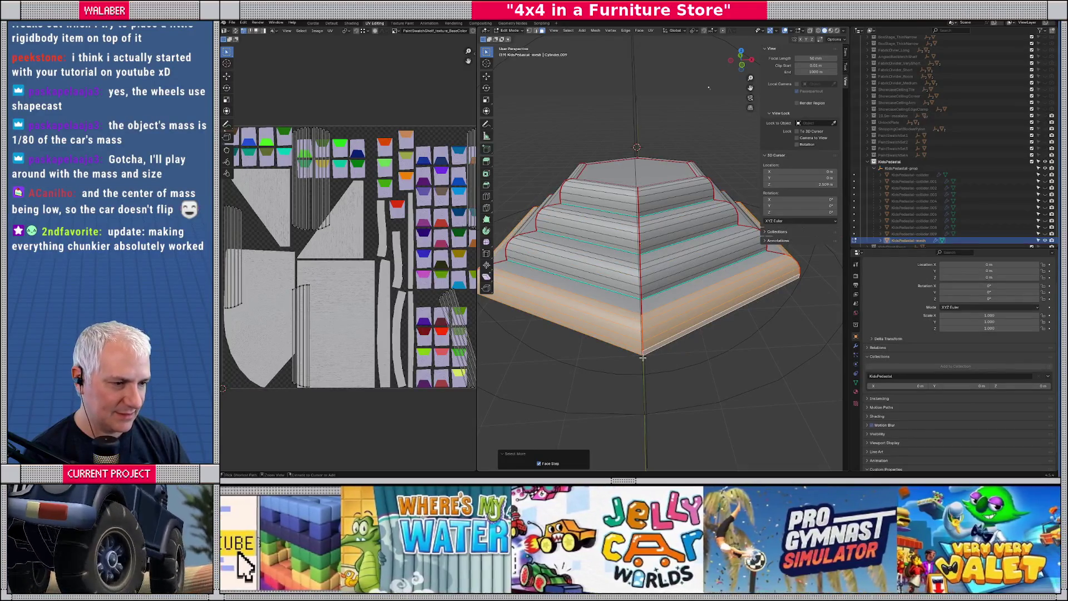
key("KP_7")
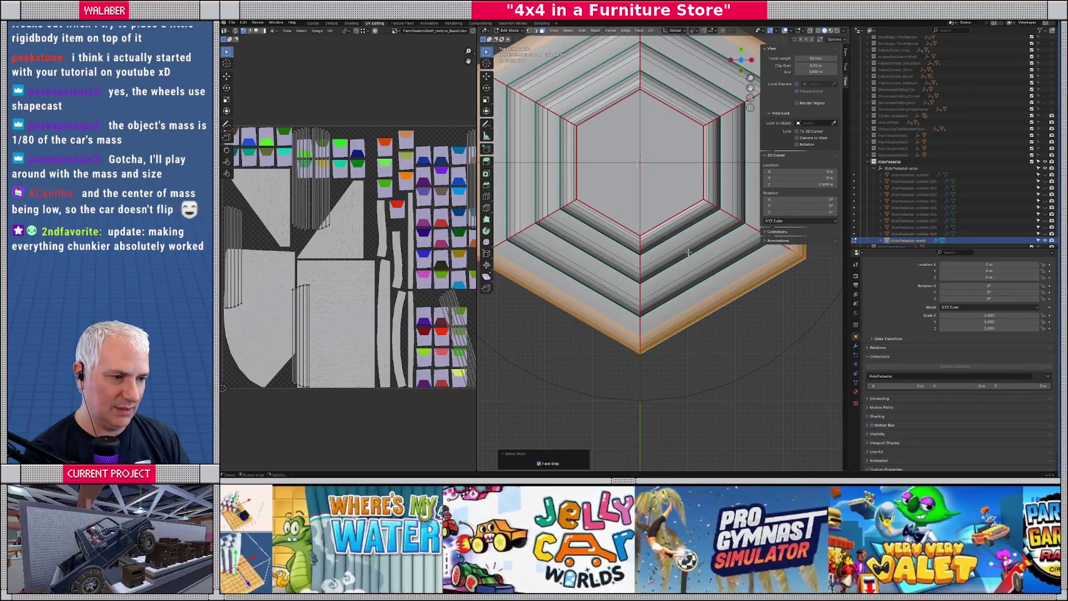
Keep Global transform orientation and scale the selected base faces outward in X/Y only.
left_click(685, 31)
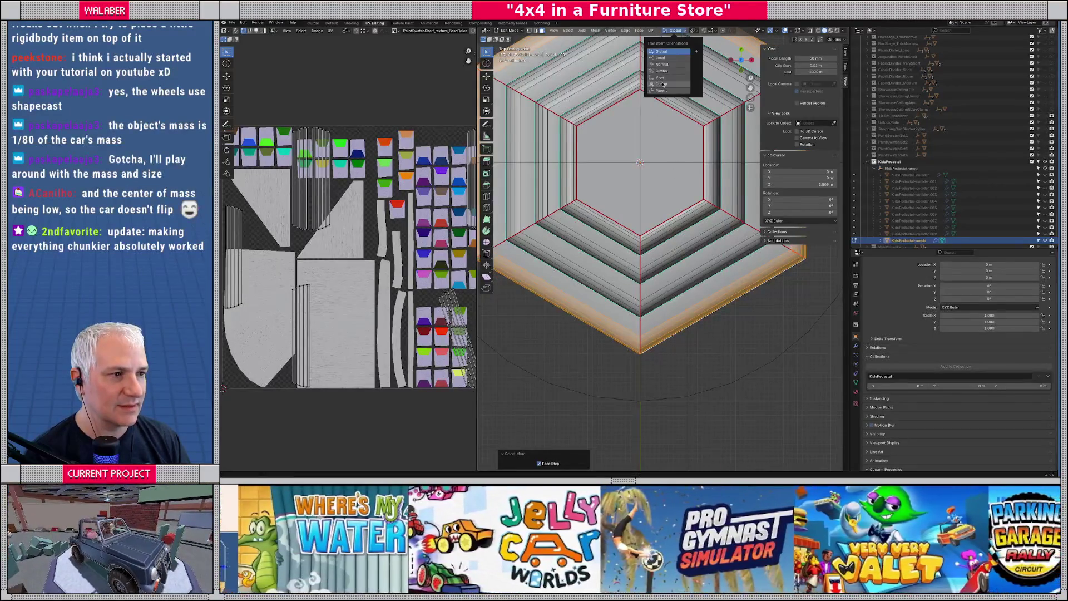
left_click(664, 83)
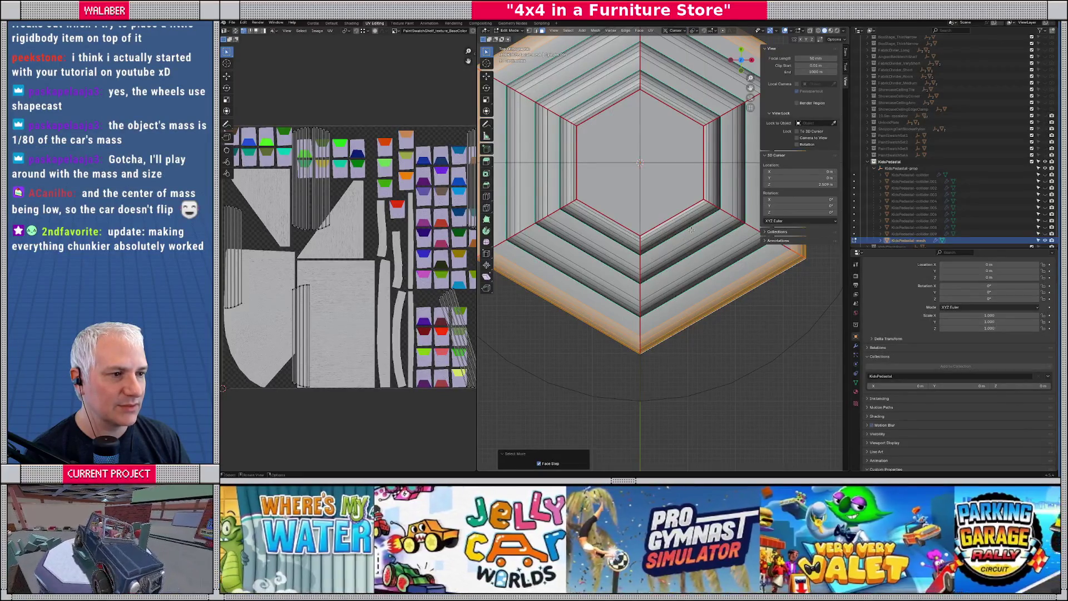
left_click(671, 32)
left_click(673, 51)
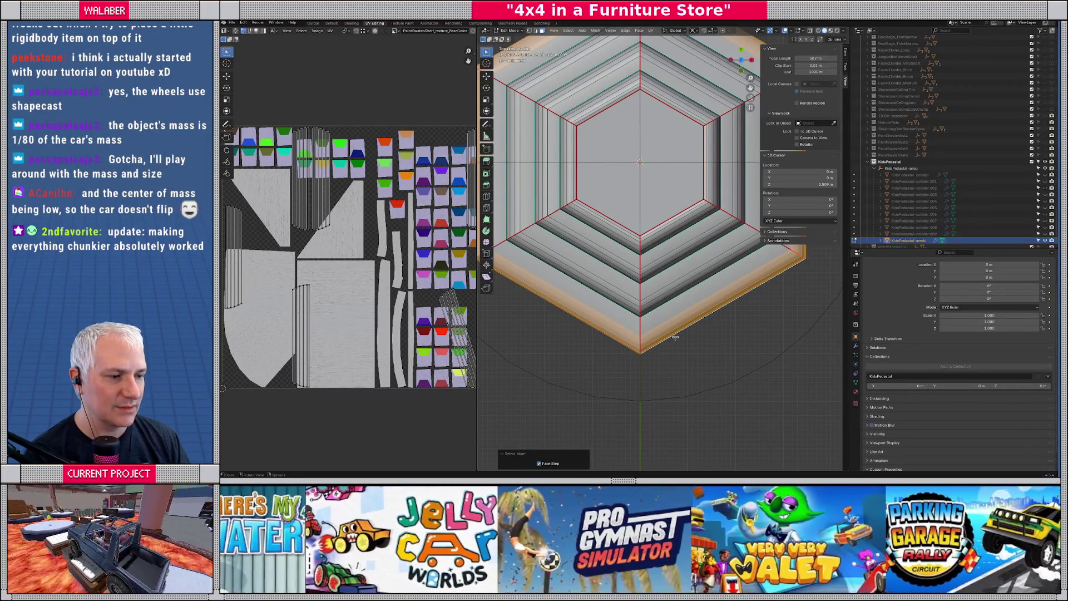
key("s")
key("shift+z")
left_click(713, 375)
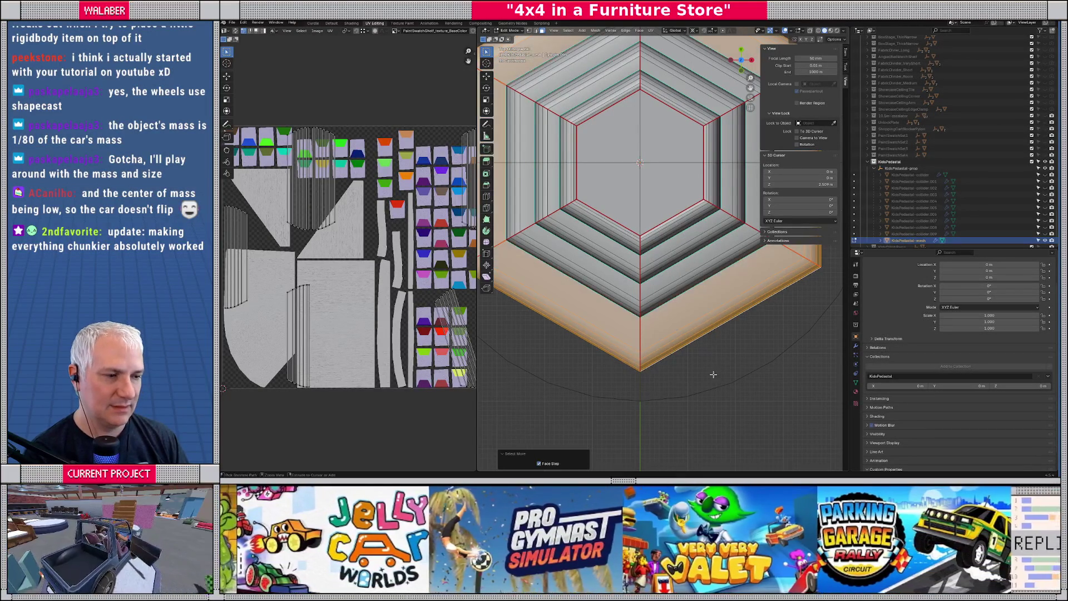
Rescale the selected faces horizontally twice, ending at 1.097.
key("s")
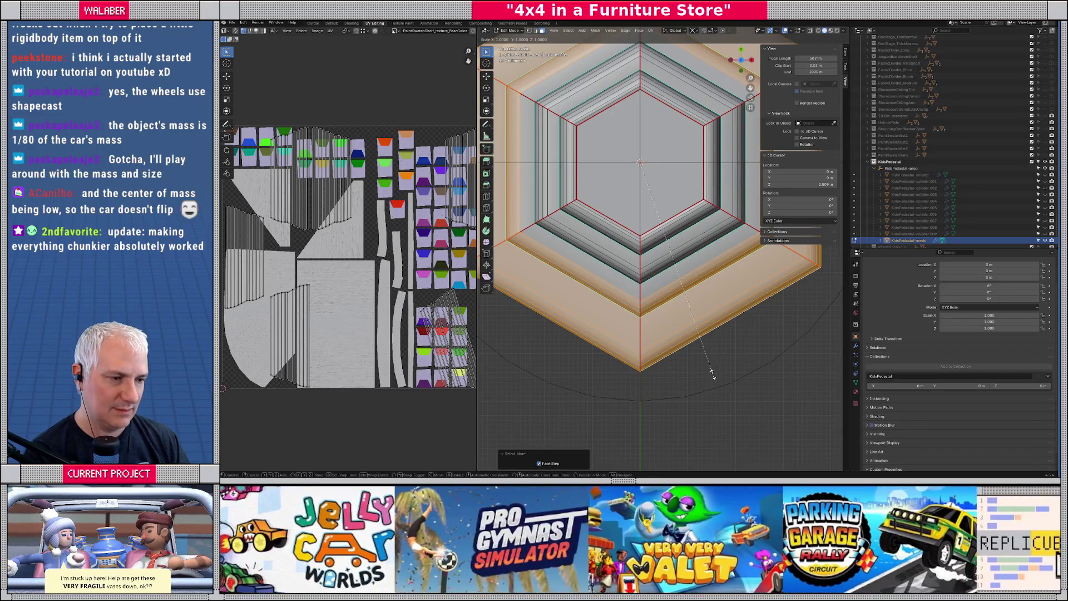
key("shift+z")
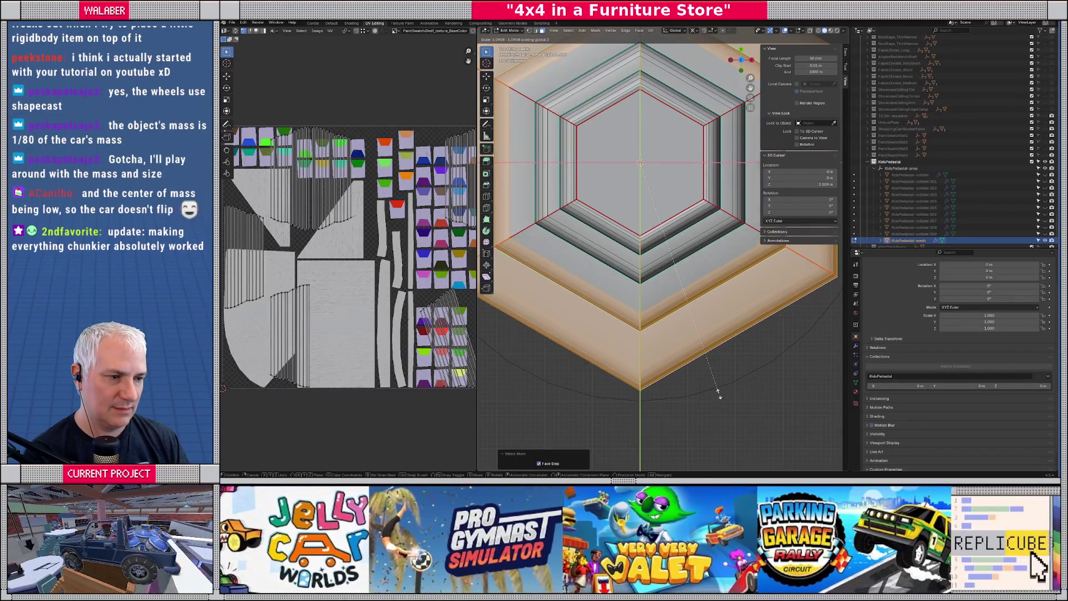
left_click(717, 391)
key("s")
key("shift+z")
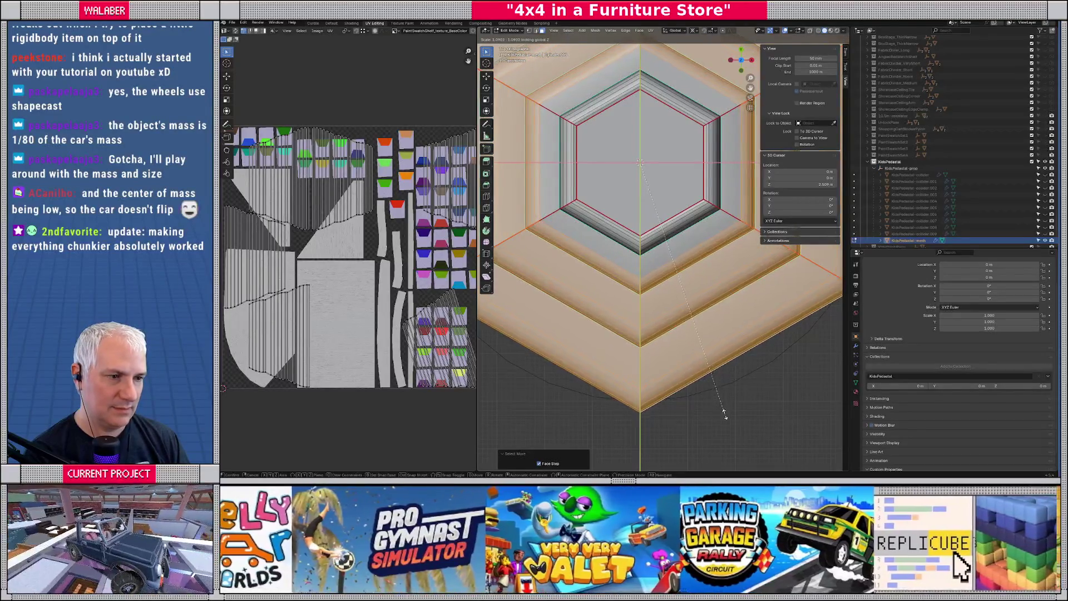
left_click(726, 416)
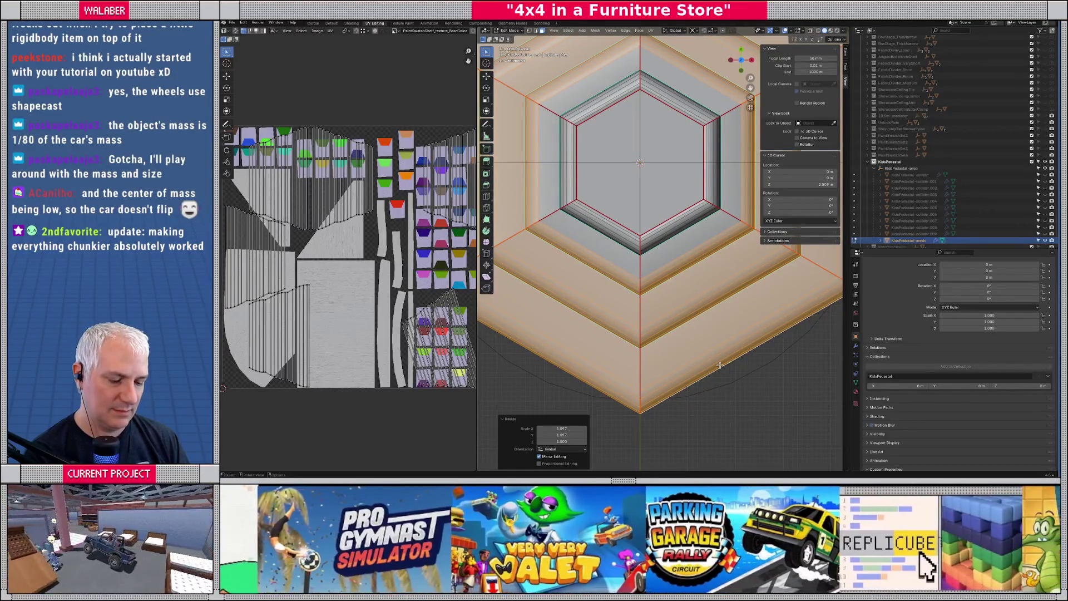
Grow the face selection one ring and scale it horizontally by 1.068.
key("ctrl+KP_Add")
key("ctrl+KP_Add")
key("ctrl+KP_Add")
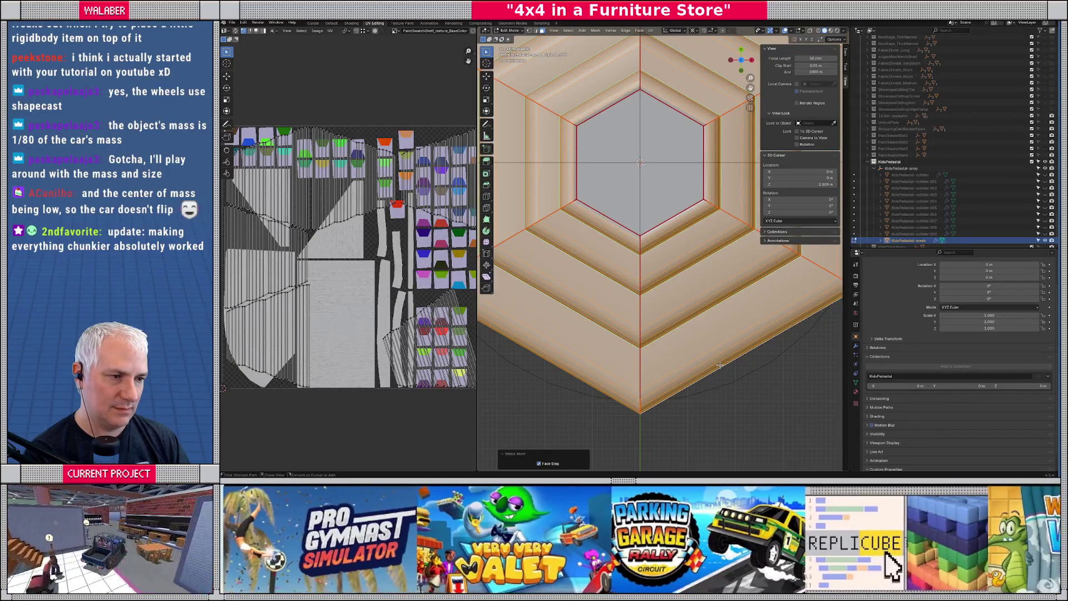
key("s")
key("shift+z")
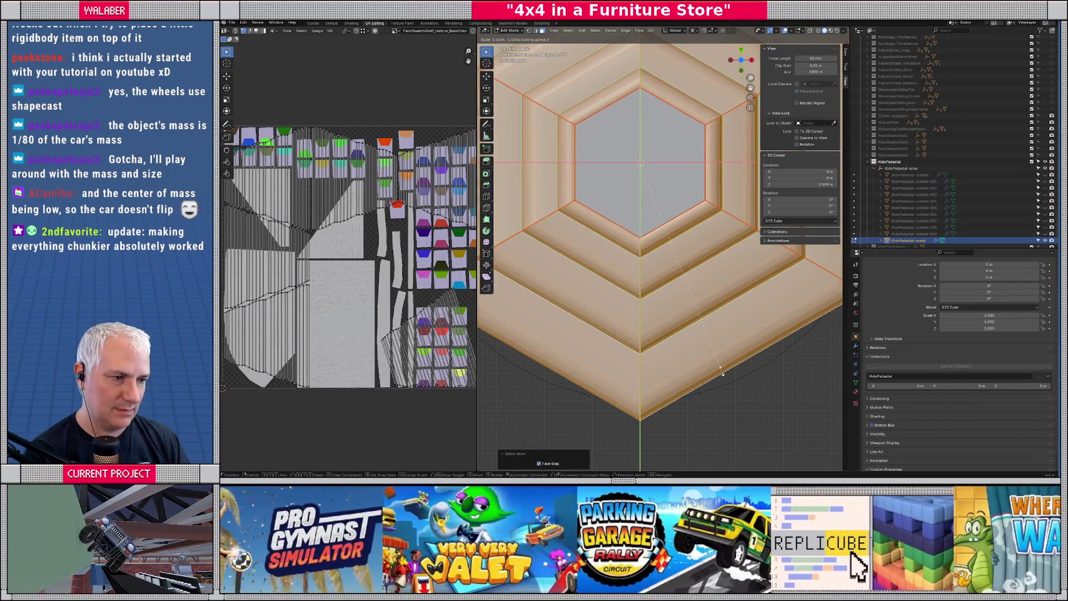
left_click(726, 379)
Shrink the selection back to the bottom base ring and rescale it horizontally.
key("KP_1")
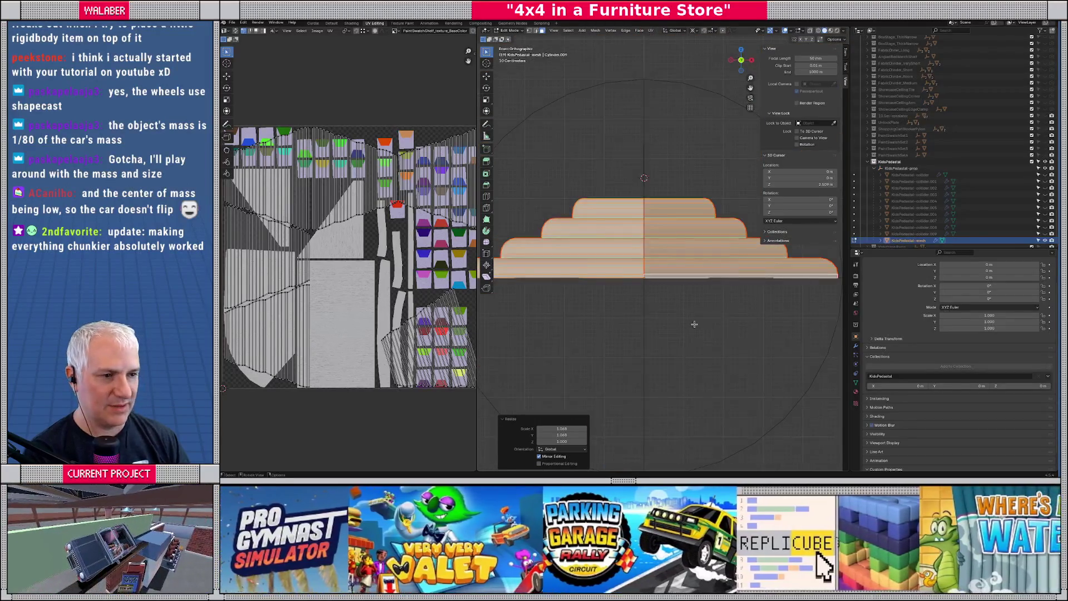
scroll(652, 284, "down", 3)
scroll(611, 237, "up", 2)
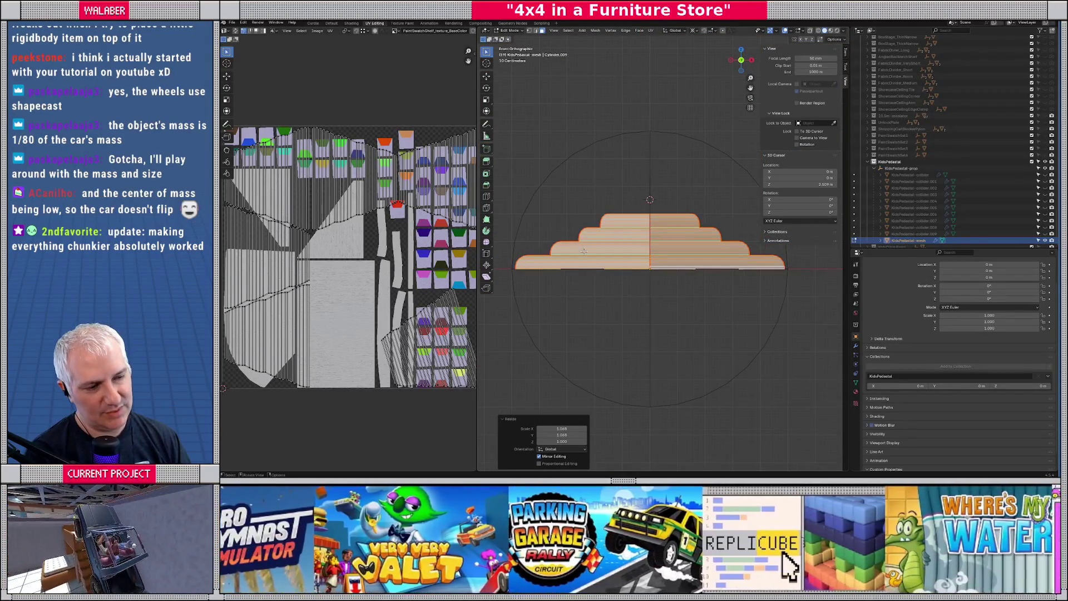
scroll(584, 250, "up", 2)
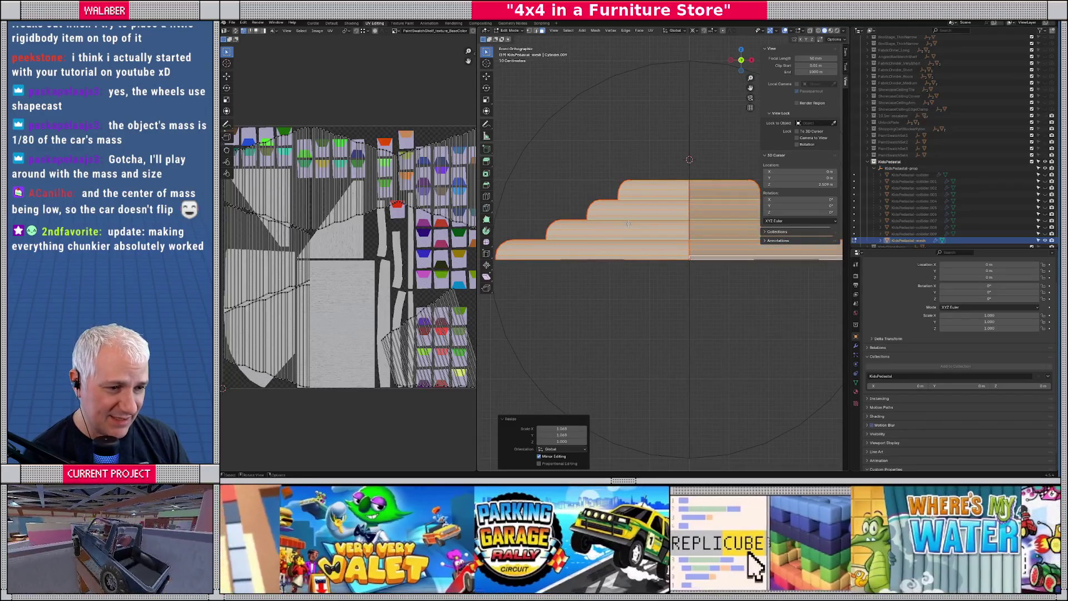
left_click_drag(646, 231, 649, 245)
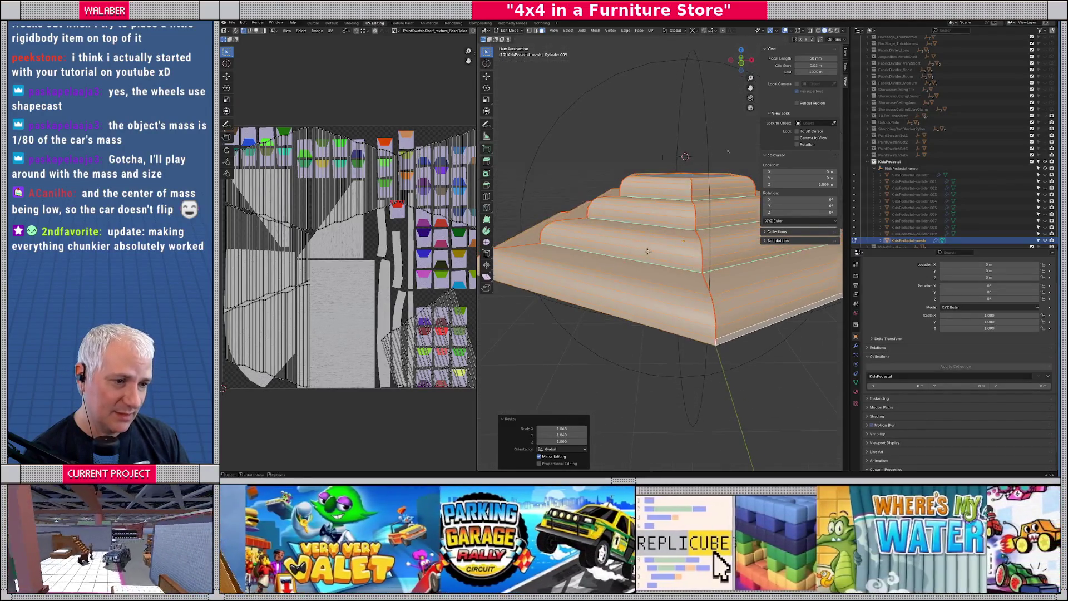
key("ctrl+KP_Subtract")
key("ctrl+KP_Subtract")
key("ctrl+KP_Subtract")
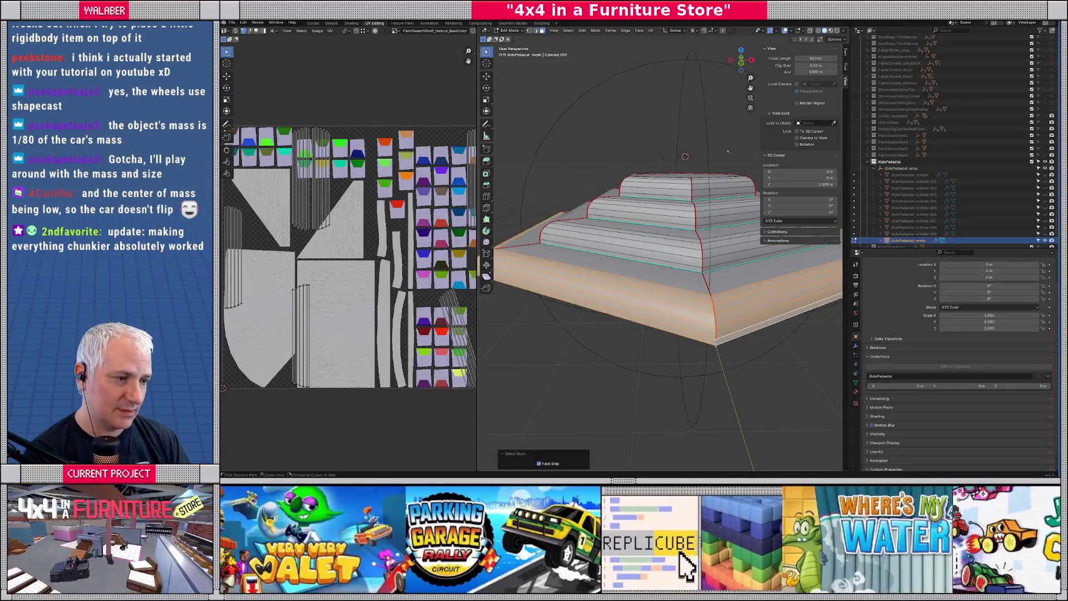
key("KP_1")
key("s")
key("shift+z")
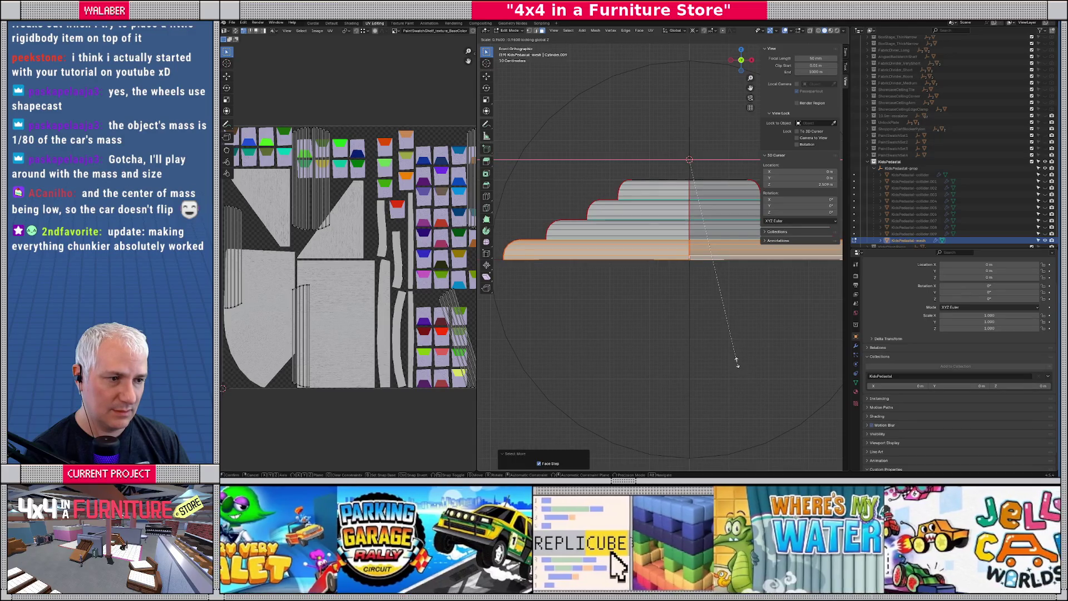
left_click(737, 362)
Grow the selection to the second tier and shrink the tiers horizontally to 0.968.
key("ctrl+KP_Add")
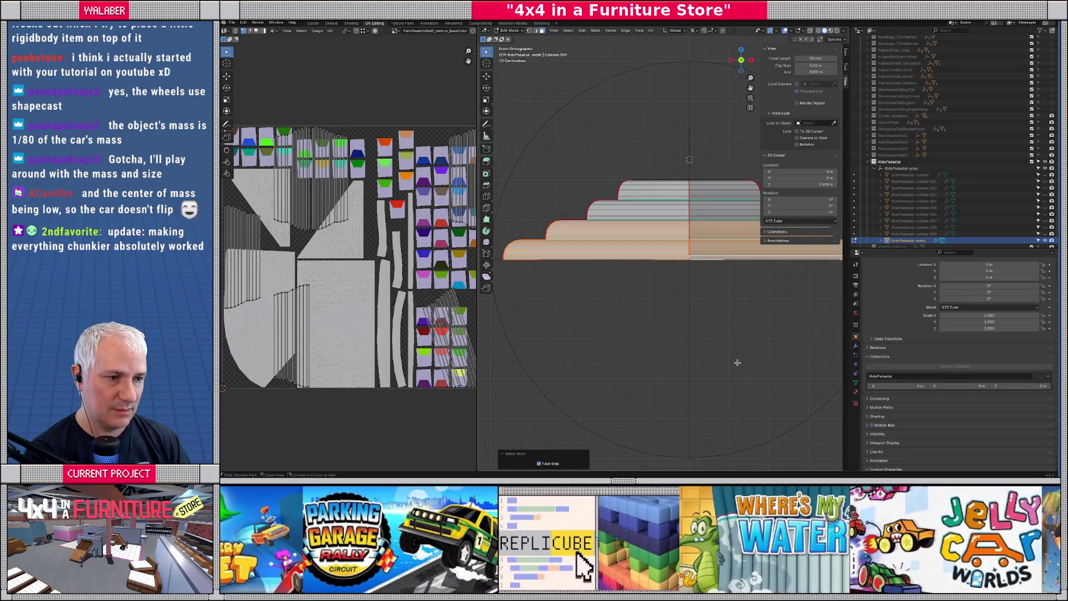
key("KP_8")
key("KP_8")
key("KP_4")
key("KP_4")
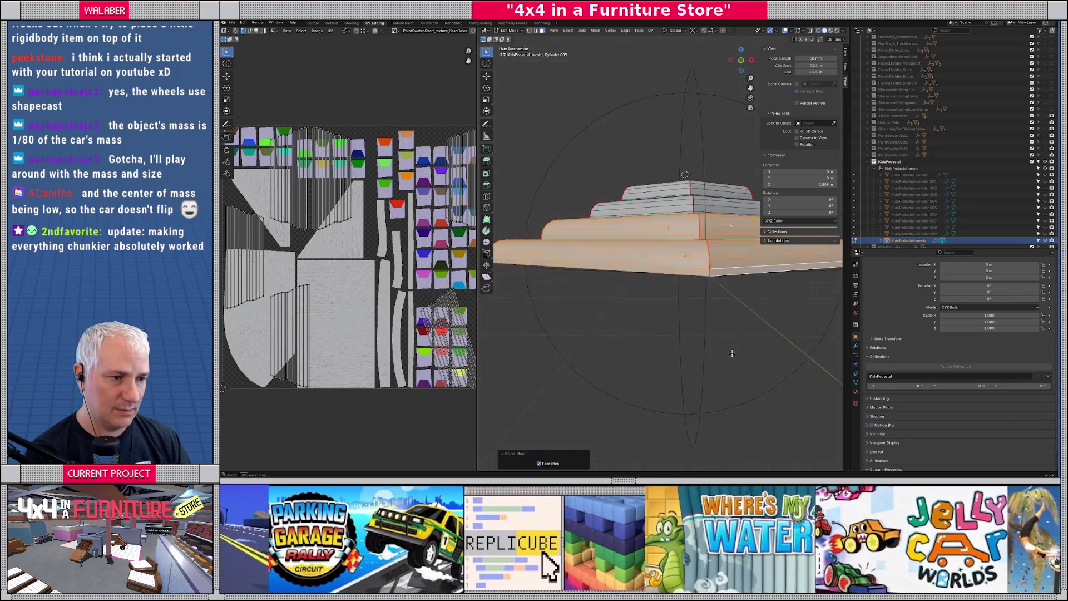
key("KP_1")
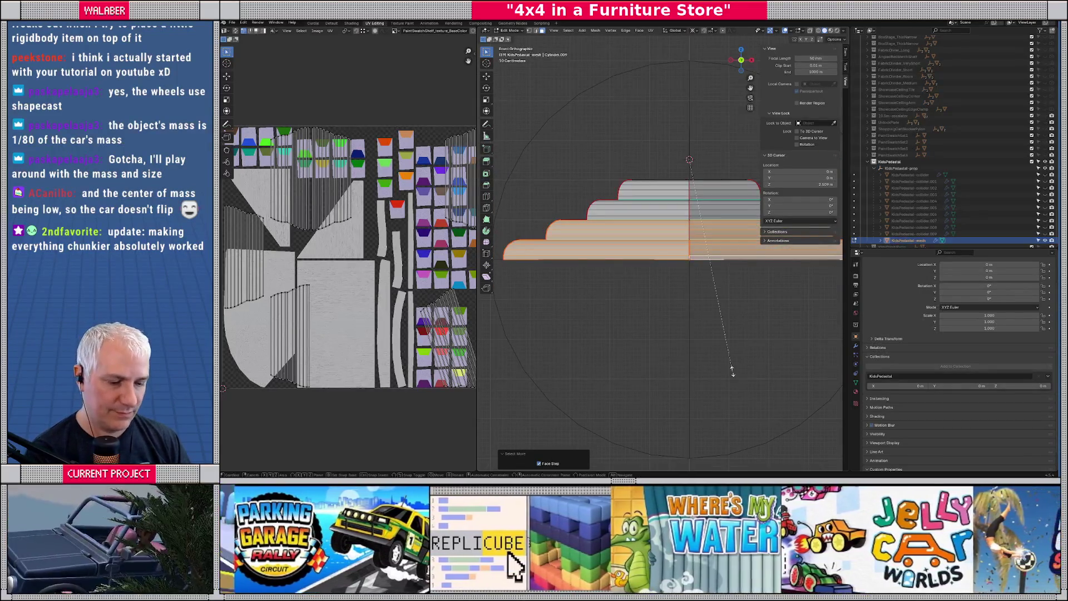
left_click(730, 364)
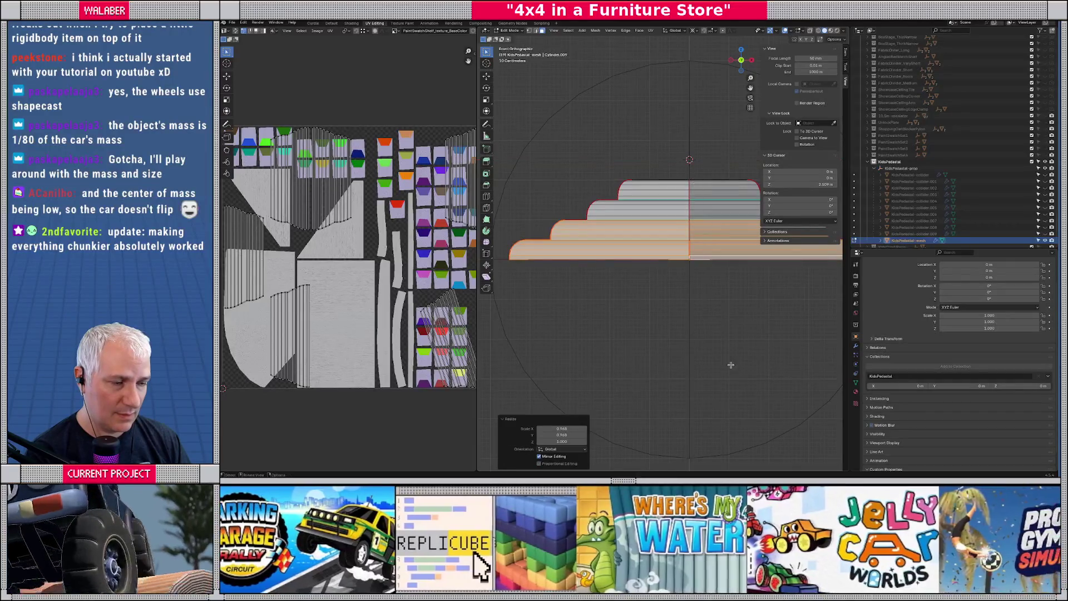
Grow the selection further, widen the tiers horizontally to 1.030, and return to Object Mode.
key("KP_8")
key("KP_8")
key("KP_4")
key("KP_4")
key("ctrl+KP_Add")
key("ctrl+KP_Add")
key("ctrl+KP_Add")
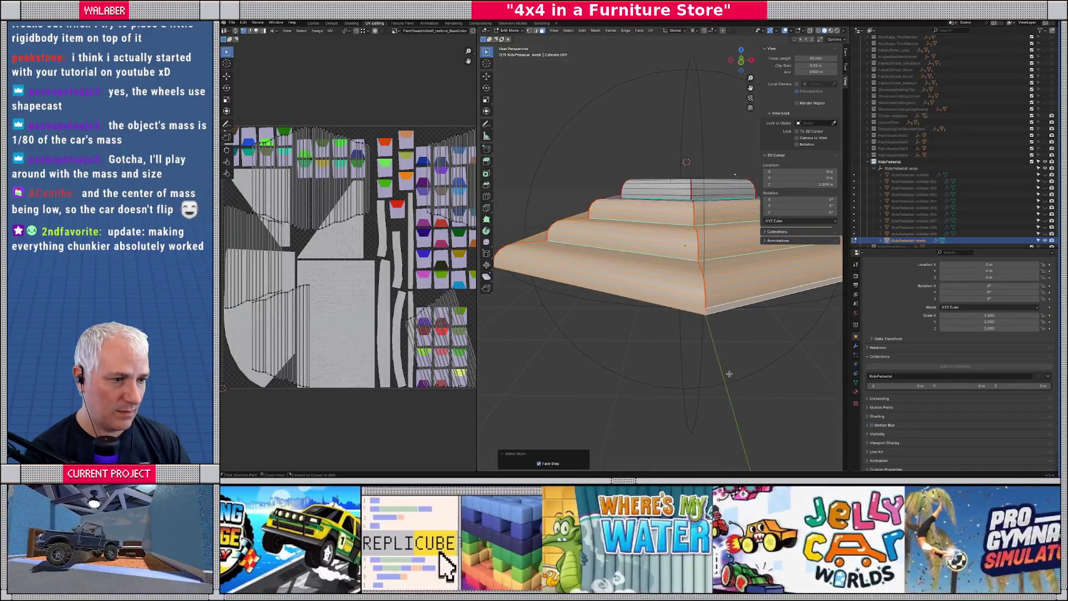
key("KP_1")
key("s")
key("shift+z")
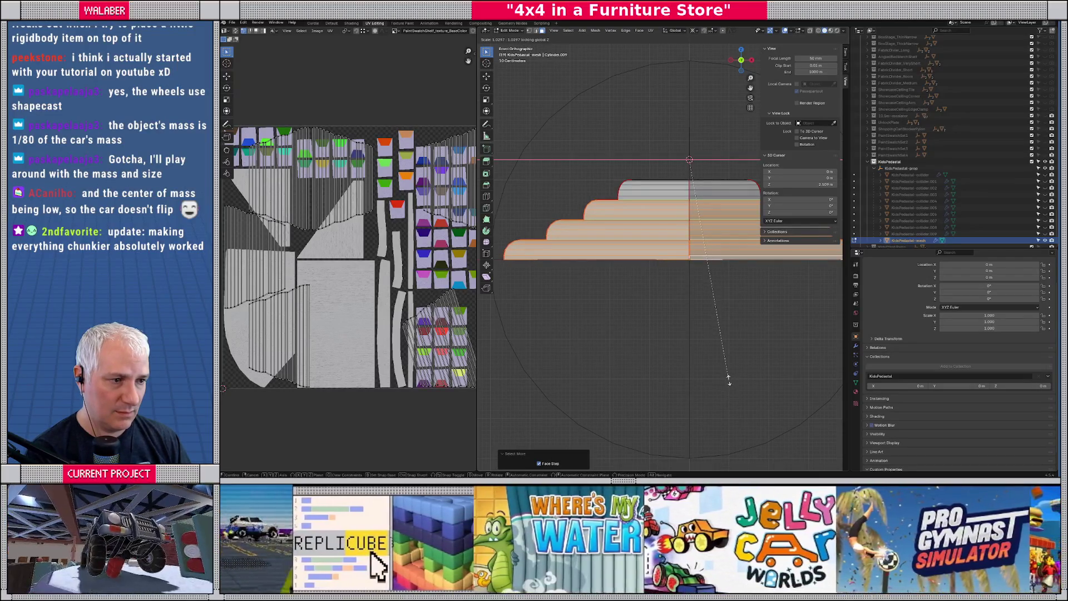
left_click(729, 377)
key("Tab")
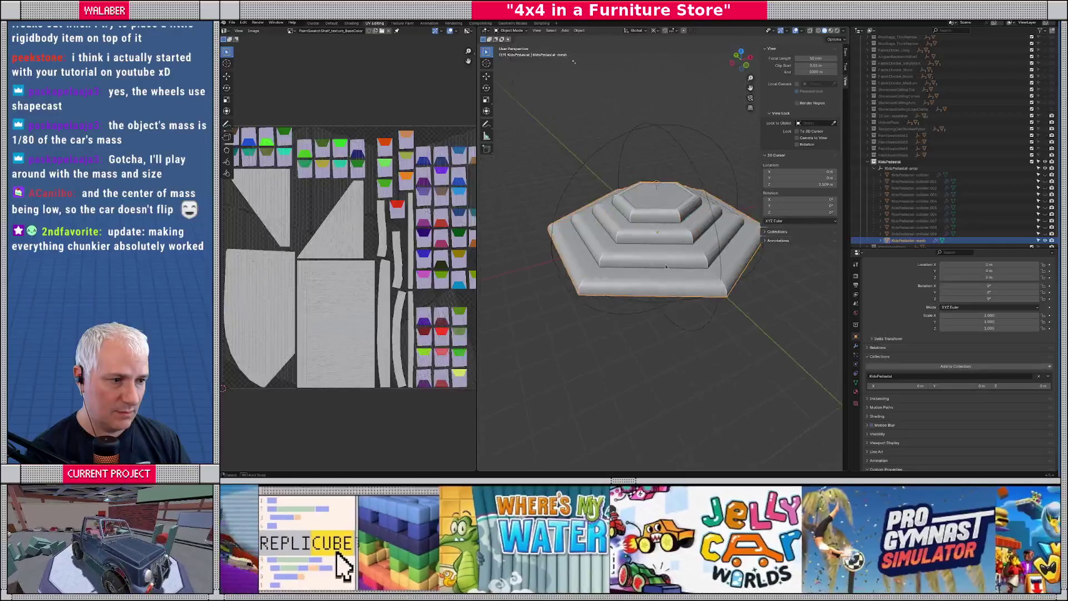
Select KidsPedestal-collider in the Outliner and enter Edit Mode on its mesh.
left_click_drag(740, 228, 657, 276)
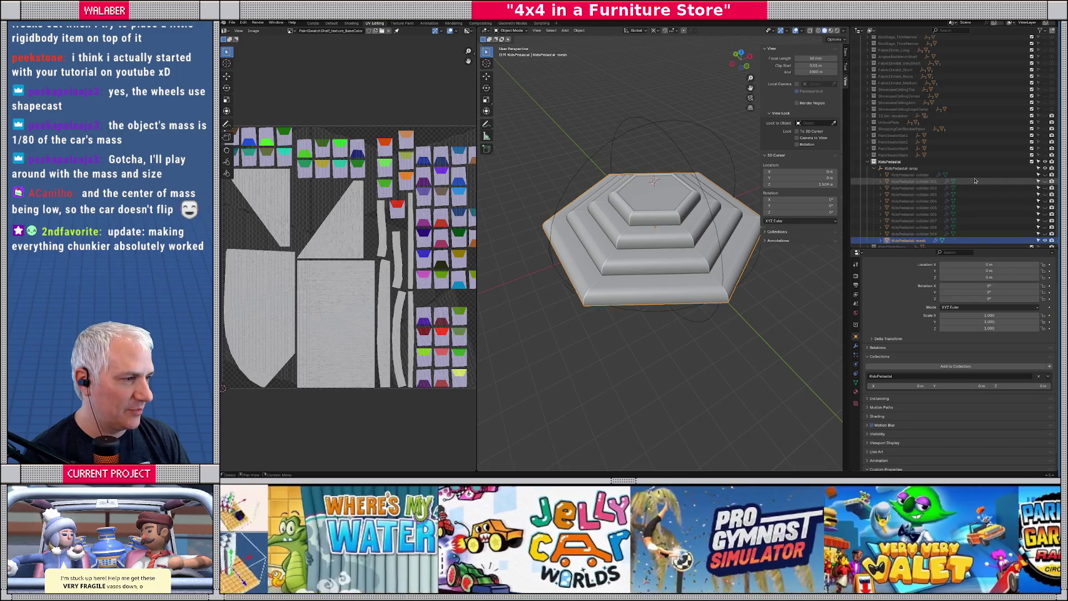
left_click(1046, 176)
mouse_move(685, 167)
left_mouse_down()
mouse_move(690, 234)
mouse_move(699, 248)
mouse_move(723, 229)
left_mouse_up()
key("Tab")
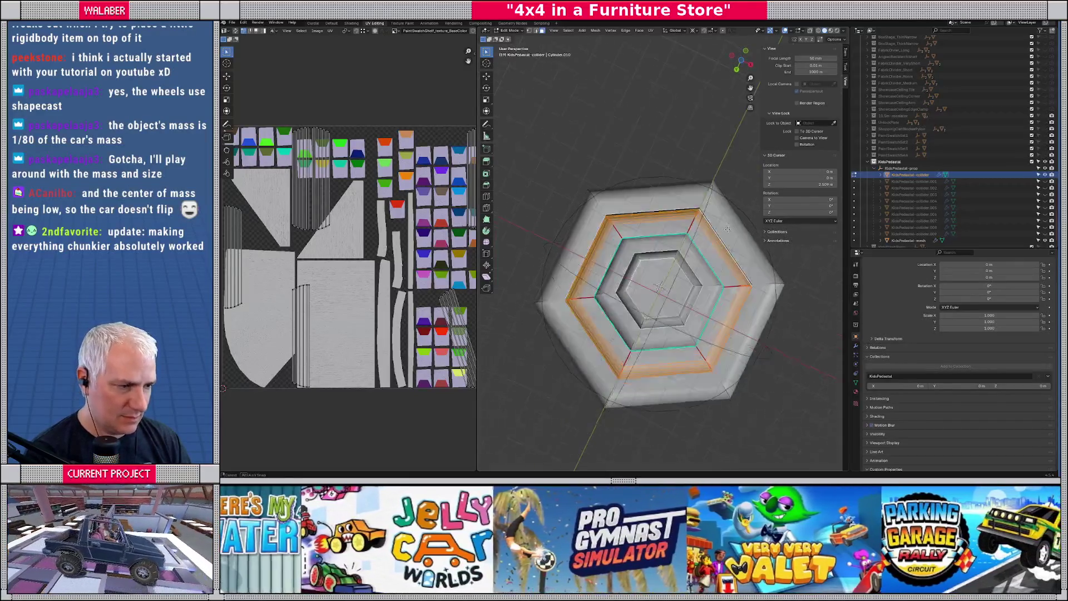
From Top view with see-through shading, enlarge the first collider ring horizontally and exit Edit Mode.
scroll(726, 228, "up", 4)
scroll(728, 228, "down", 3)
key("KP_7")
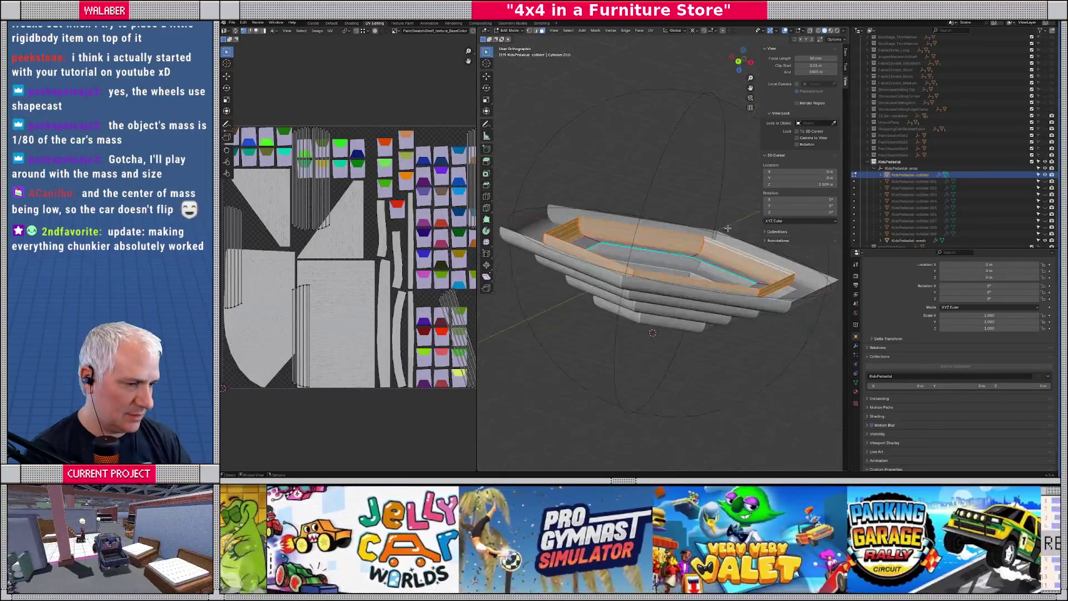
scroll(716, 236, "down", 2)
key("shift+z")
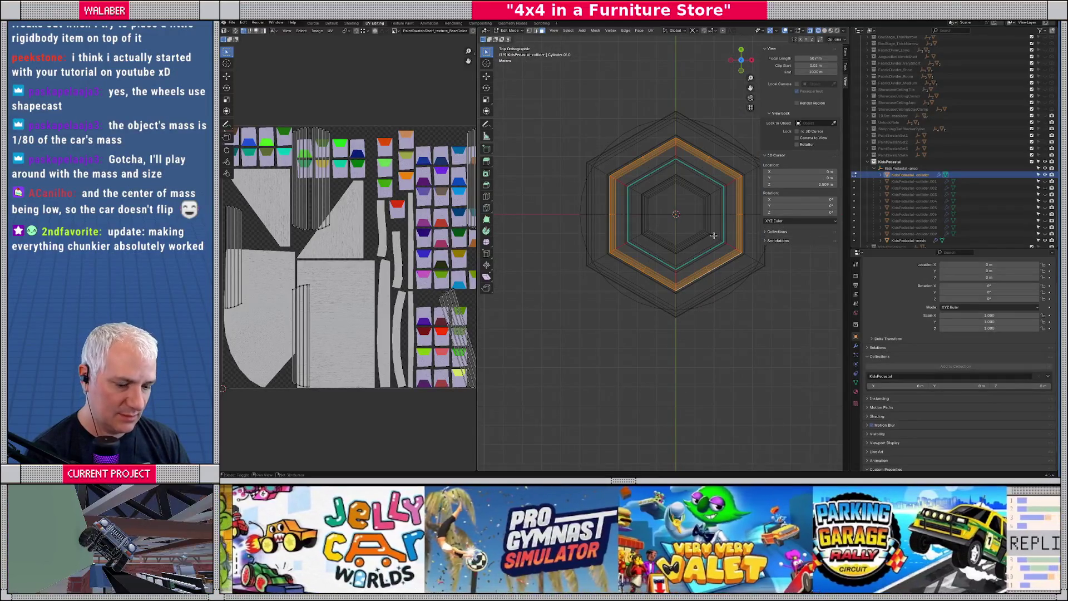
key("s")
key("shift+z")
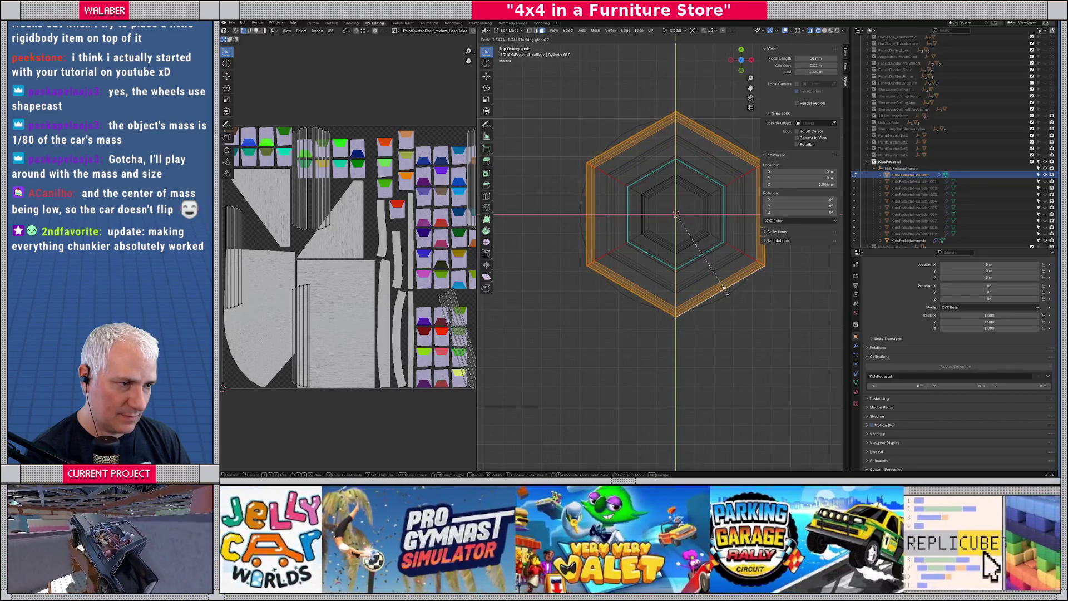
left_click(725, 290)
key("Tab")
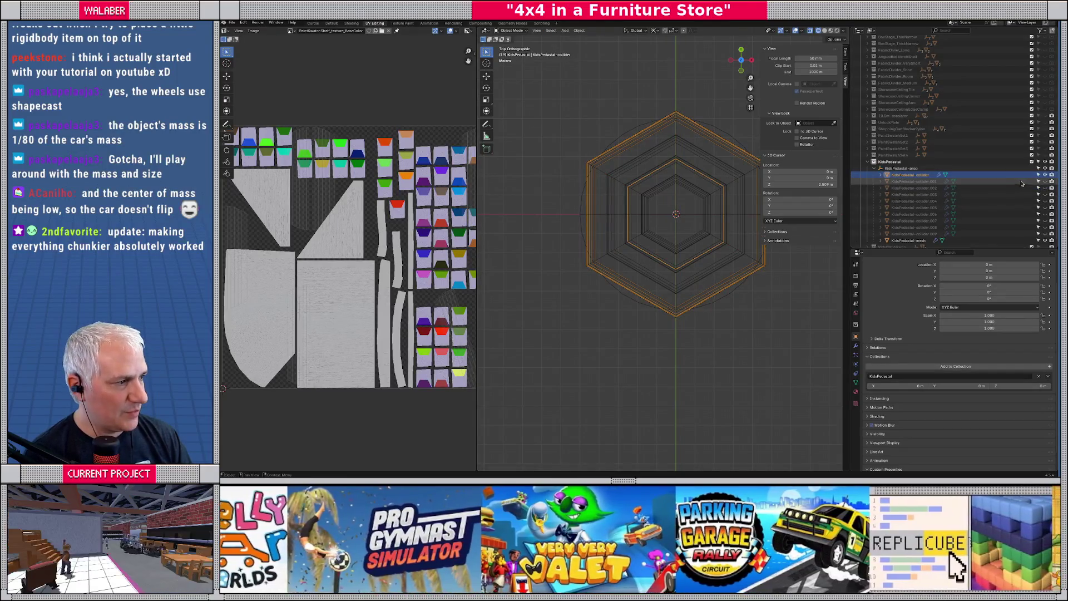
Select KidsPedestal-collider.001 and scale its ring horizontally by 1.279 in Edit Mode.
left_click(1045, 181)
left_click(725, 248)
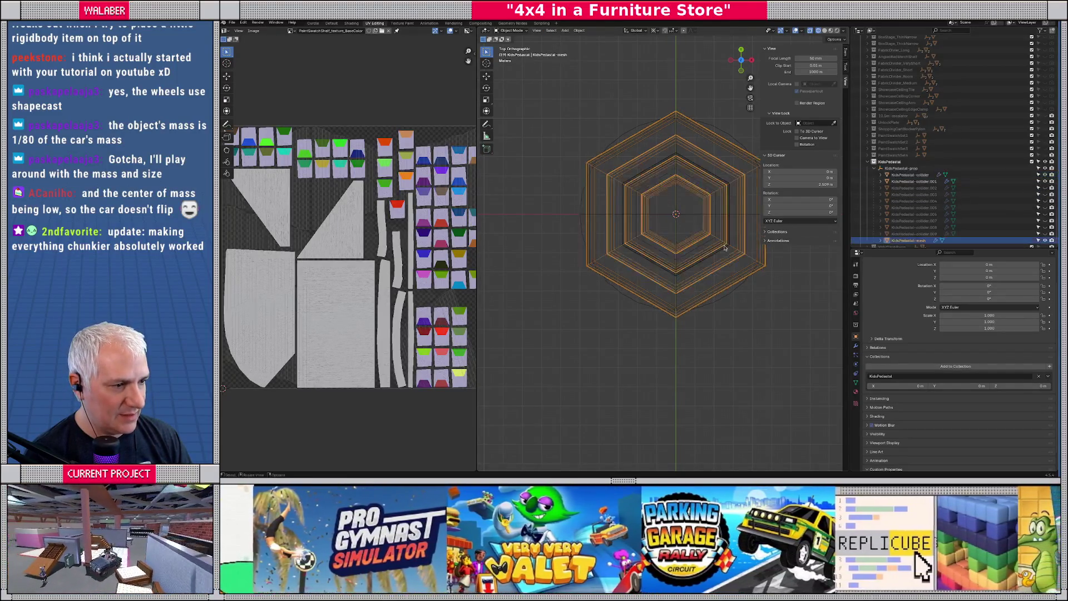
left_click(726, 249)
key("Tab")
key("s")
key("shift+z")
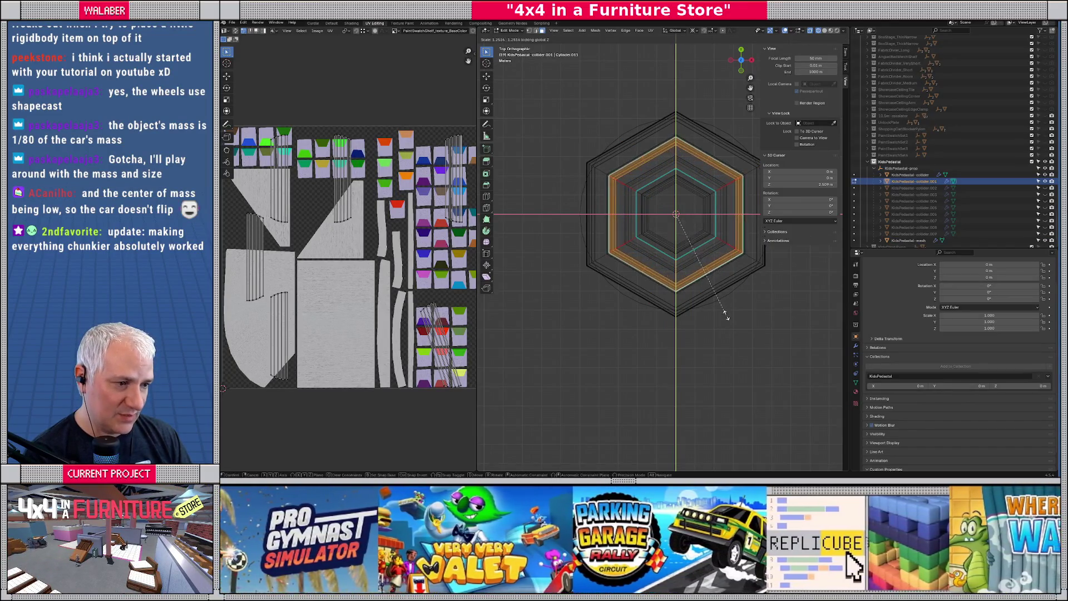
left_click(725, 316)
Fine-tune collider.001's ring horizontally to 1.005 and deselect its faces.
scroll(698, 296, "up", 5)
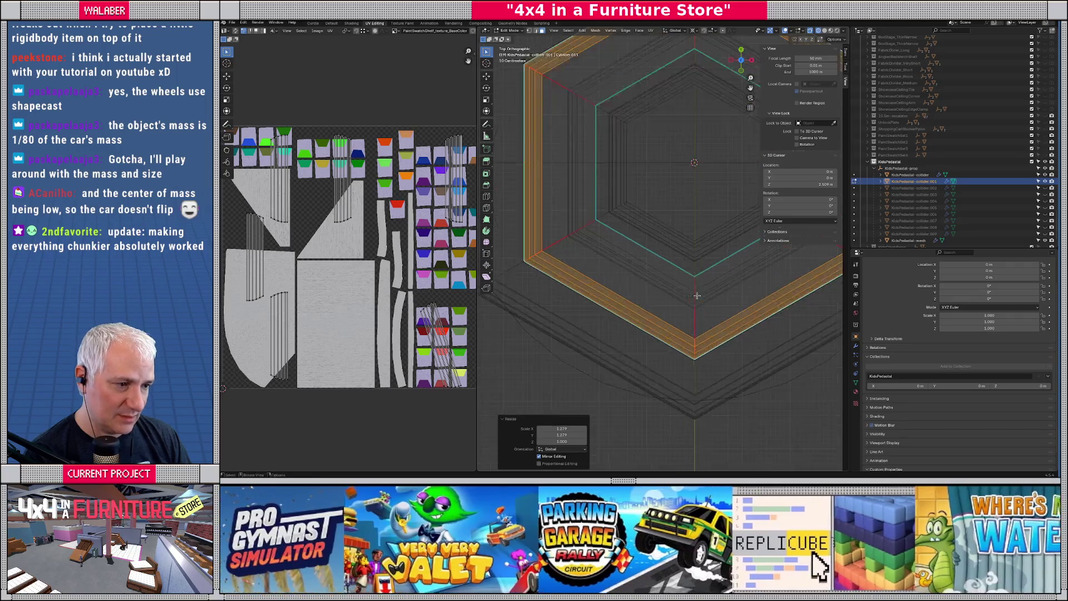
scroll(696, 294, "up", 4)
key("s")
key("shift+z")
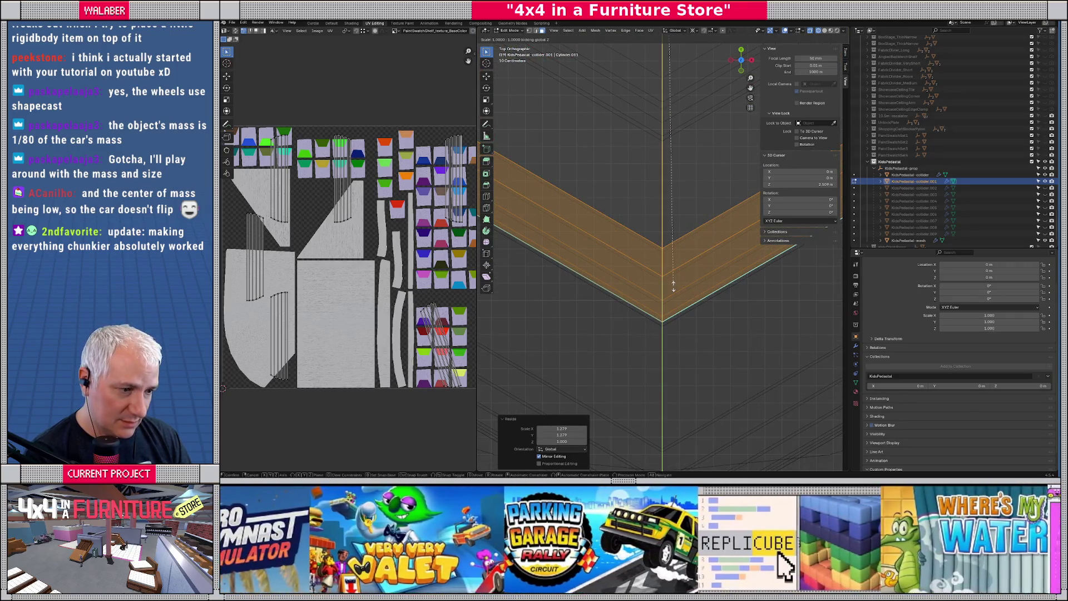
left_click(677, 272)
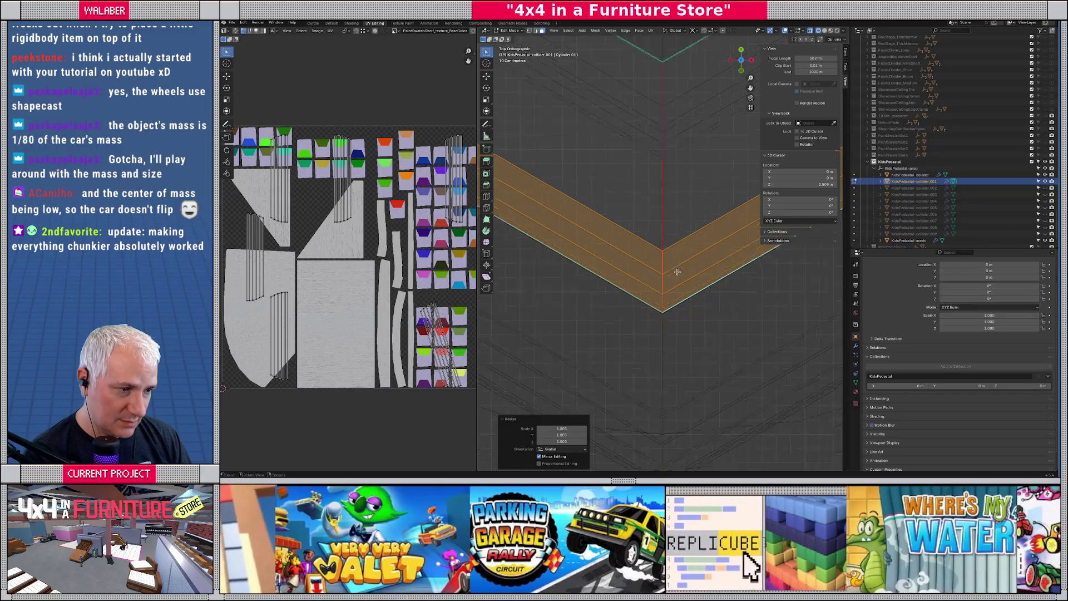
scroll(677, 272, "down", 3)
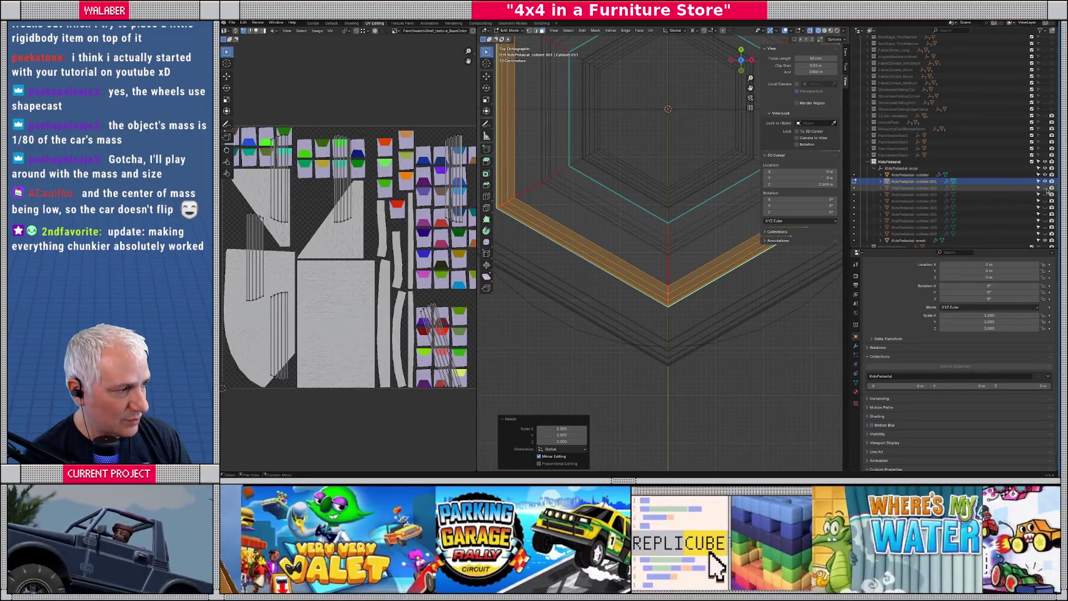
left_click(701, 216)
Select the collider.002 ring and scale it horizontally by 1.204, then fine-tune to 1.004.
key("l")
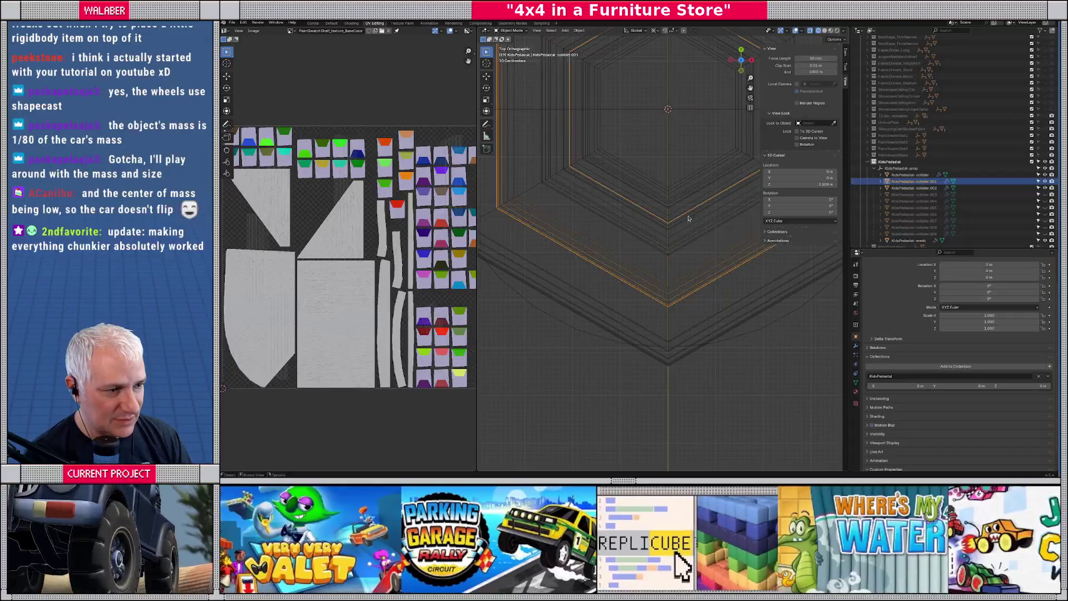
key("s")
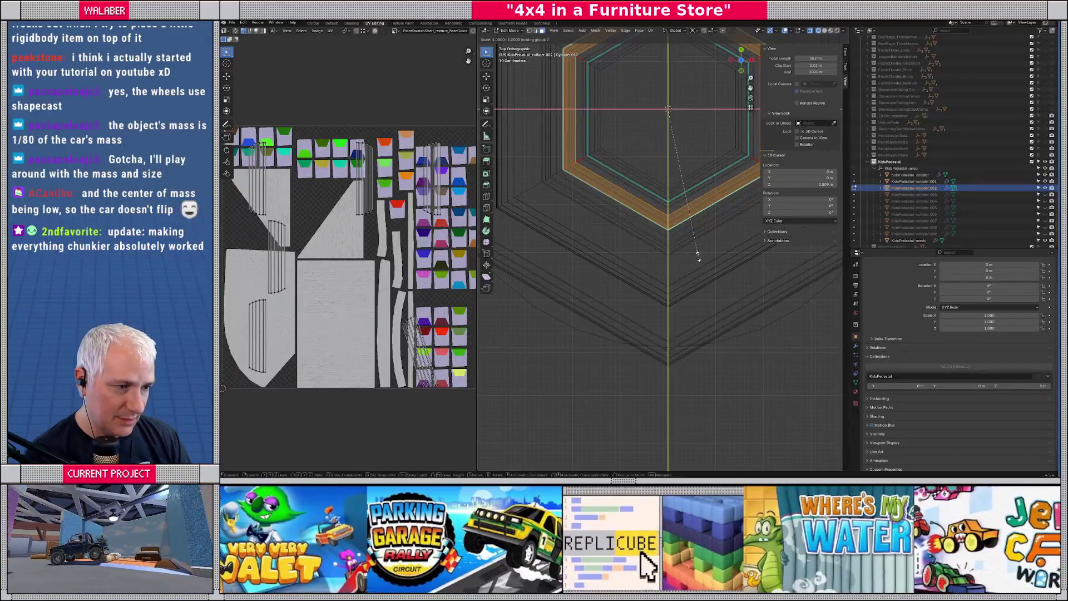
key("shift+z")
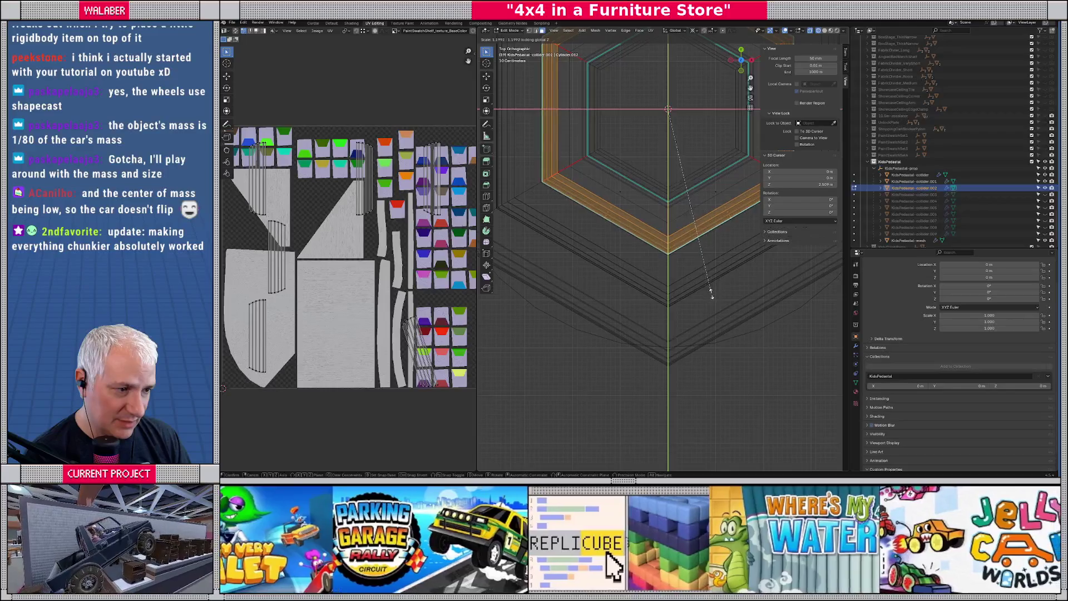
left_click(714, 295)
scroll(695, 278, "up", 5)
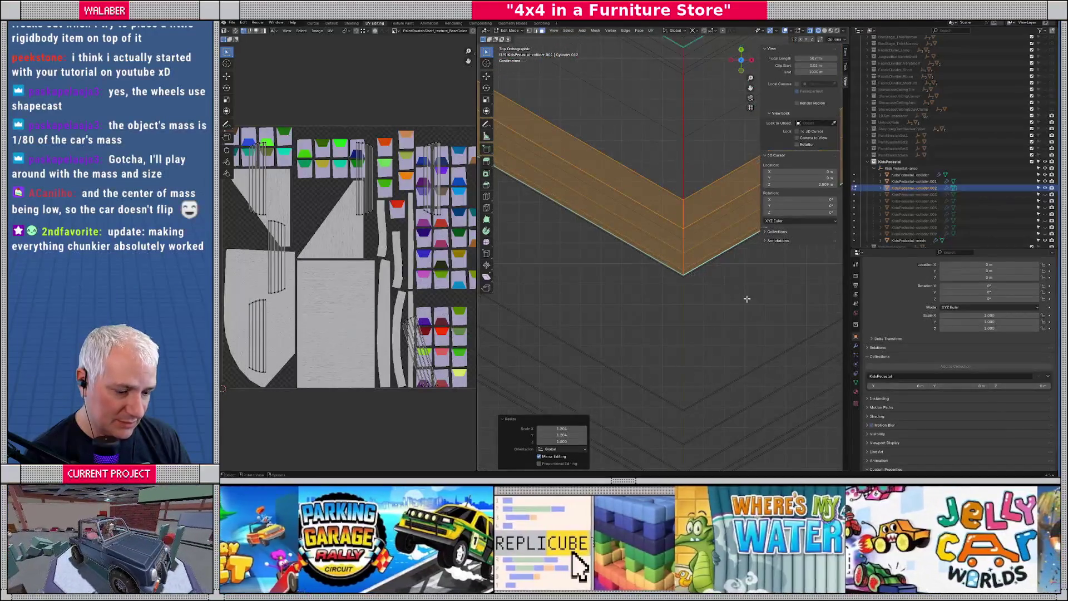
key("s")
key("shift+z")
left_click(744, 301)
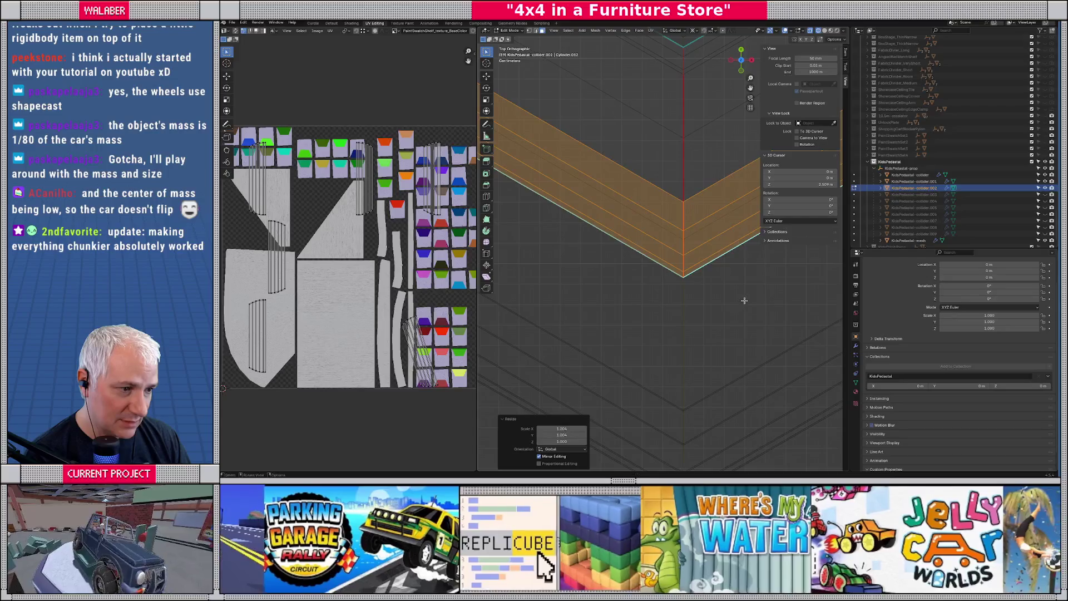
scroll(639, 282, "down", 8)
Unhide colliders .003 through .009, select them together, and return to Object Mode.
left_click(1046, 194)
left_click(1043, 194)
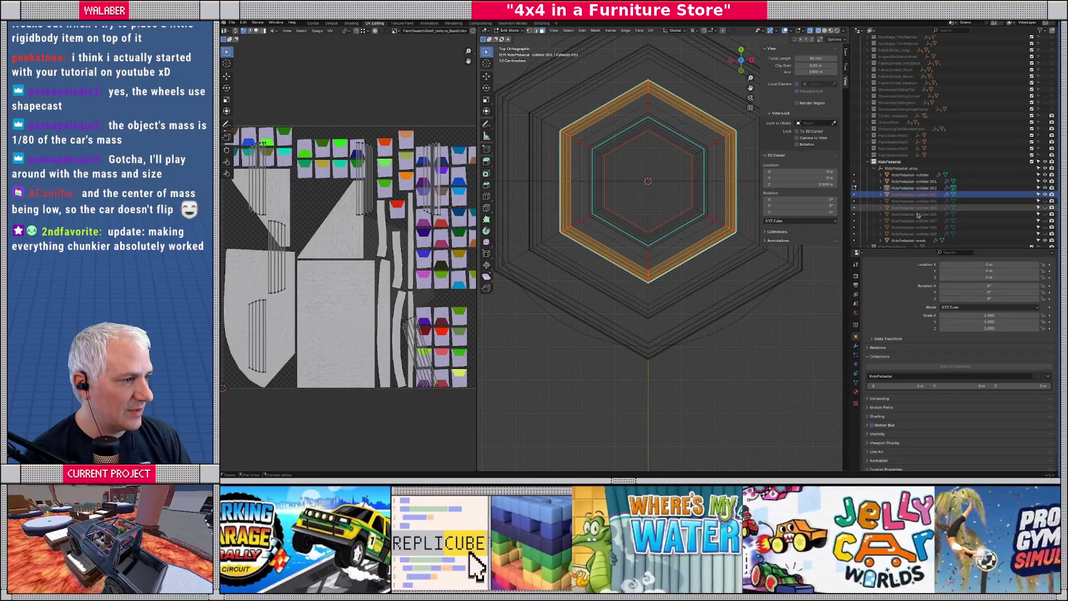
left_click_drag(1045, 201, 1046, 236)
left_click(928, 236, "shift")
key("Tab")
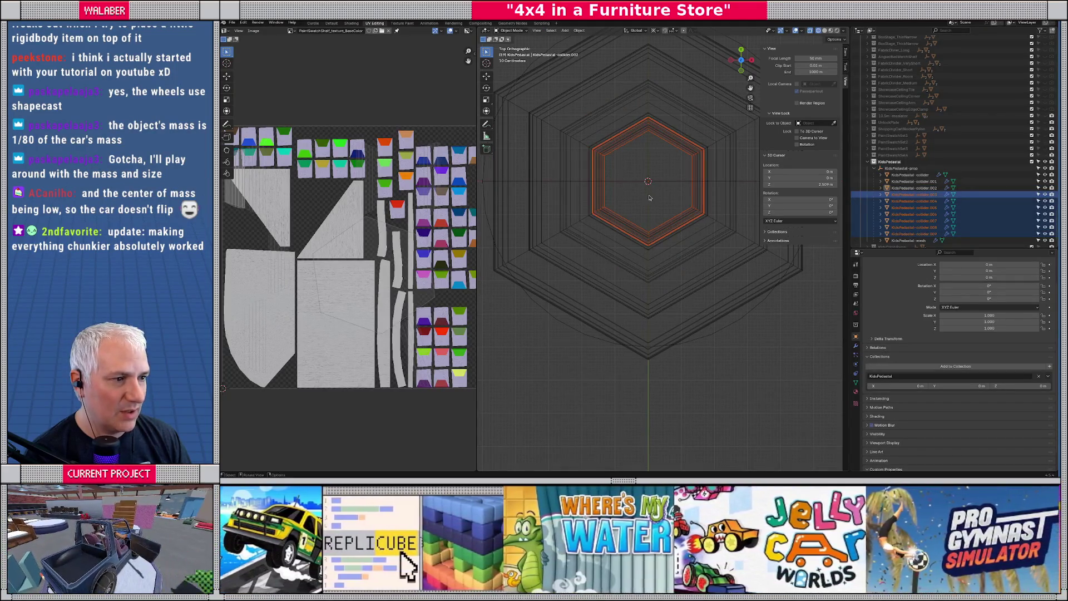
Select colliders .003 through .009 in the Outliner, enter Edit Mode, and view the pedestal from above.
key("Tab")
key("Tab")
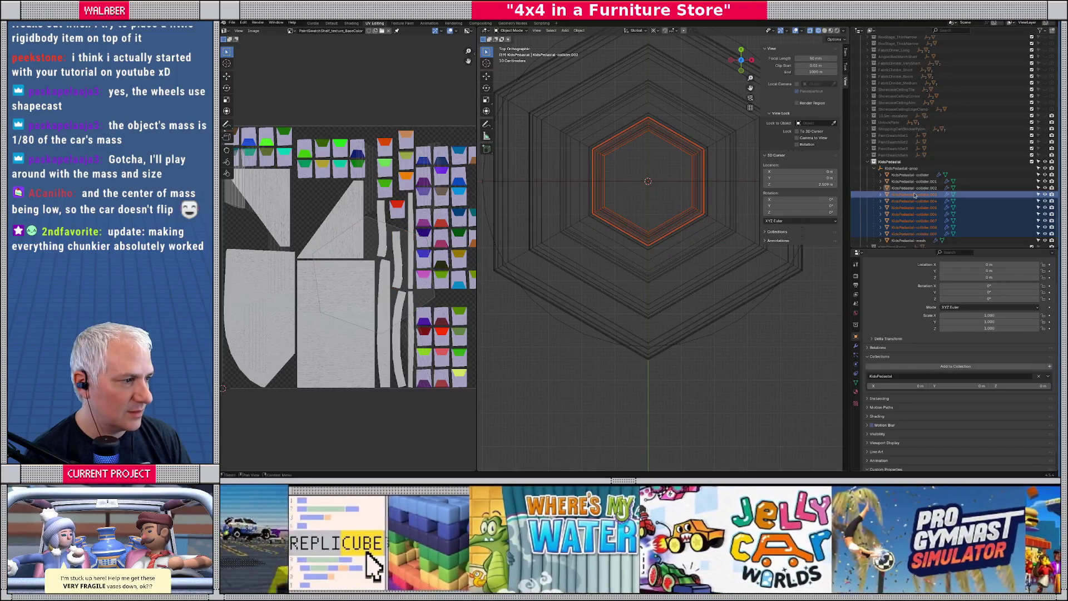
left_click_drag(655, 206, 661, 159)
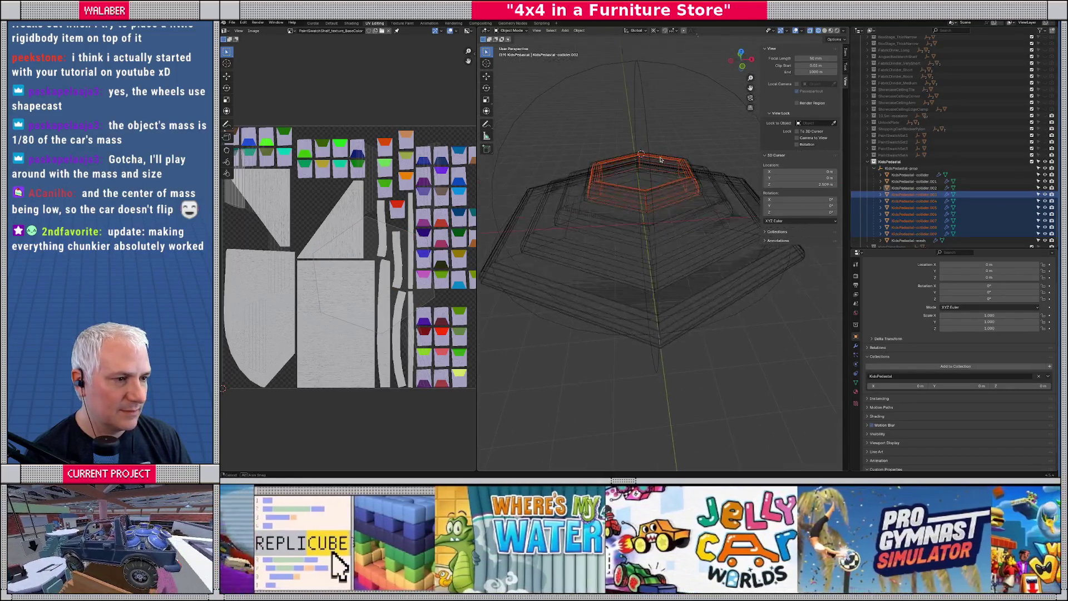
key("Tab")
key("Tab")
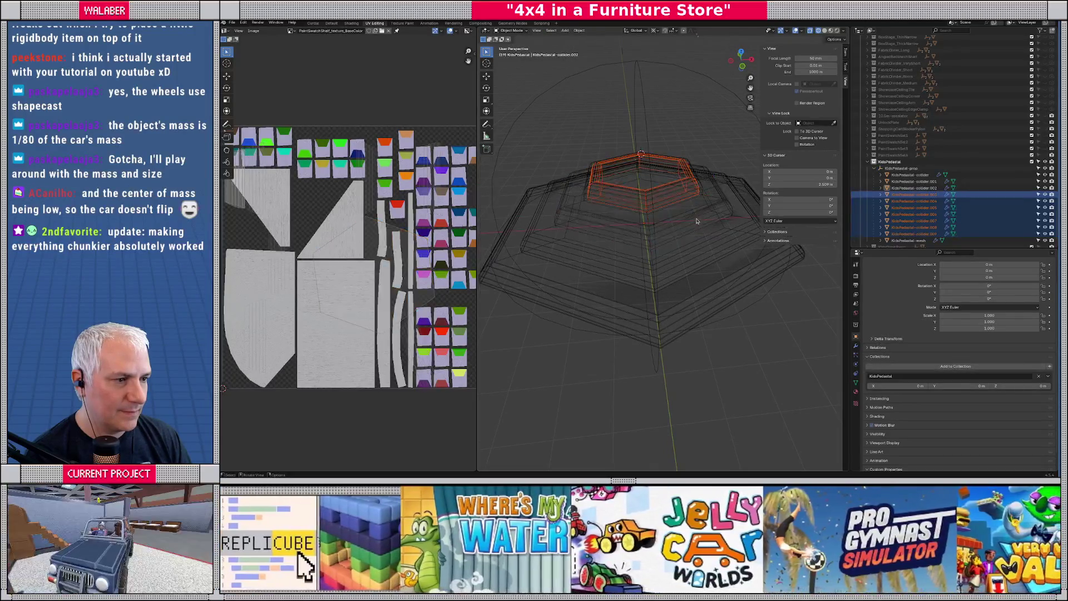
left_click(693, 219)
left_click(928, 181)
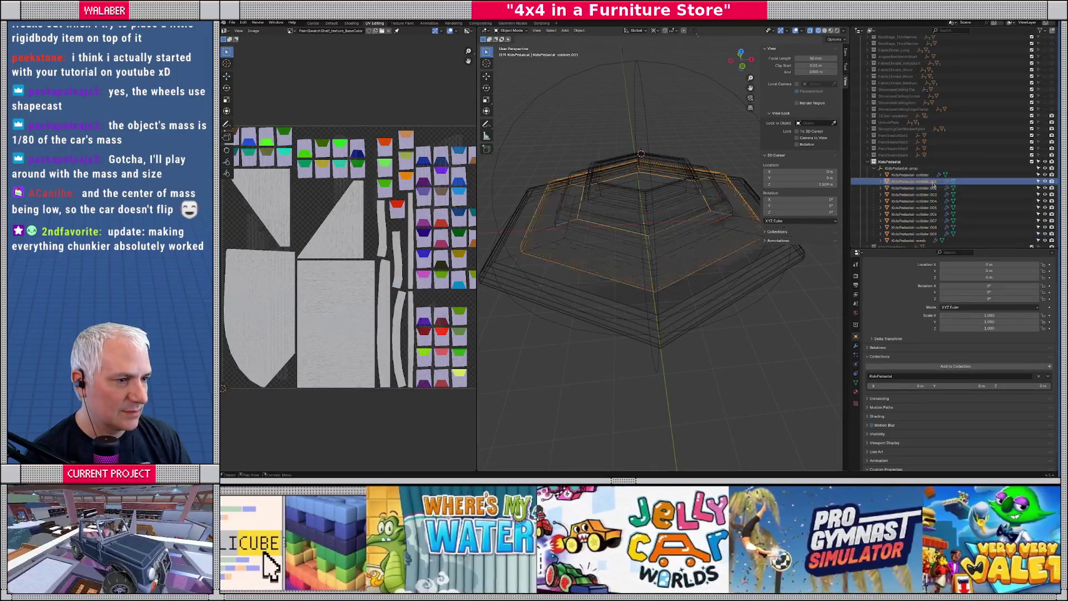
left_click(928, 194)
left_click(928, 233, "shift")
key("Tab")
left_click_drag(652, 227, 668, 289)
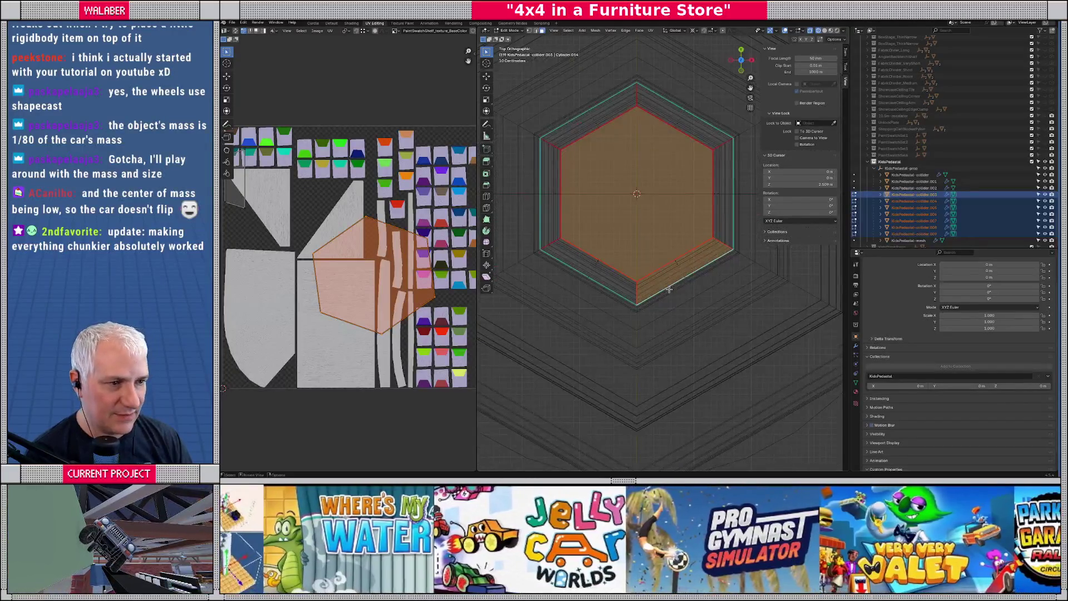
Pick front collider.004 among the overlapping rings, add colliders through .009, and edit them together.
key("Tab")
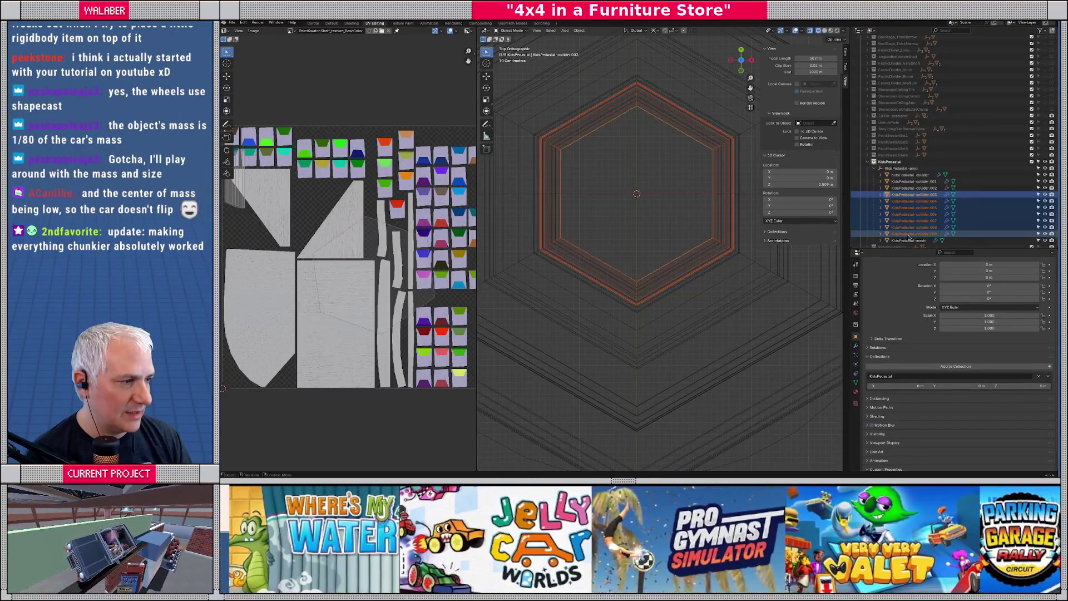
left_click(928, 234)
left_click(901, 168)
left_click_drag(676, 178, 679, 201)
left_click(678, 200)
left_click(680, 201)
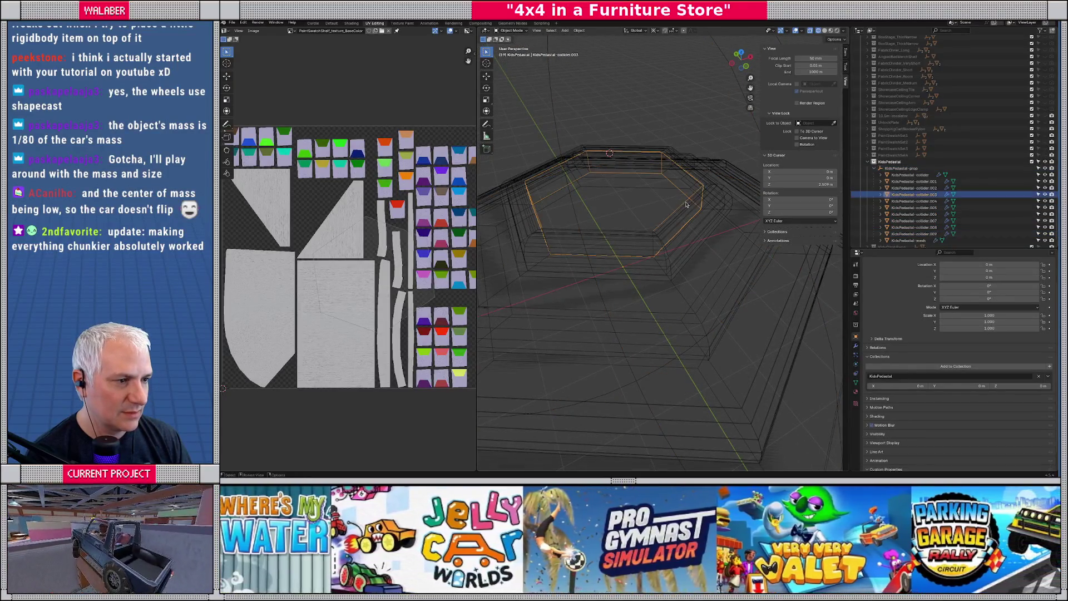
left_click(683, 203)
left_click(683, 203)
left_click(682, 203)
left_click(683, 202)
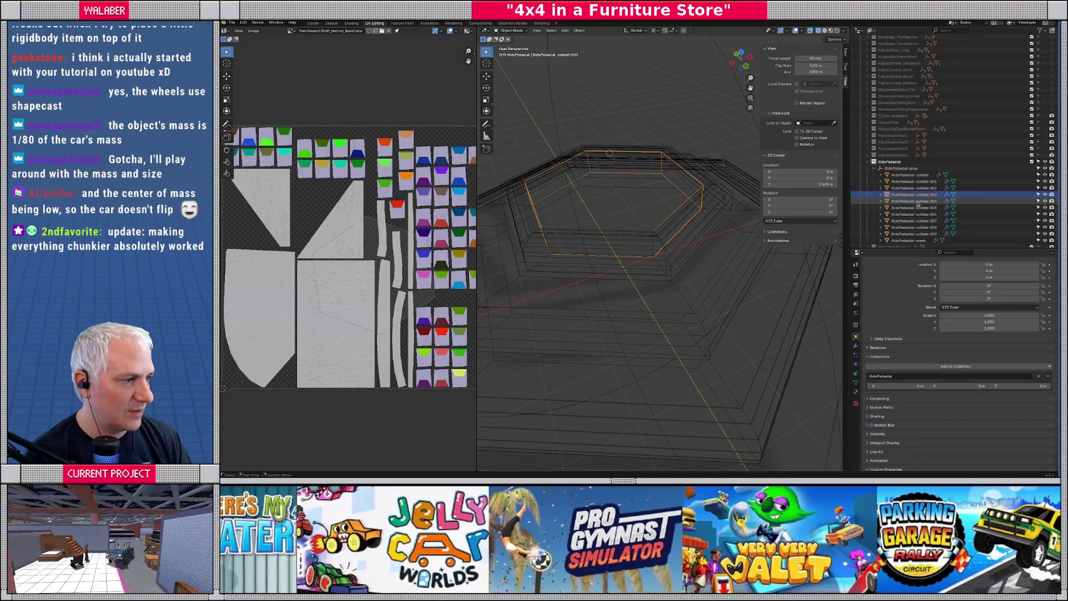
left_click(683, 202)
left_click(930, 234, "shift")
key("Tab")
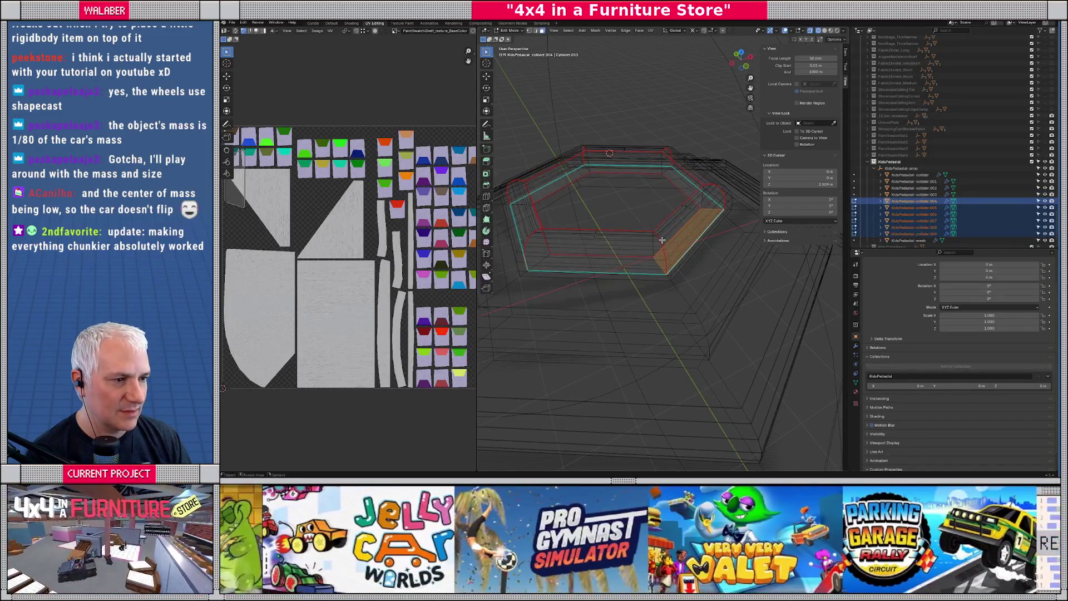
Isolate the colliders, select all of the ring's faces, and switch to a see-through top view.
key("shift+z")
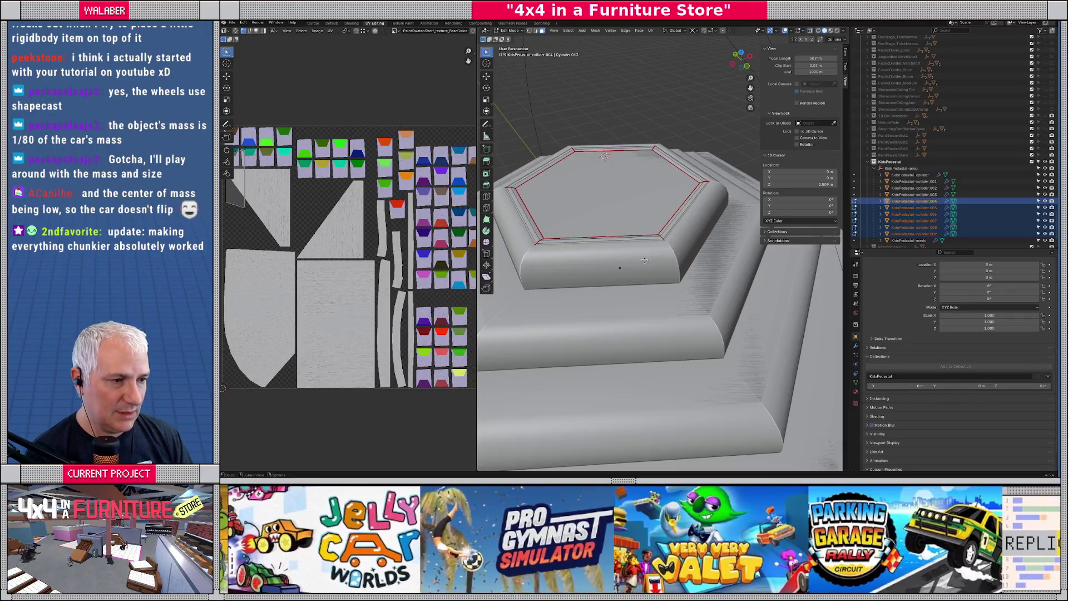
key("KP_Divide")
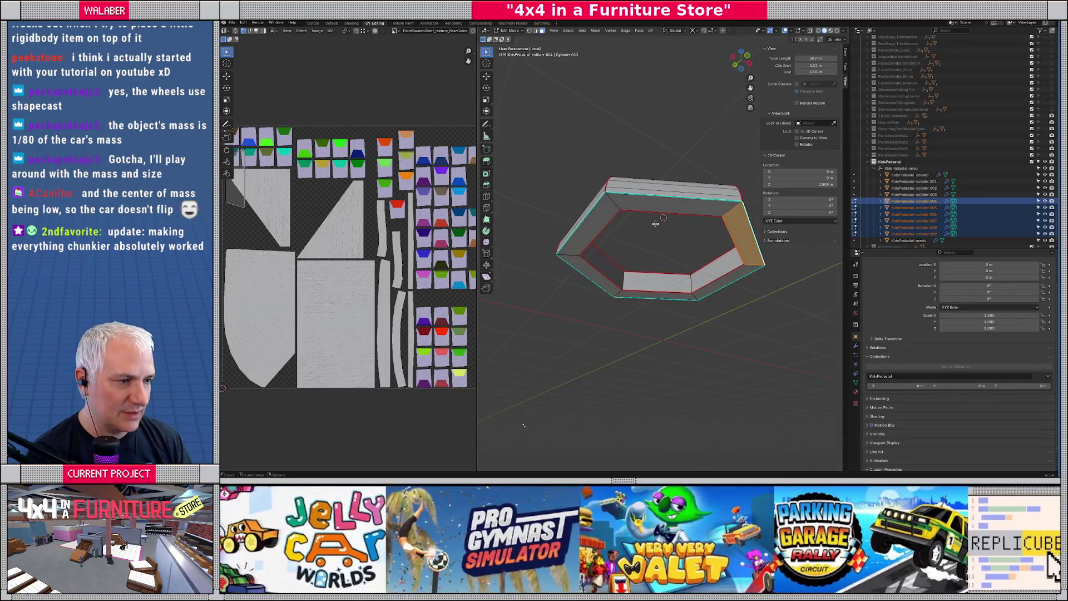
left_click_drag(618, 189, 661, 221)
left_click(654, 218)
left_click(628, 244)
left_click(628, 244)
left_click_drag(628, 243, 633, 294)
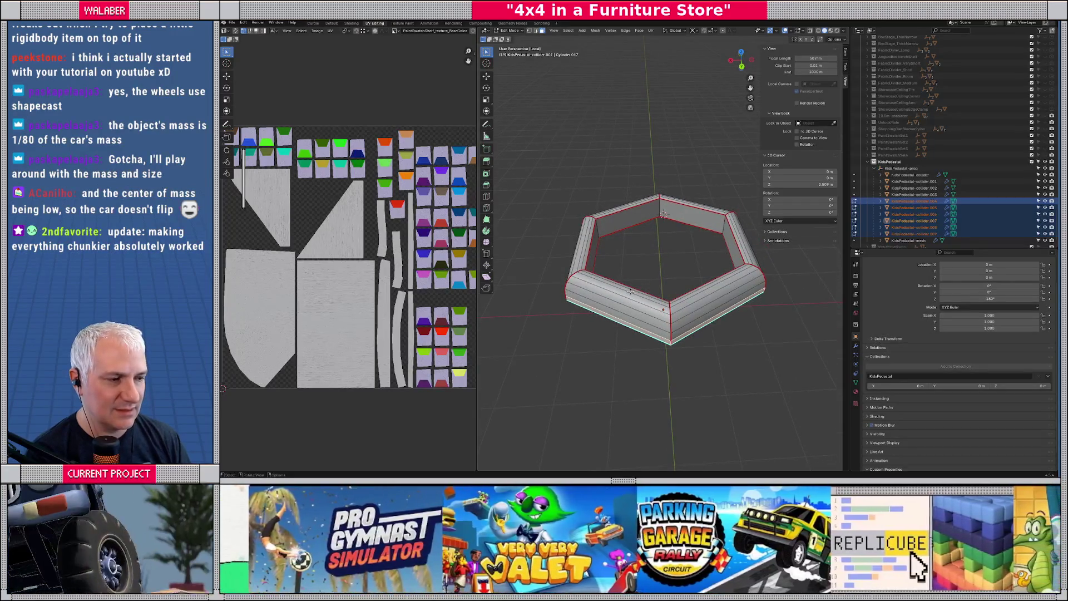
key("a")
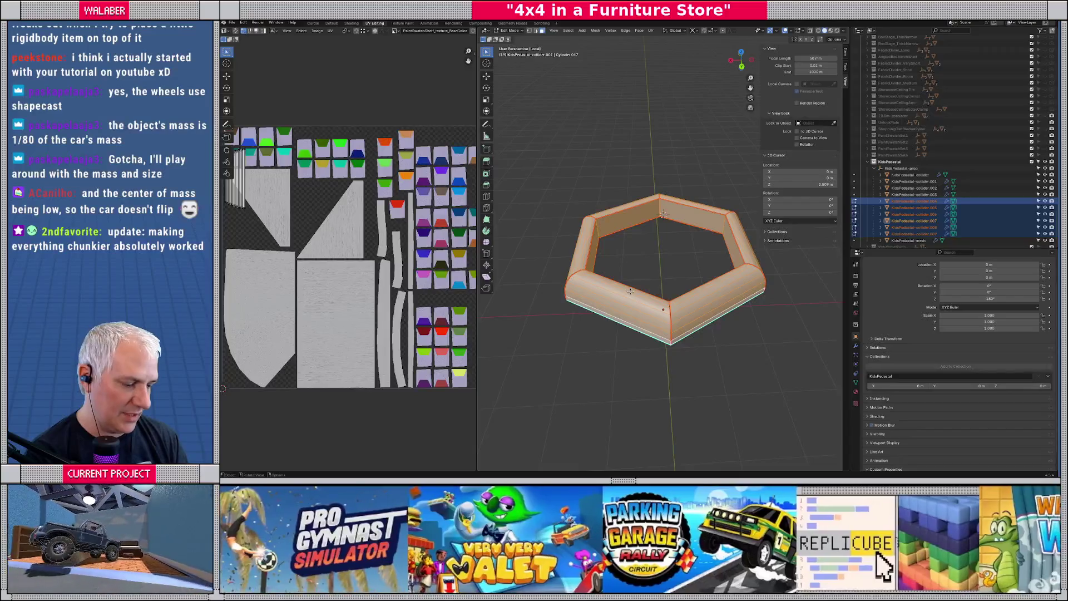
key("KP_Divide")
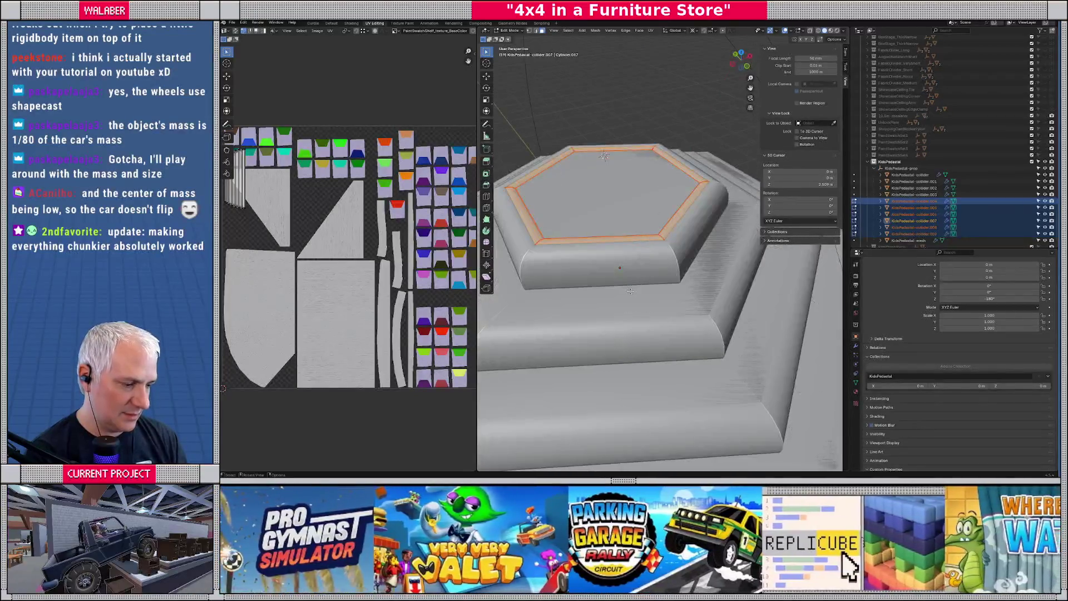
key("KP_7")
key("shift+z")
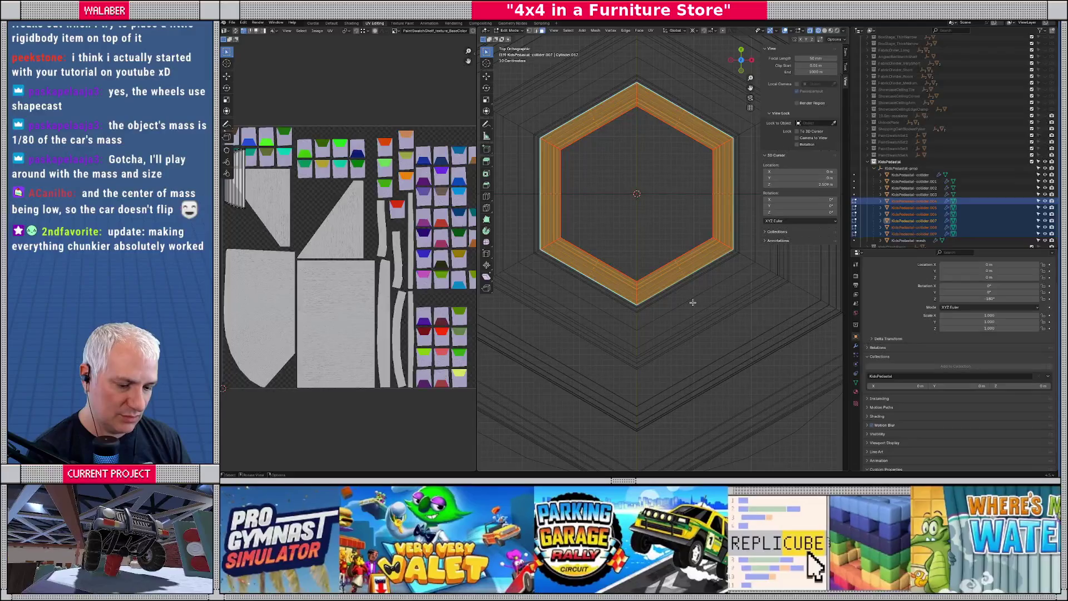
Scale the collider ring horizontally only, excluding Z, to about 1.008.
key("s")
key("shift+z")
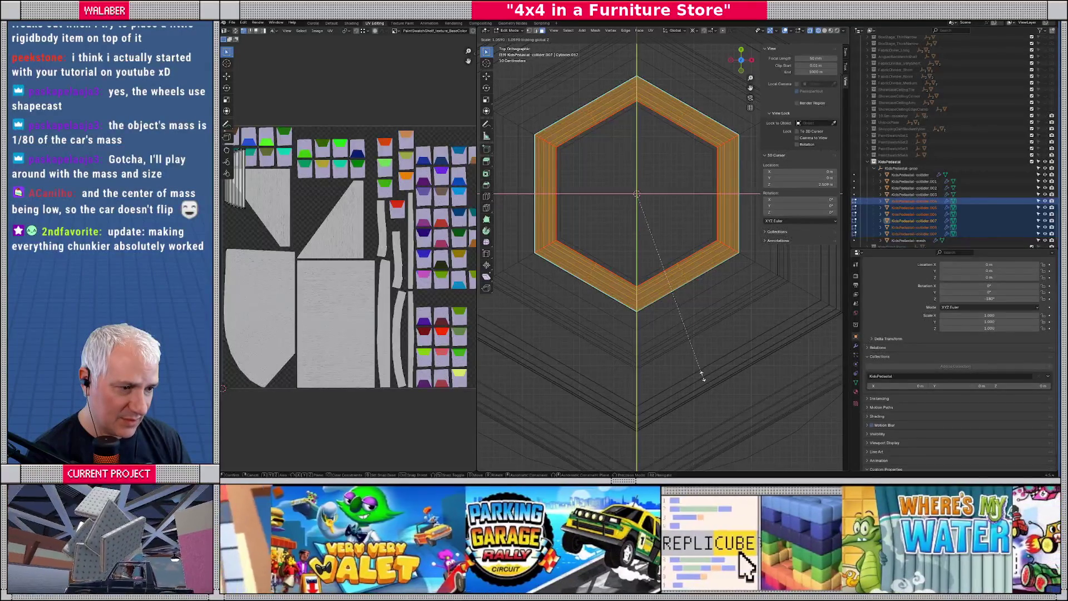
scroll(651, 311, "up", 5)
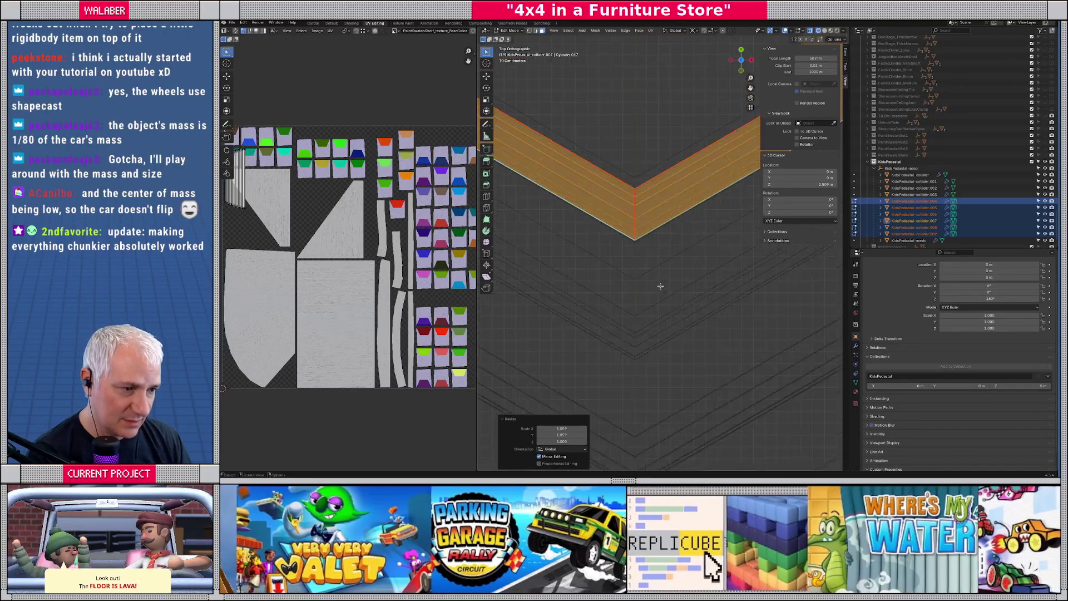
left_click(656, 266)
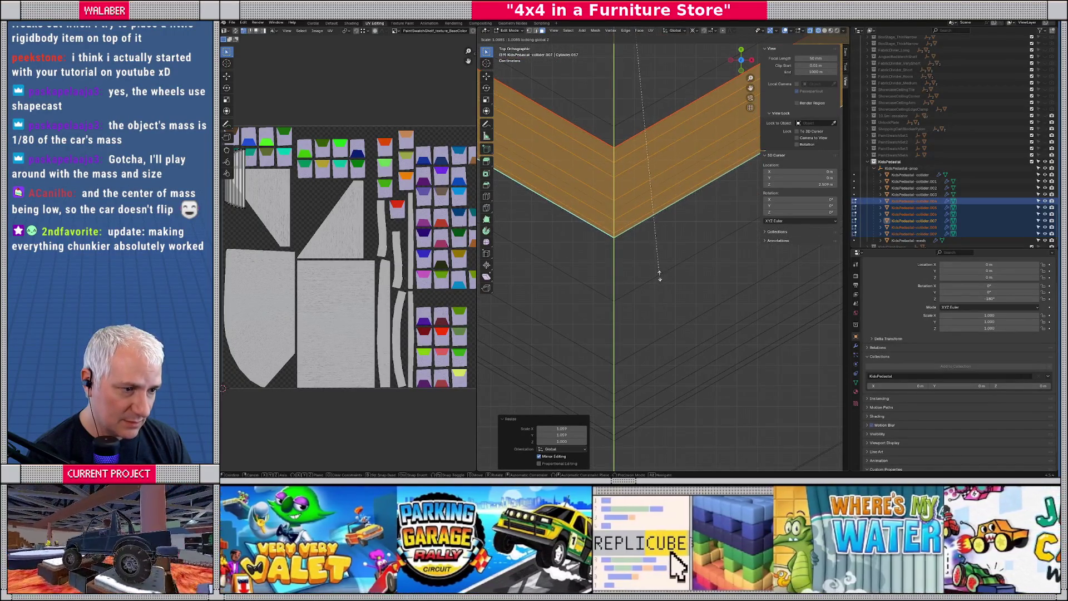
scroll(651, 254, "down", 1)
left_click_drag(651, 254, 670, 232)
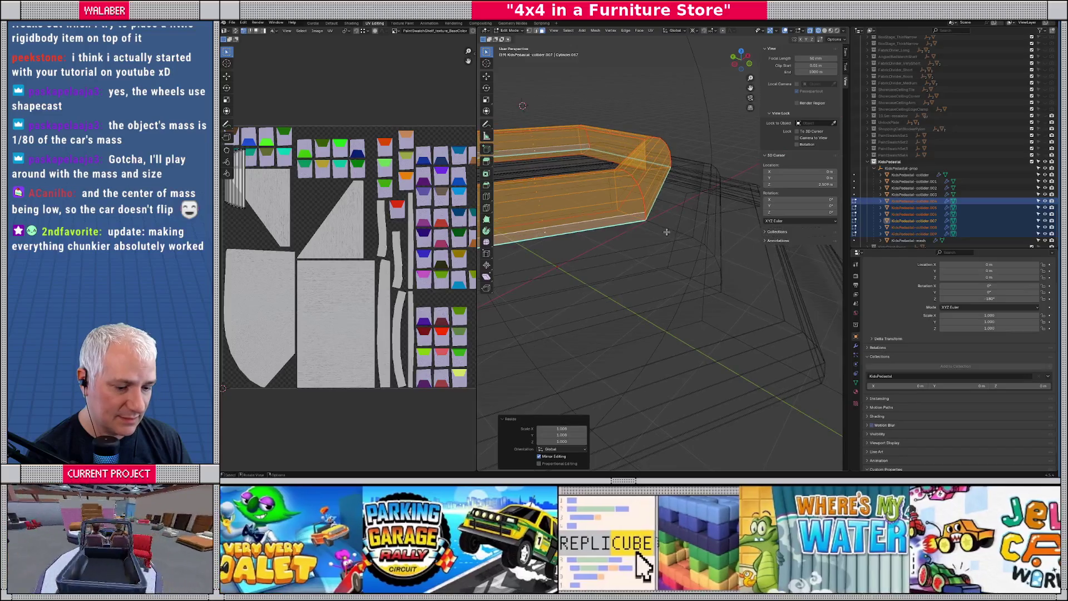
scroll(650, 263, "up", 3)
Widen the flat top hexagon collider slightly in X/Y, then return to Object Mode in perspective.
key("Tab")
left_click(650, 259)
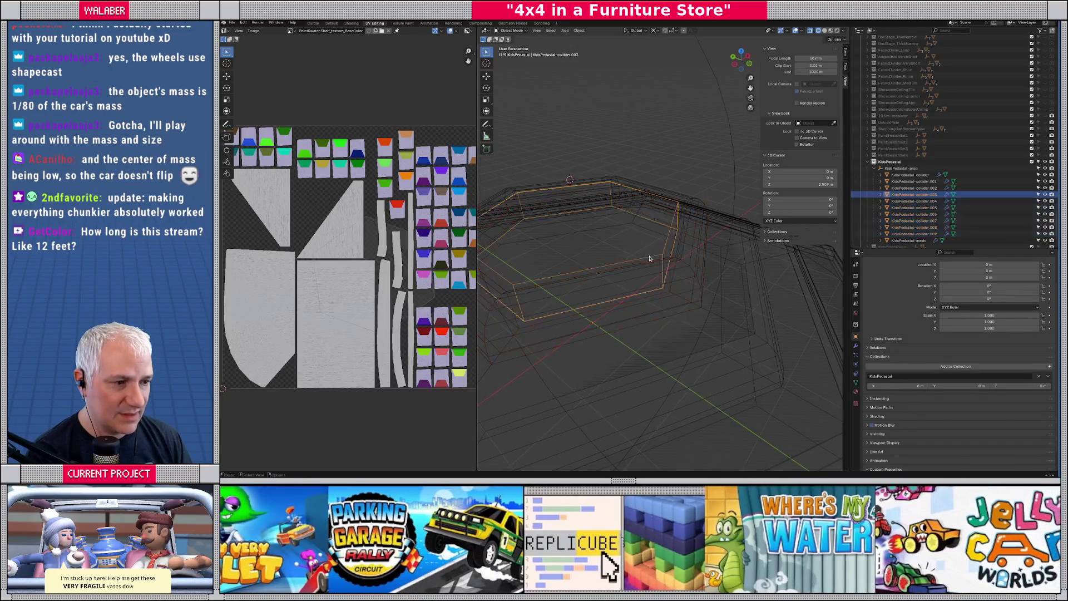
key("Tab")
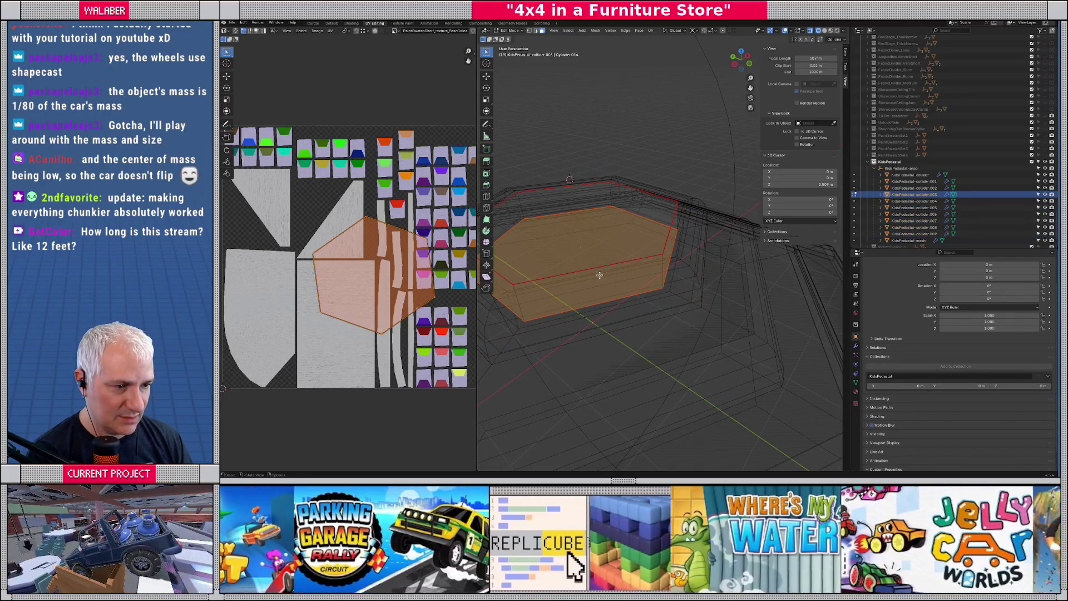
key("KP_5")
key("KP_8")
key("KP_7")
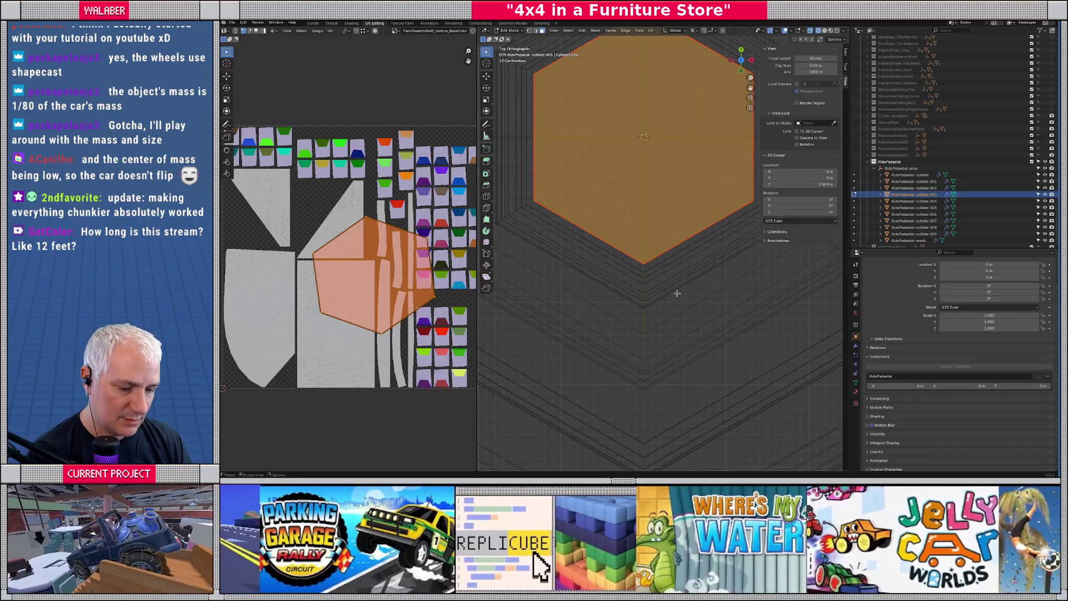
key("s")
key("shift+z")
left_click(676, 295)
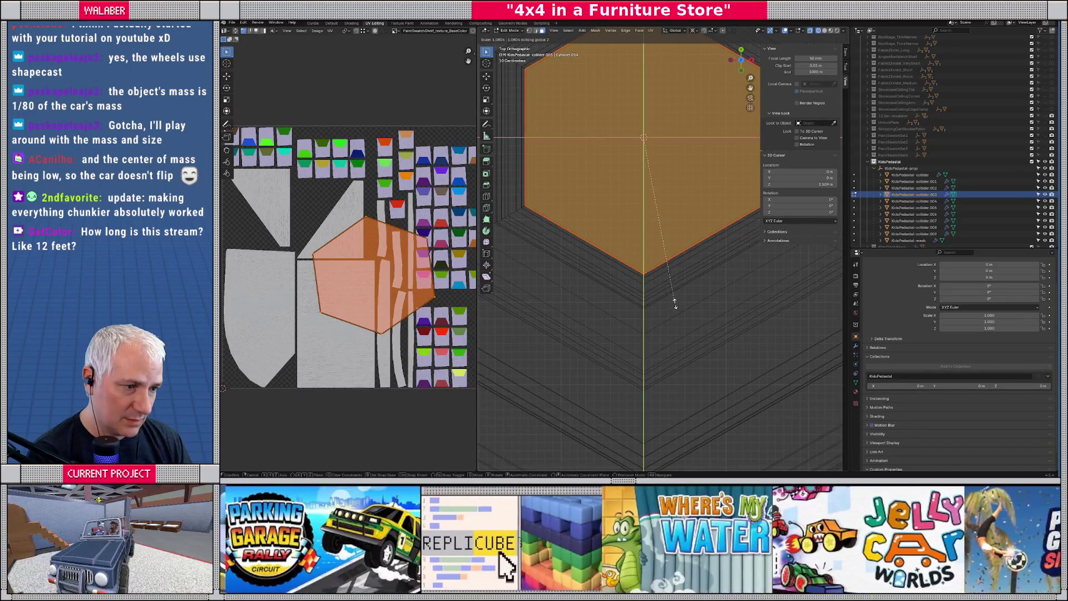
key("Tab")
scroll(677, 284, "down", 5)
key("KP_5")
key("KP_2")
key("KP_2")
key("KP_2")
scroll(681, 261, "up", 4)
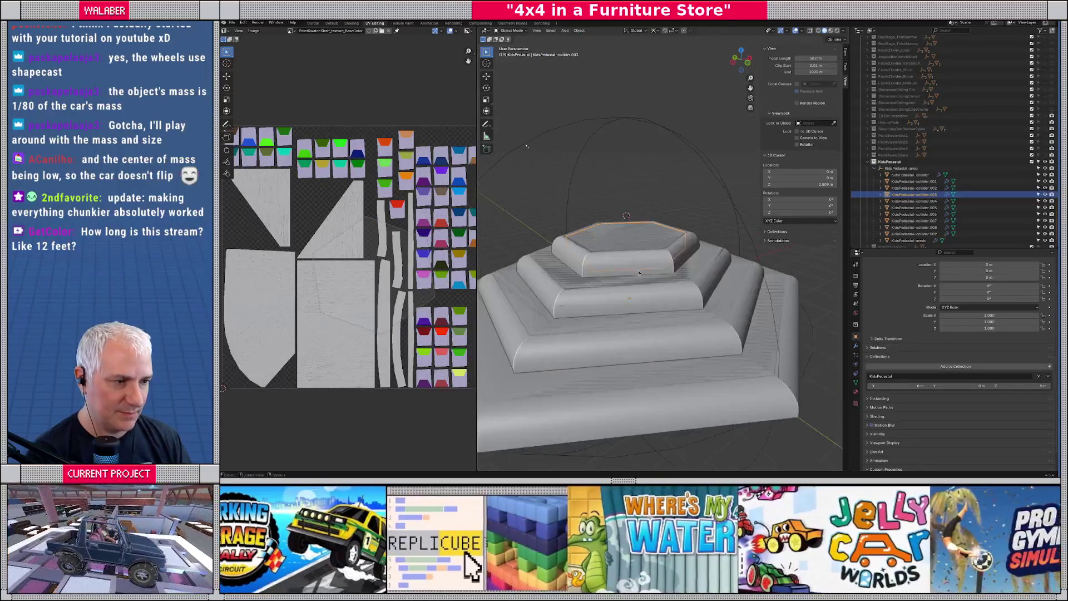
Clear the selection and save the Blender file.
left_click(548, 101)
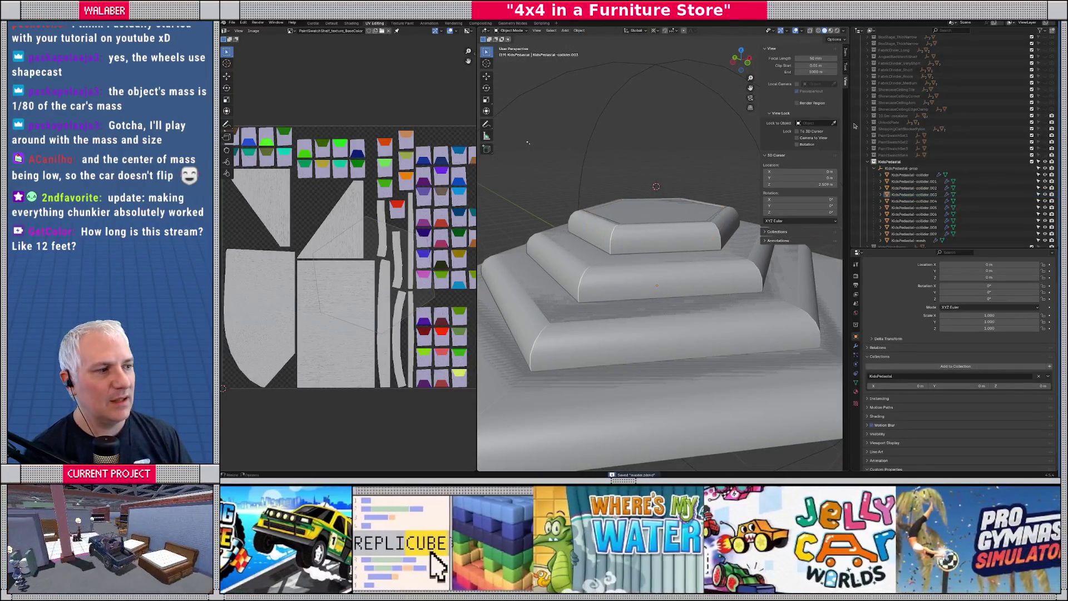
key("ctrl+s")
scroll(1027, 156, "up", 8)
scroll(1057, 208, "up", 10)
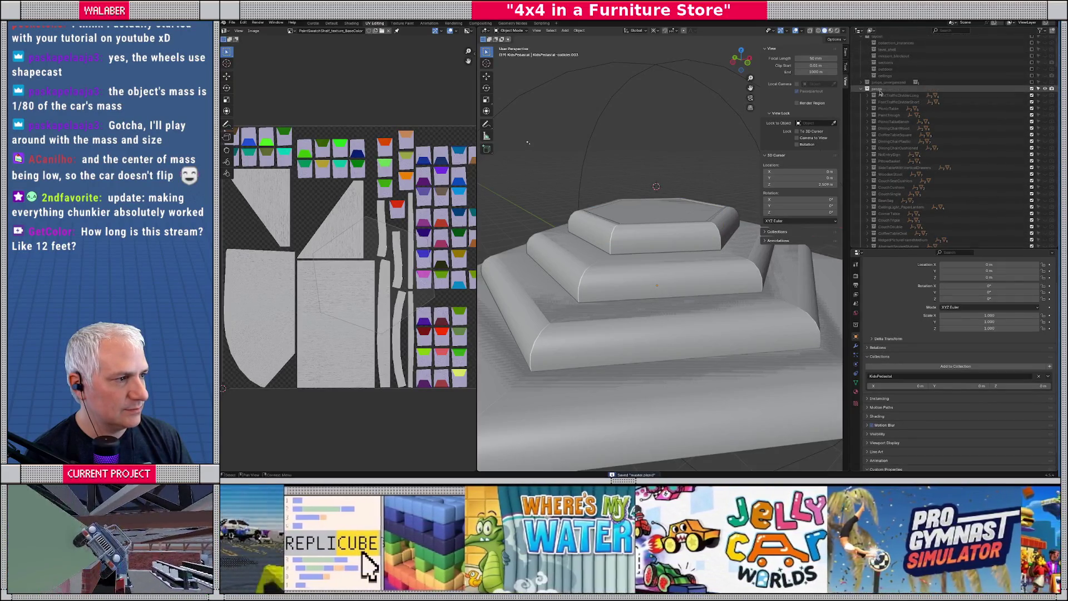
Export the props collection as glTF 2.0.
left_click(879, 90)
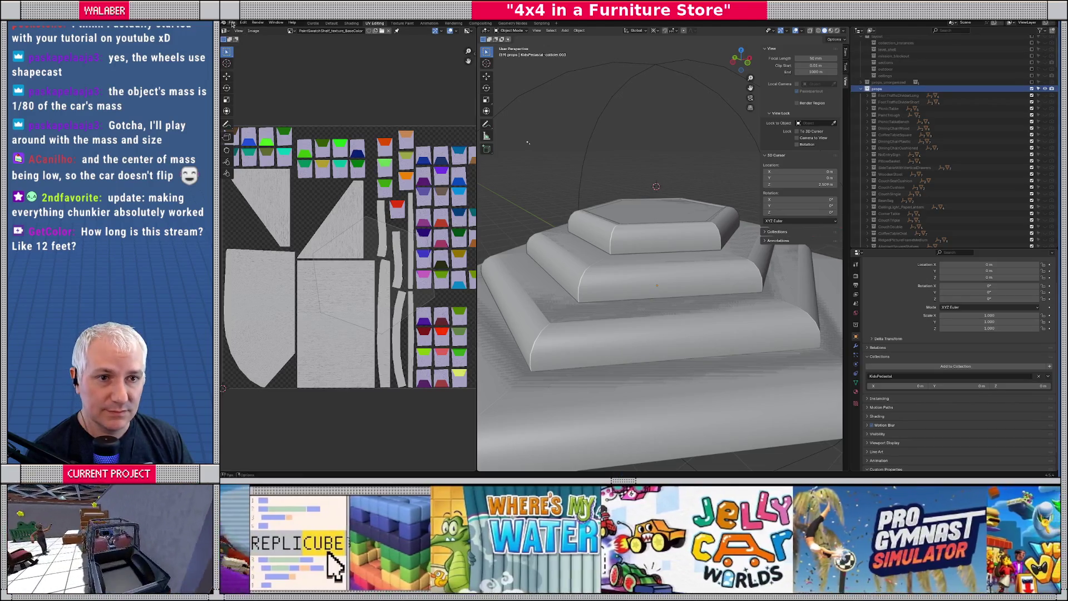
left_click(232, 22)
mouse_move(253, 123)
left_click(329, 190)
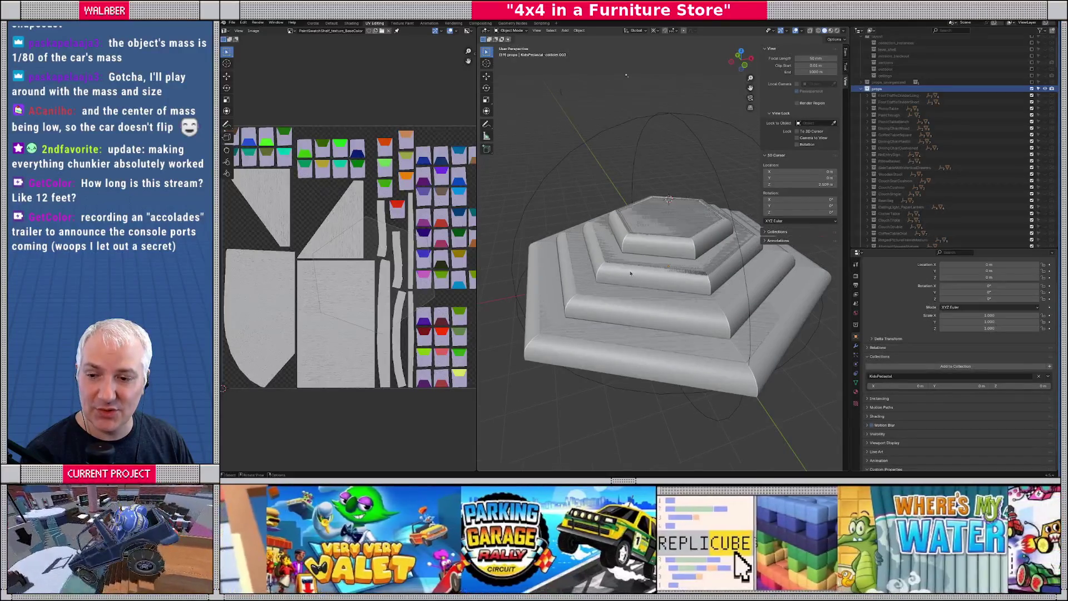
Inspect the pedestal from top and front views, save again, and switch to Godot.
key("KP_7")
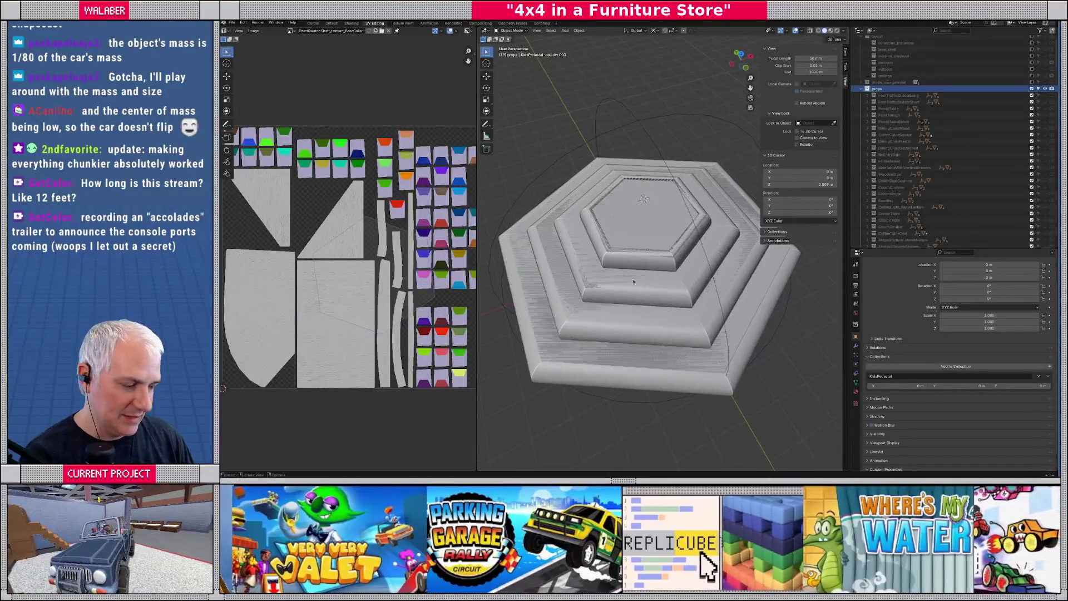
key("KP_Decimal")
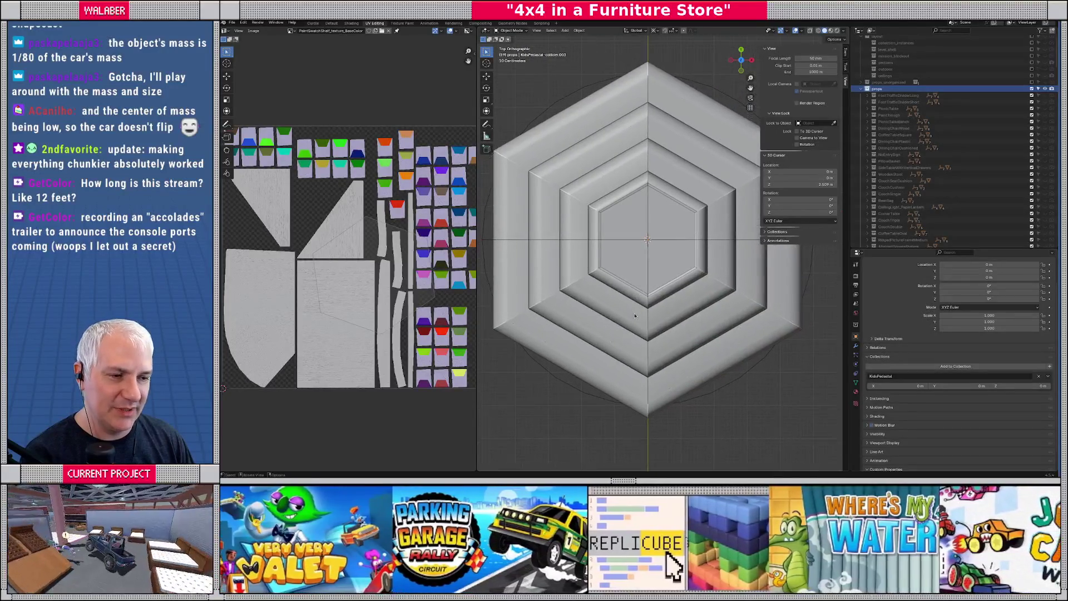
key("KP_2")
key("KP_2")
key("KP_2")
key("KP_8")
key("KP_8")
key("KP_8")
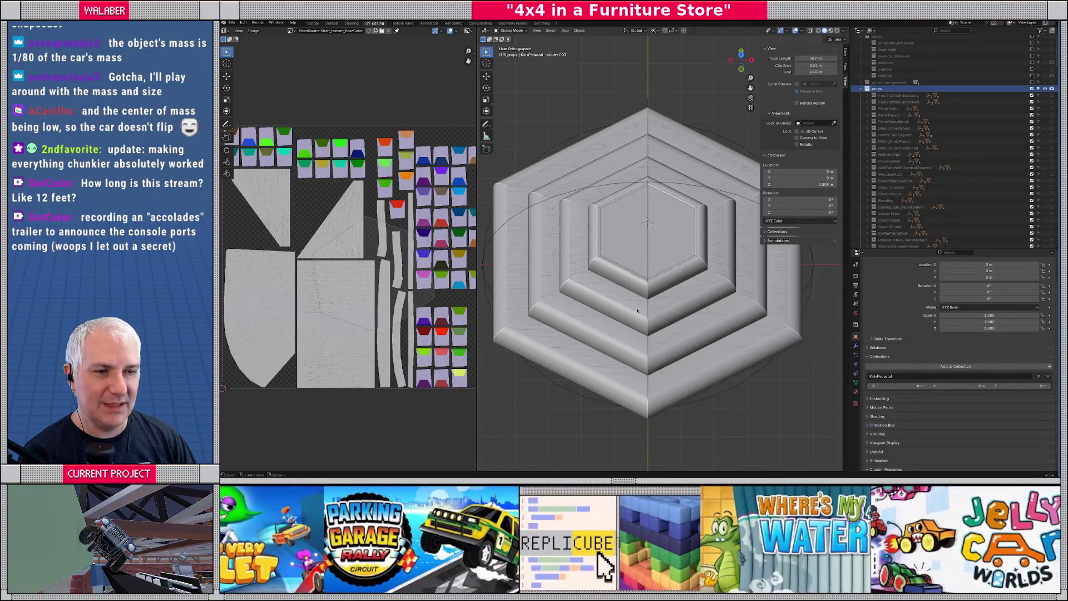
key("KP_4")
key("KP_4")
key("KP_4")
key("KP_4")
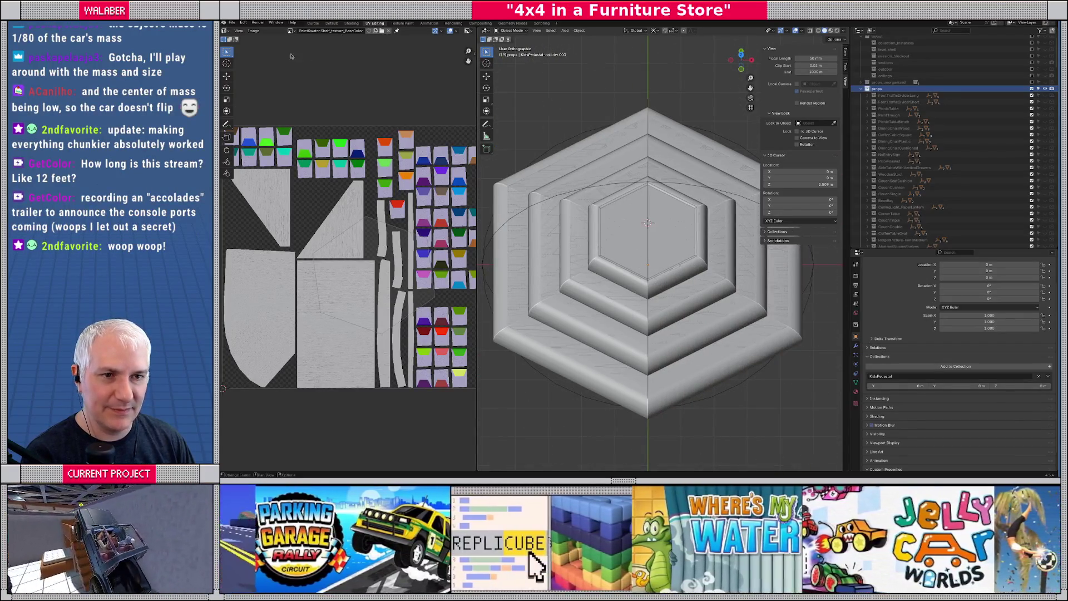
key("ctrl+s")
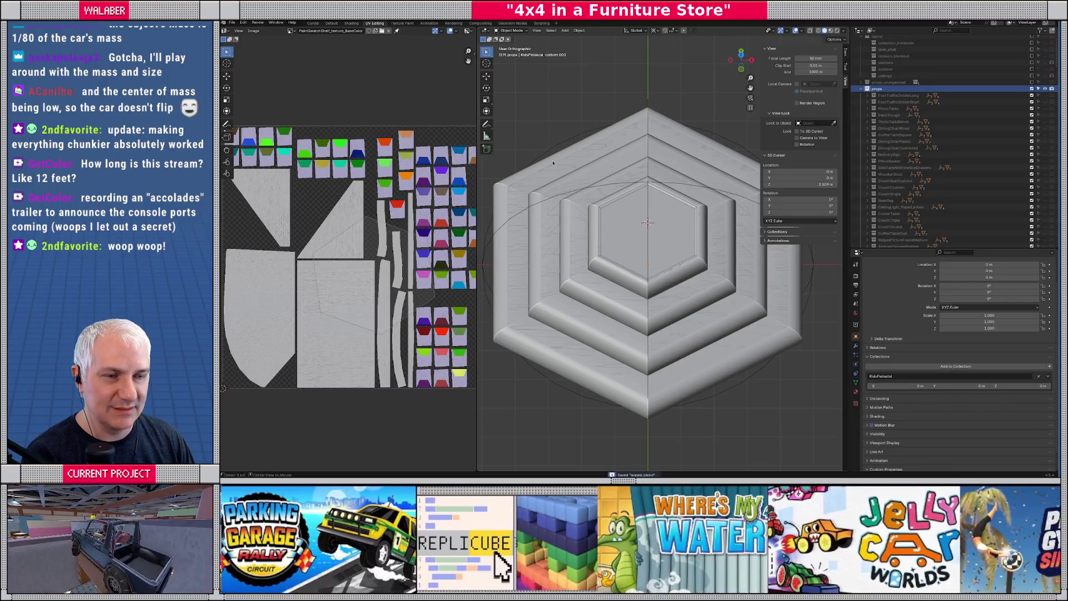
key("alt+Tab")
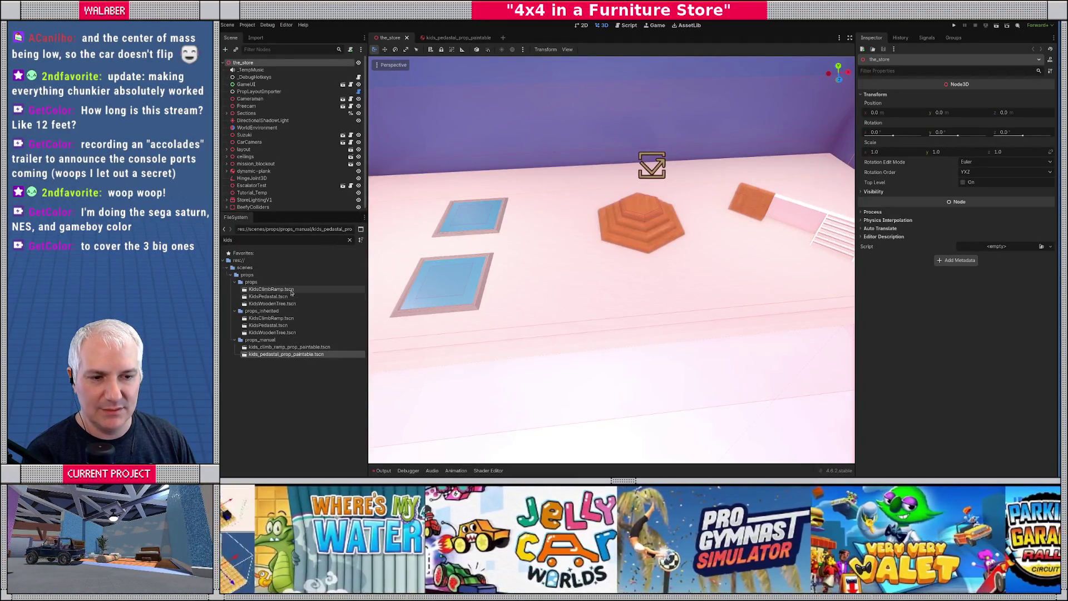
Open and close the KidsPedastal and KidsClimbRamp scenes to check the re-imported props.
double_click(269, 296)
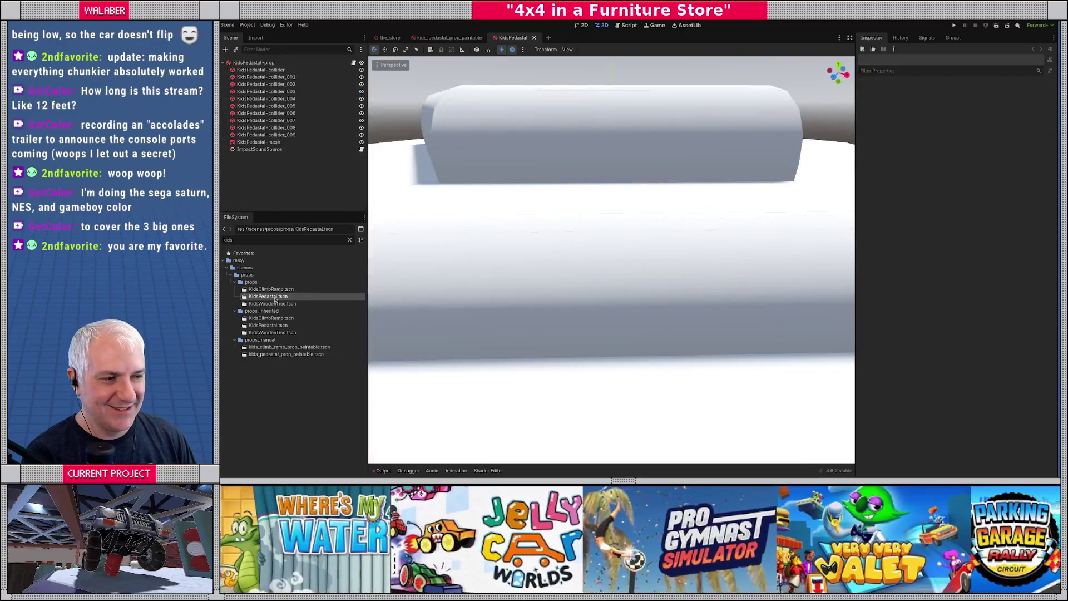
scroll(566, 213, "up", 5)
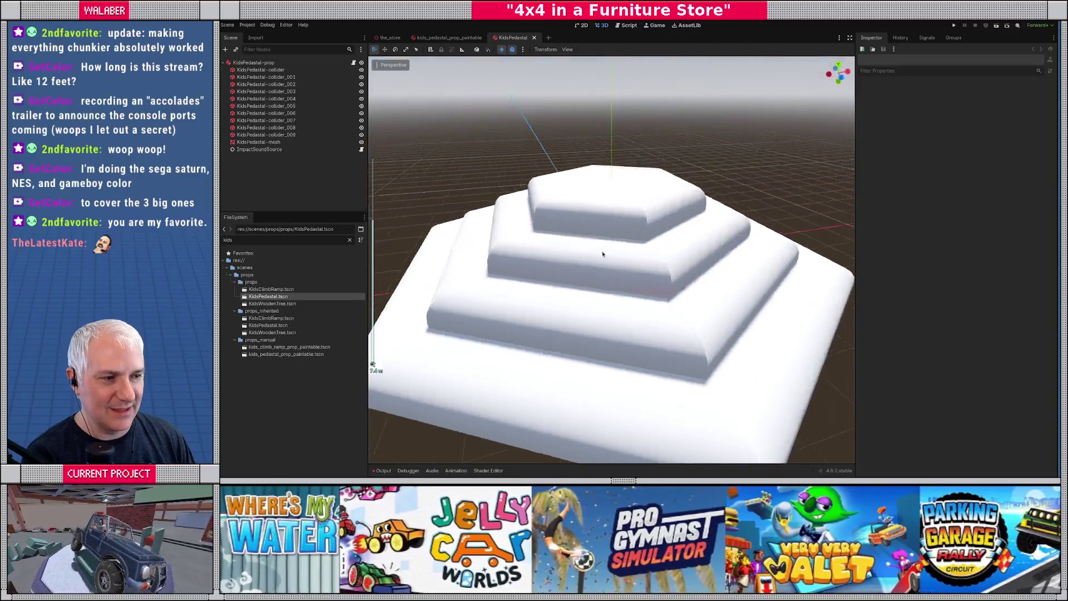
left_click_drag(603, 254, 539, 253)
left_click(534, 38)
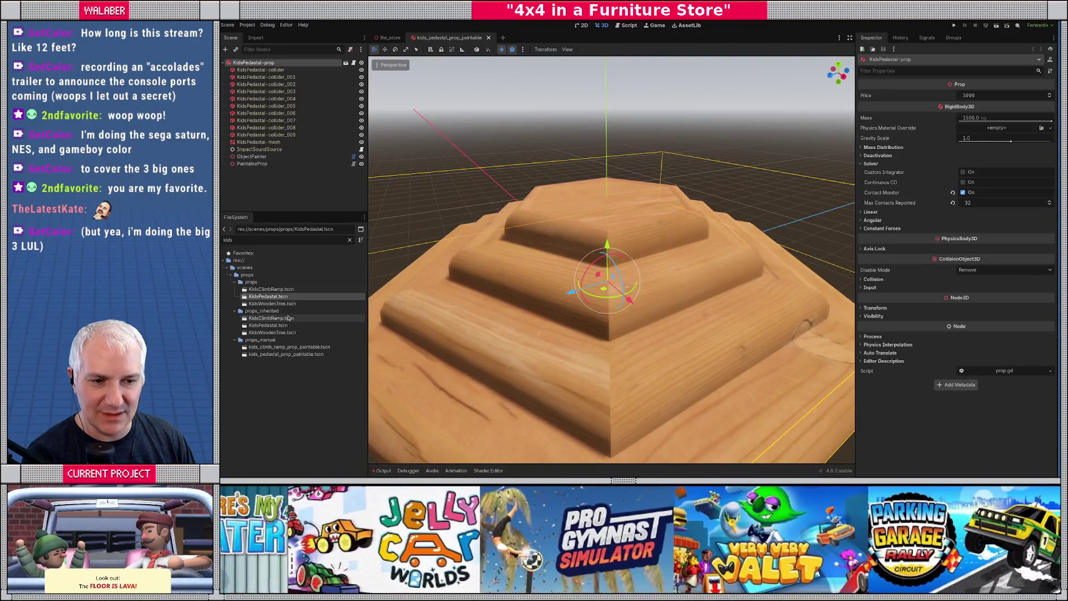
double_click(288, 320)
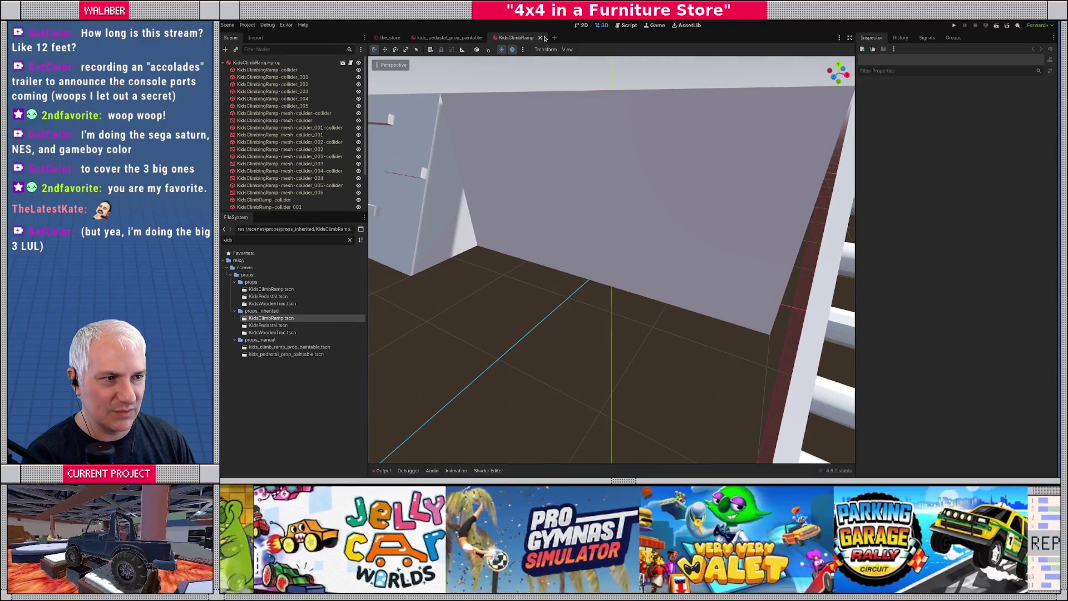
left_click(541, 38)
double_click(272, 325)
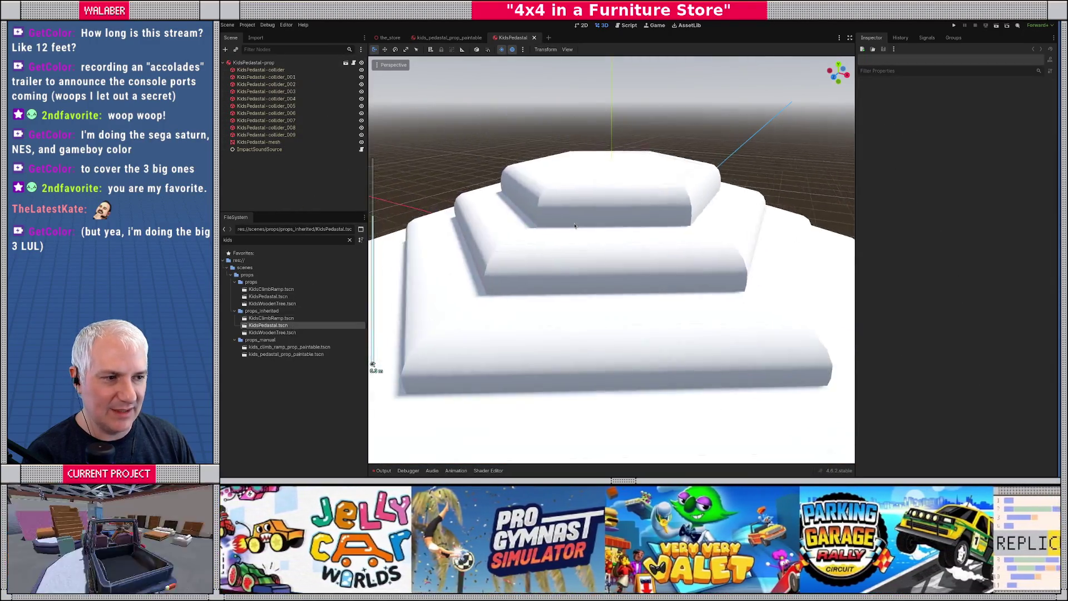
left_click(535, 38)
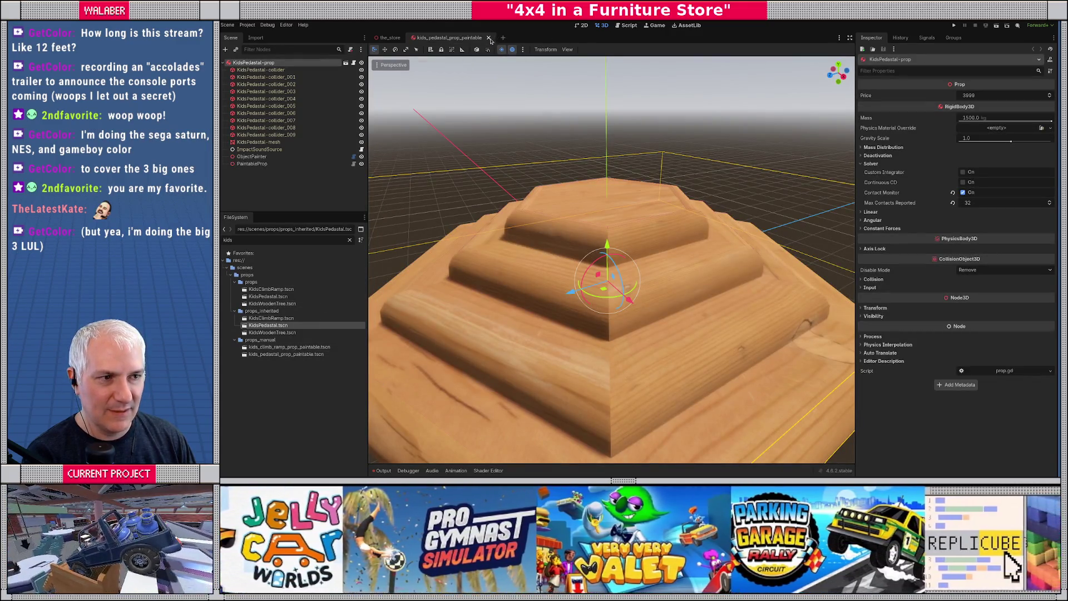
scroll(573, 184, "down", 5)
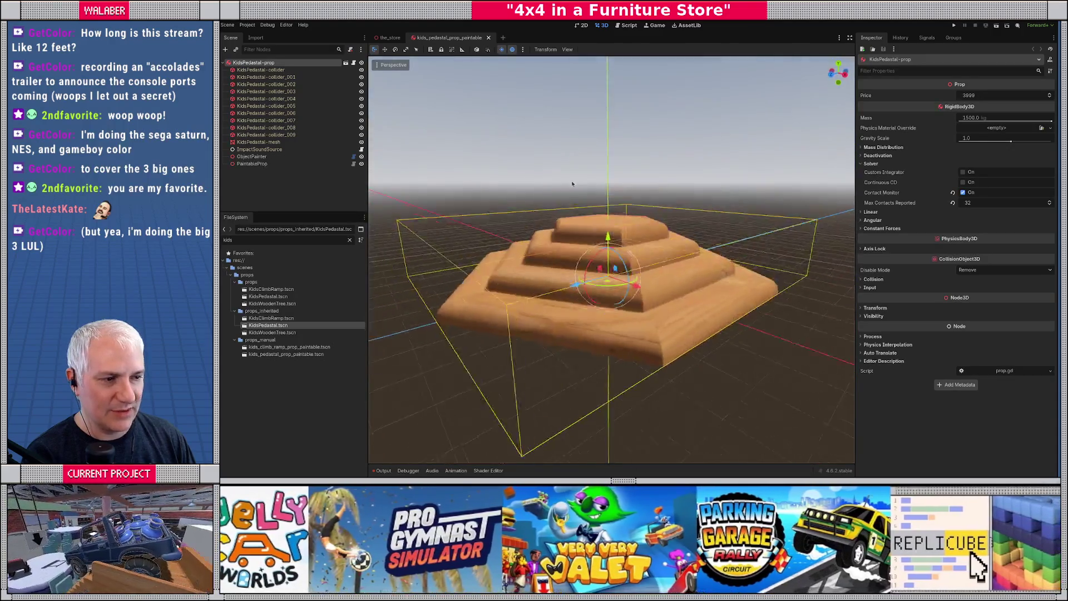
left_click_drag(572, 184, 699, 159)
Turn on Freeze in Kinematic mode for the paintable pedestal, save, and close it.
left_click(877, 155)
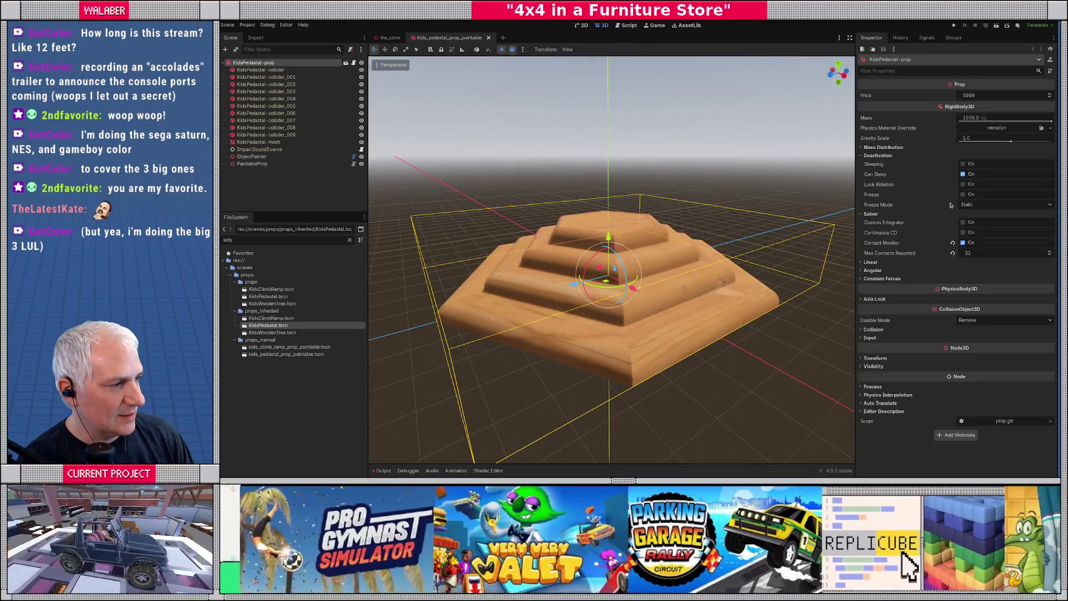
left_click(979, 204)
left_click(974, 224)
left_click(963, 194)
key("ctrl+s")
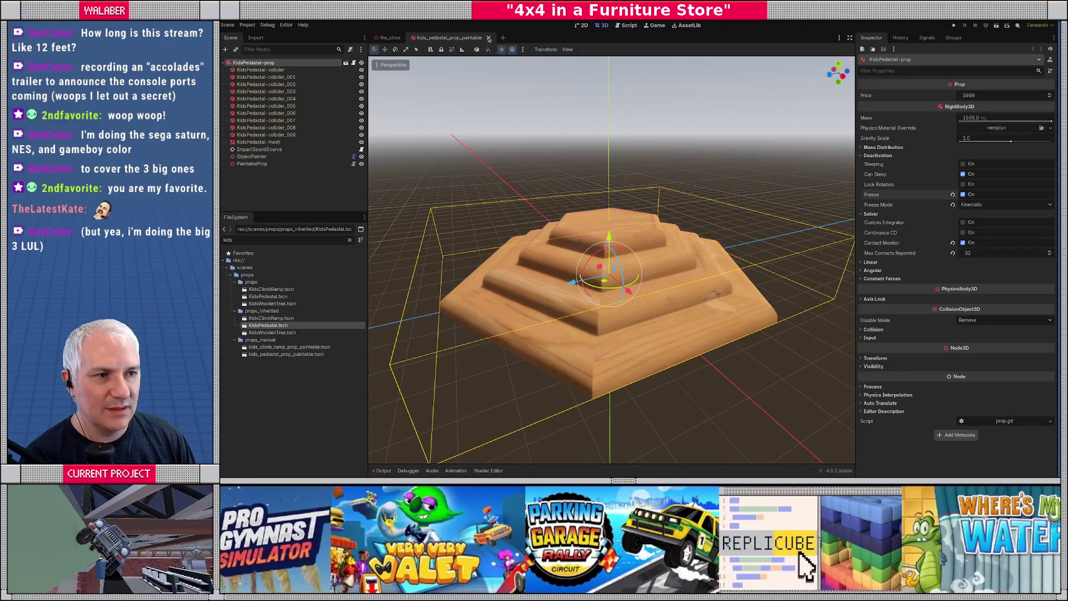
key("ctrl+shift+w")
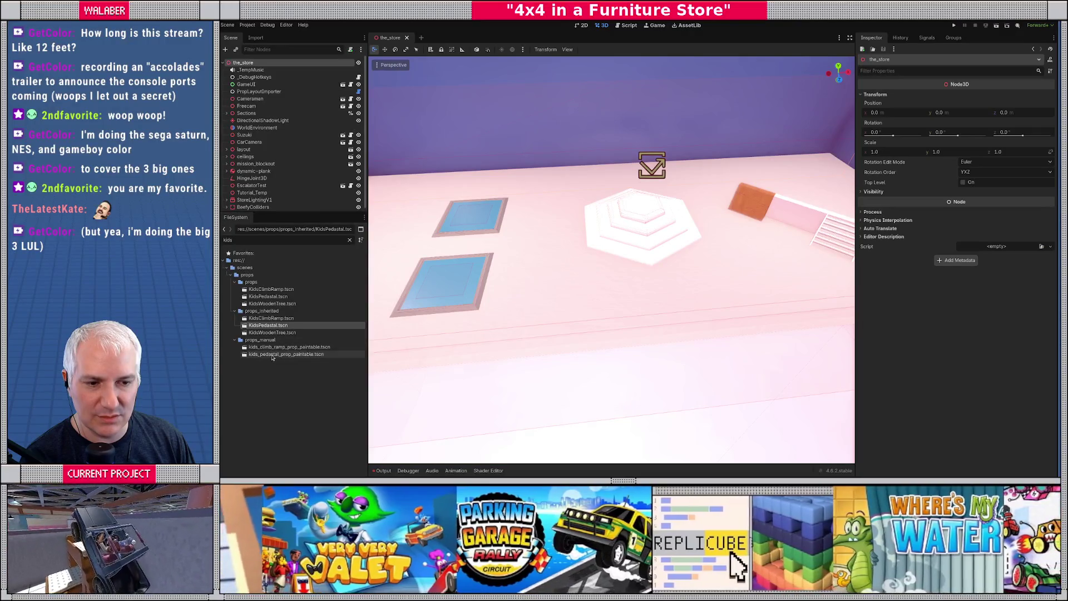
Set the paintable pedestal mesh's Surface Material Override to Wood092 and save.
double_click(284, 354)
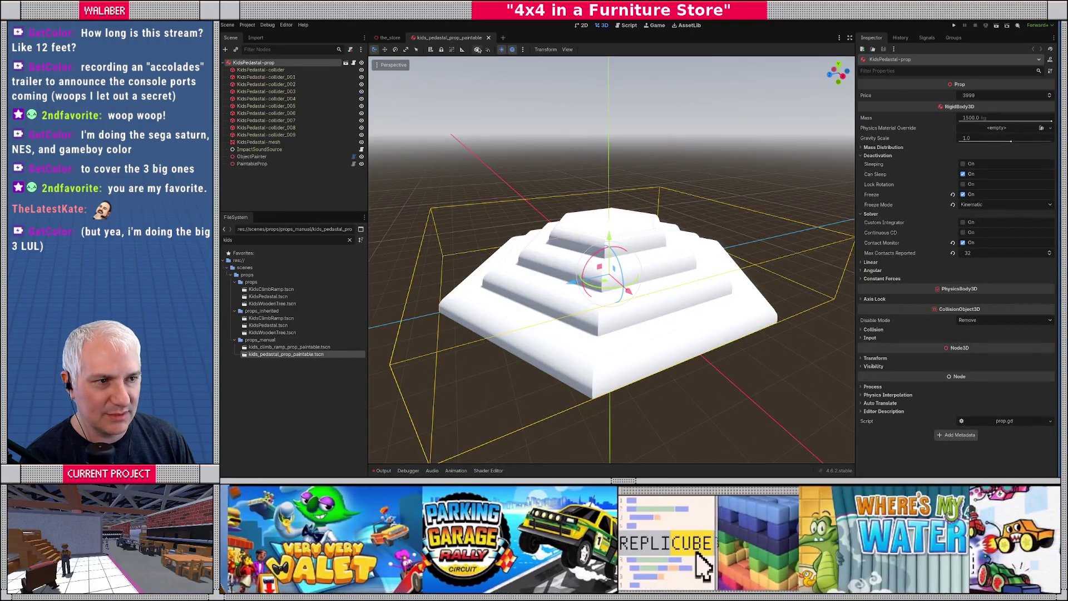
left_click(283, 143)
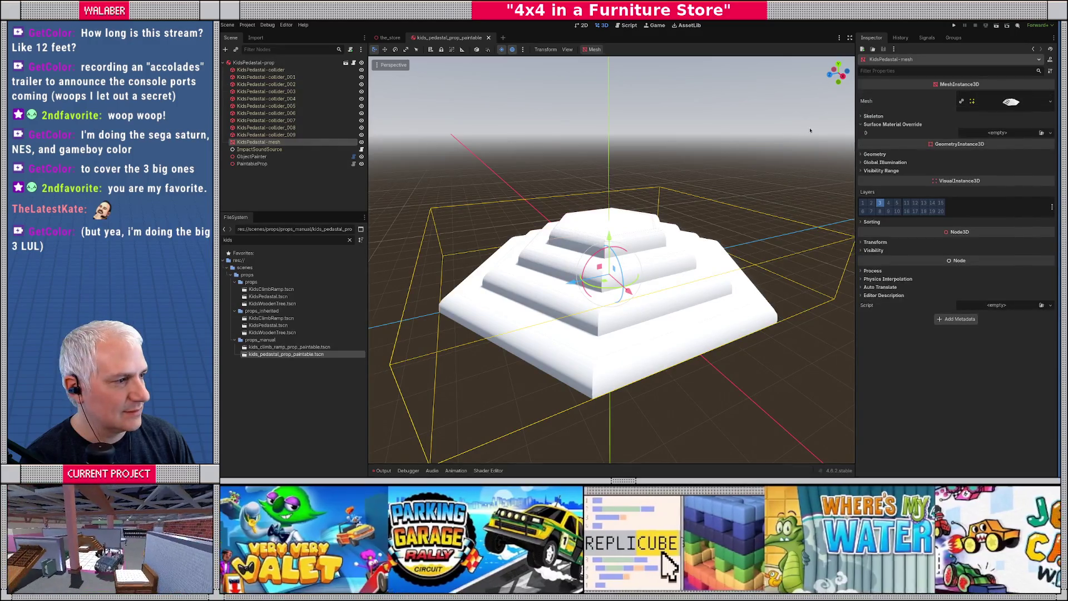
left_click(1033, 133)
type("woo")
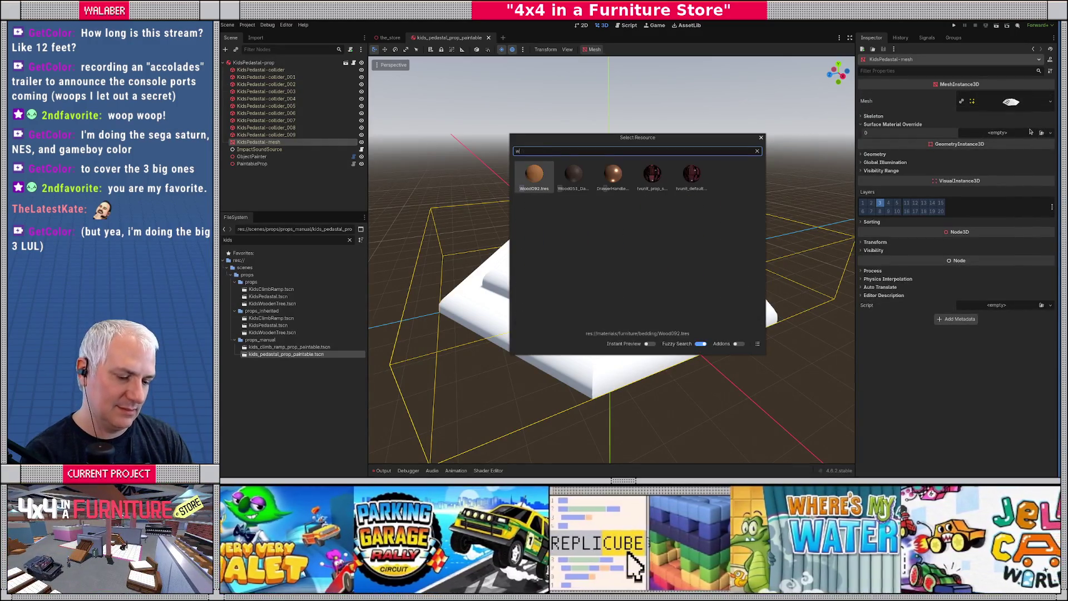
key("Return")
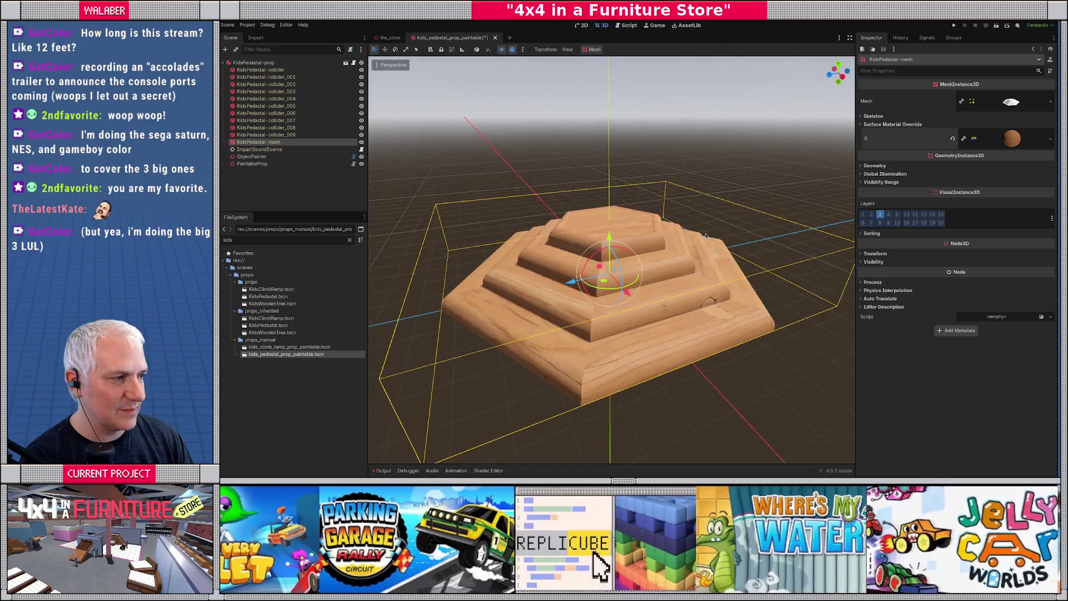
key("ctrl+s")
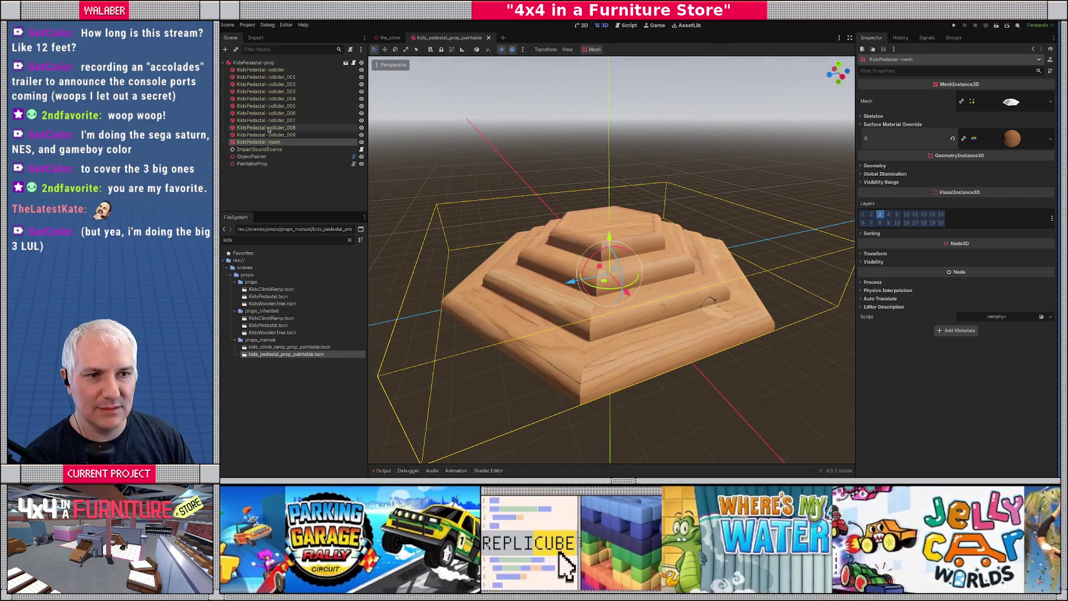
Recalculate ObjectPainter's pixel count, close the pedestal, and open kids_climb_ramp_prop_paintable.
left_click(251, 156)
left_click(953, 130)
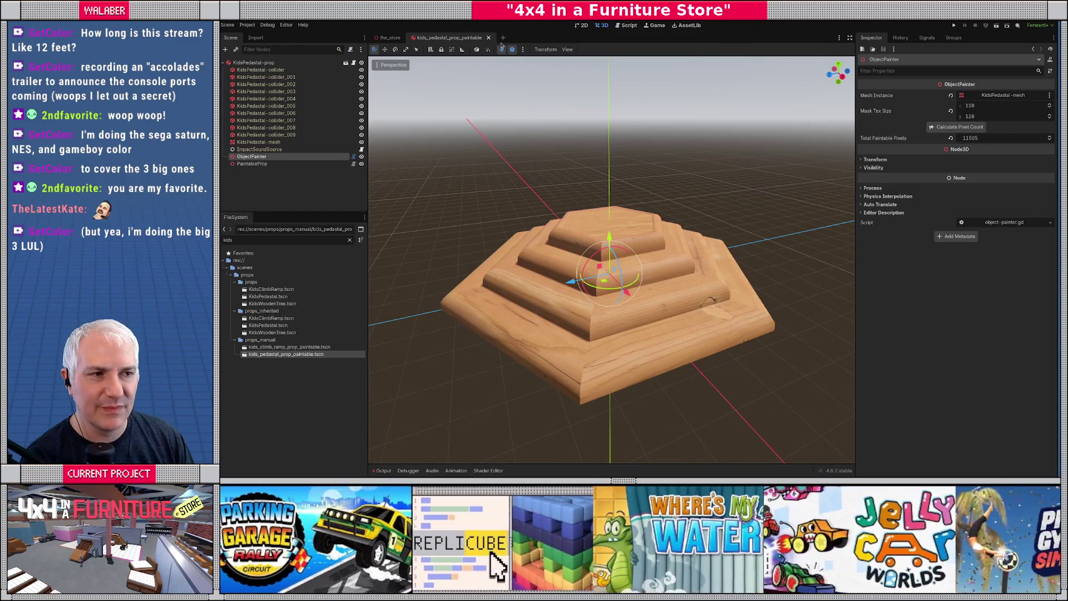
key("ctrl+shift+w")
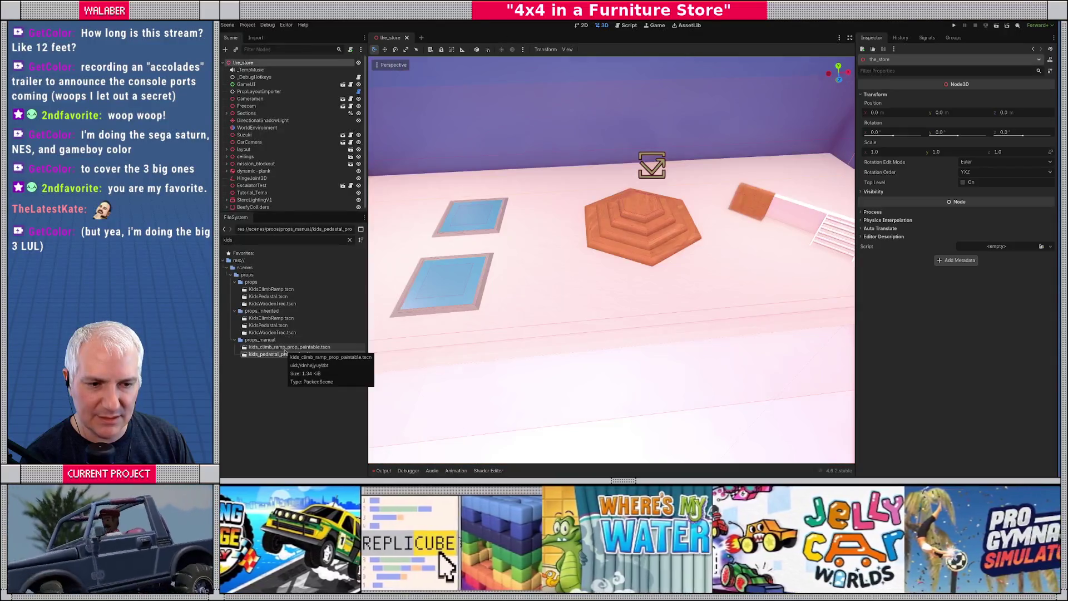
double_click(285, 347)
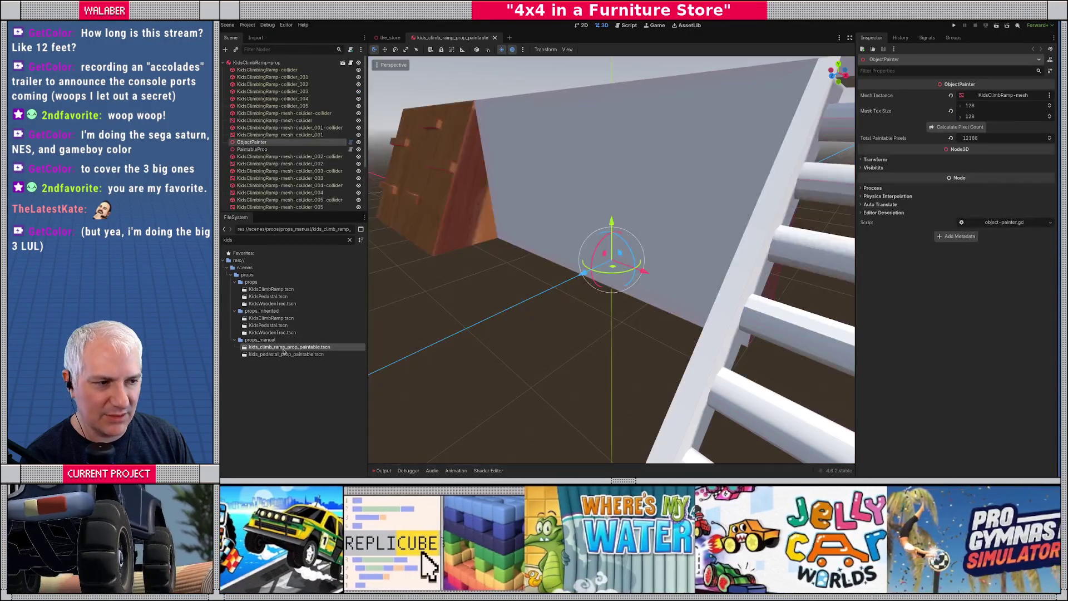
Orbit around the paintable ramp's ladder side, then switch to Blender and locate the pedestal.
left_click_drag(566, 272, 399, 186)
mouse_move(556, 222)
left_mouse_down()
mouse_move(500, 222)
mouse_move(601, 217)
mouse_move(586, 216)
mouse_move(534, 222)
mouse_move(638, 236)
mouse_move(641, 207)
mouse_move(597, 237)
left_mouse_up()
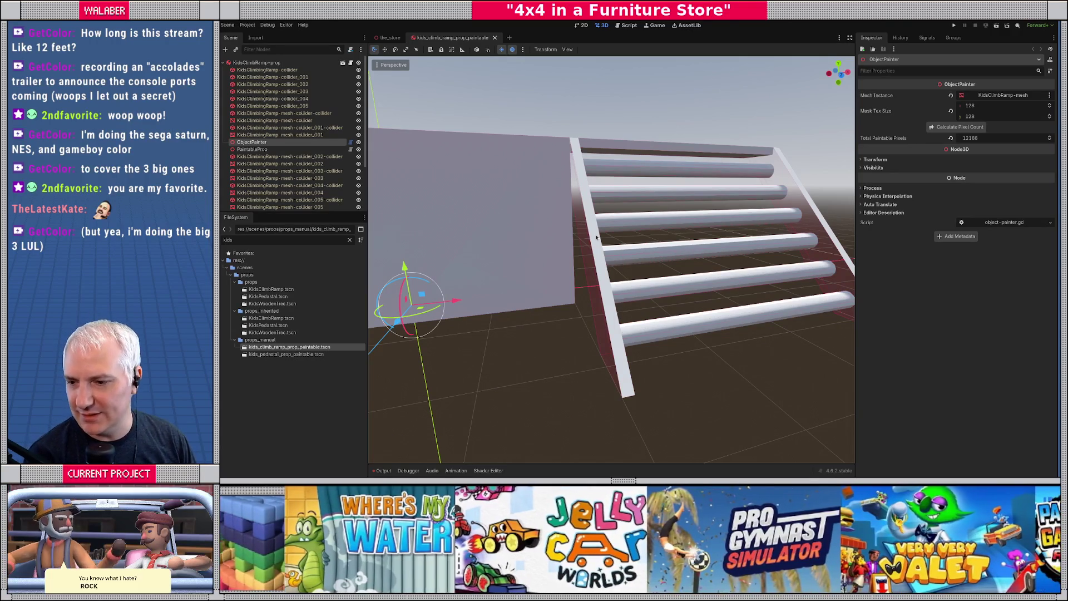
key("alt+Tab")
scroll(1059, 181, "down", 3)
key("period")
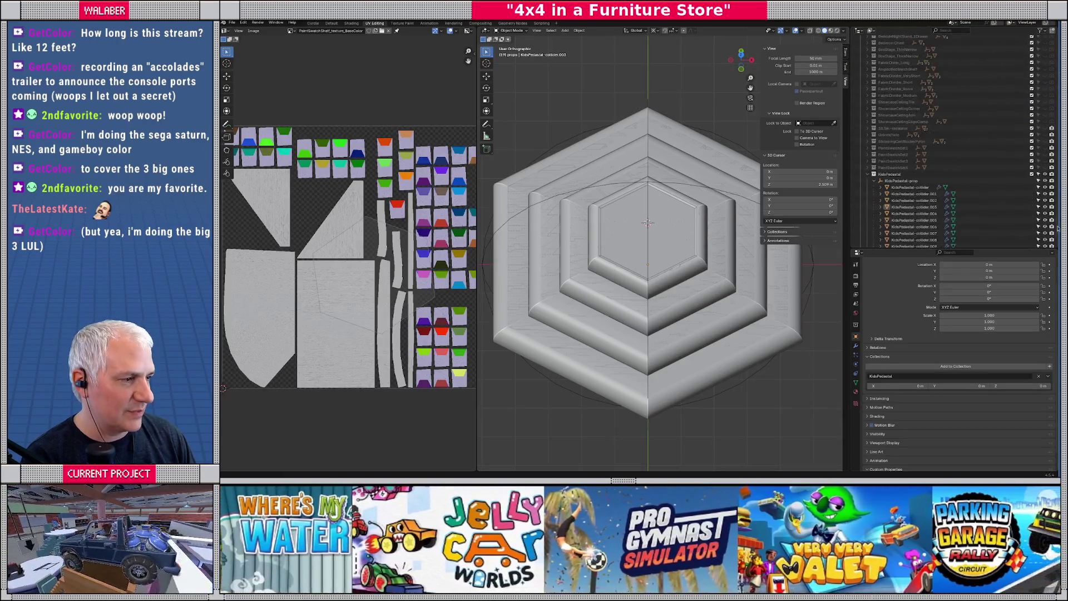
Collapse the KidsPedestal collection and hide it from the viewport.
left_click(868, 148)
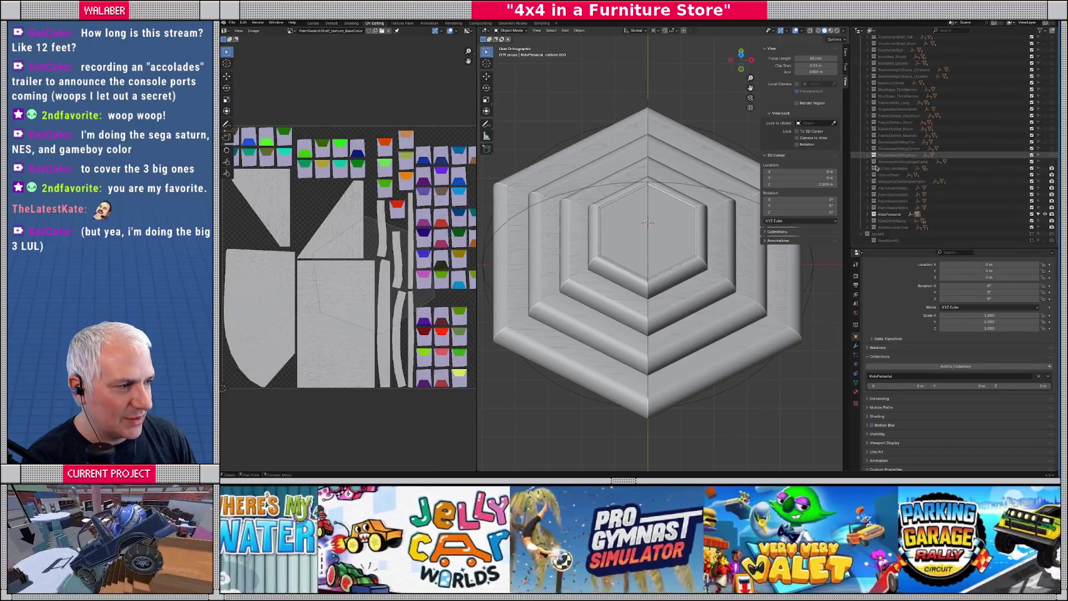
left_click(1045, 214)
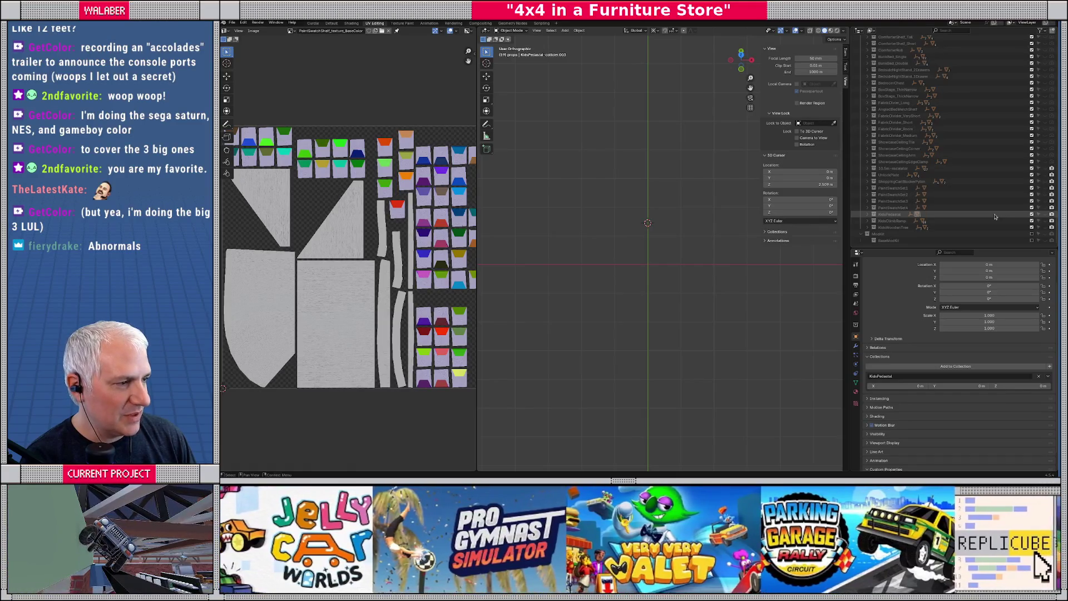
scroll(981, 217, "up", 2)
scroll(981, 219, "up", 15)
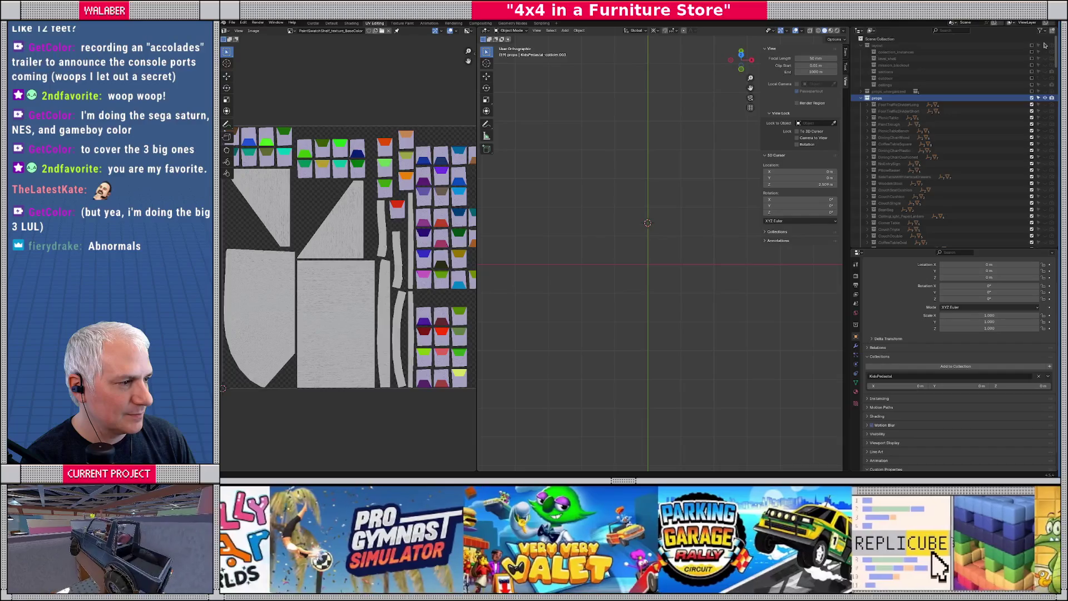
scroll(1045, 48, "down", 4)
left_click_drag(1045, 48, 1053, 224)
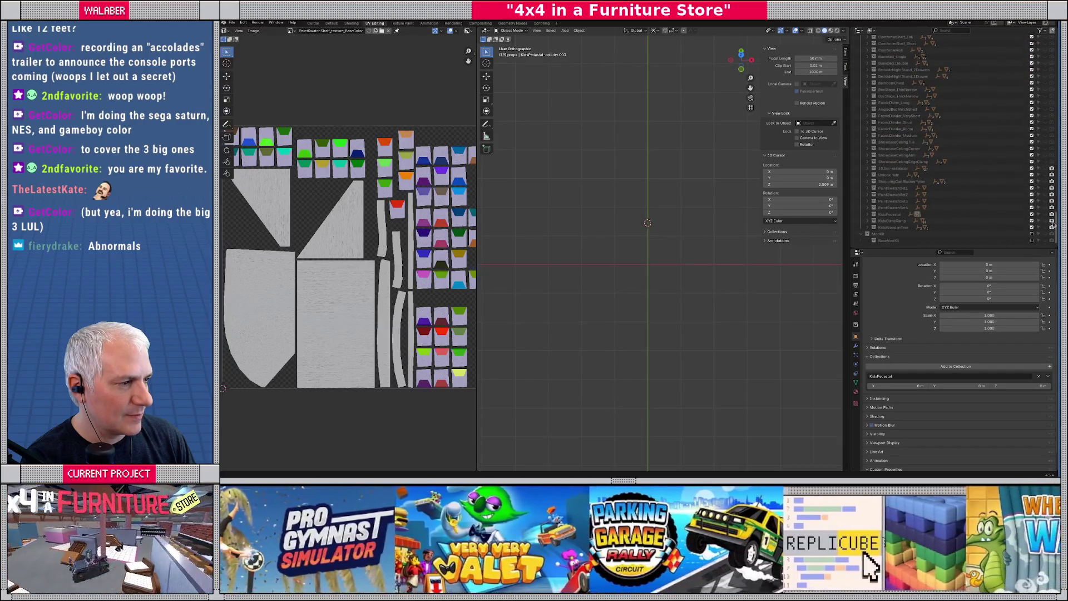
Isolate the KidsClimbRamp collection through its Visibility context menu.
left_click(945, 221)
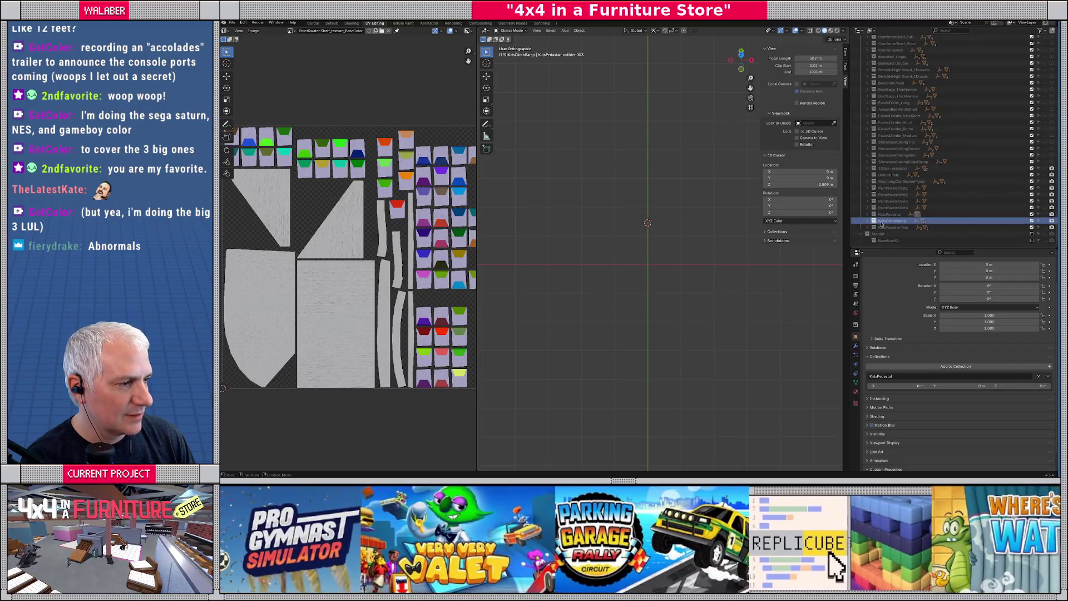
right_click(868, 221)
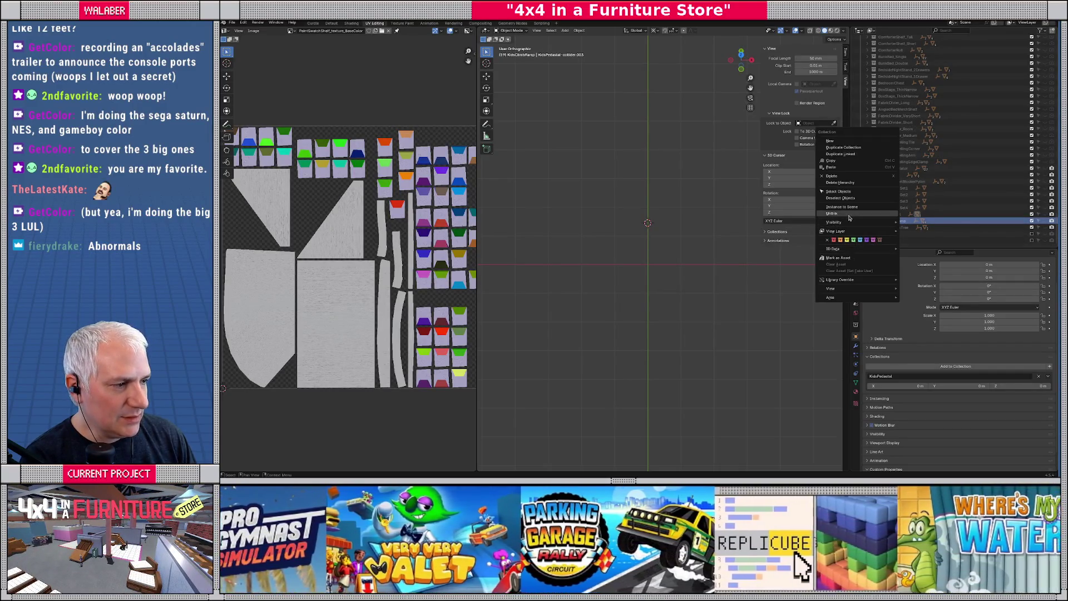
mouse_move(885, 222)
left_click(916, 222)
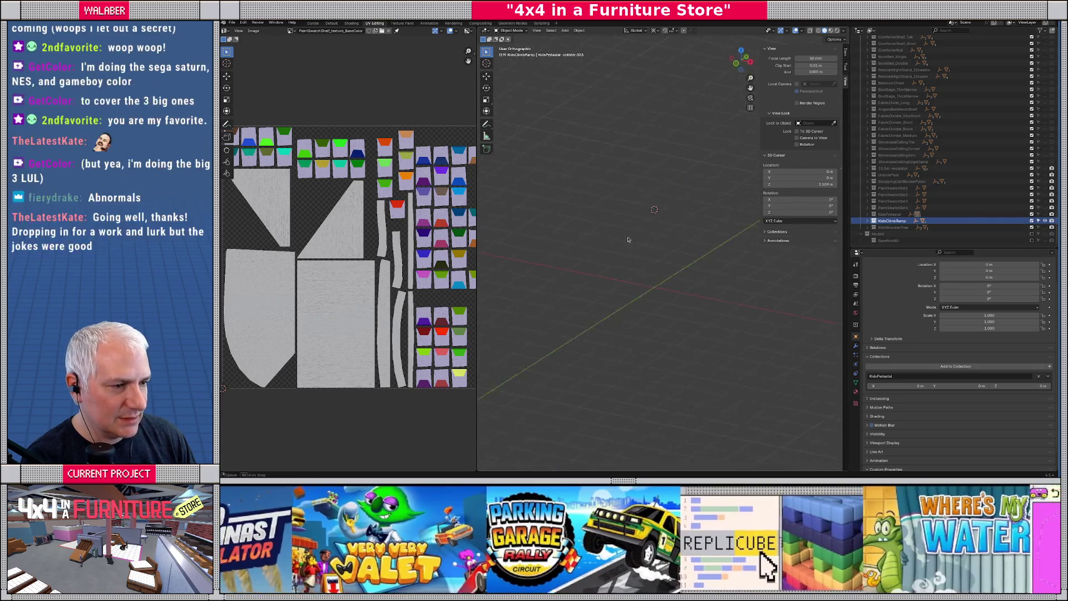
left_click_drag(701, 263, 699, 265)
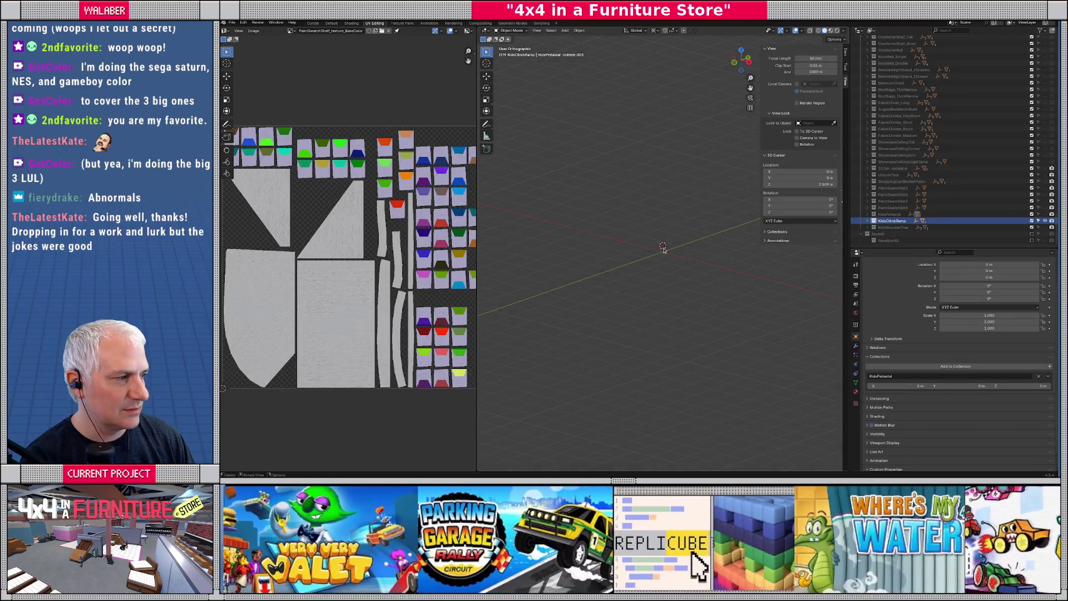
scroll(989, 197, "up", 2)
scroll(990, 198, "up", 10)
scroll(990, 196, "up", 10)
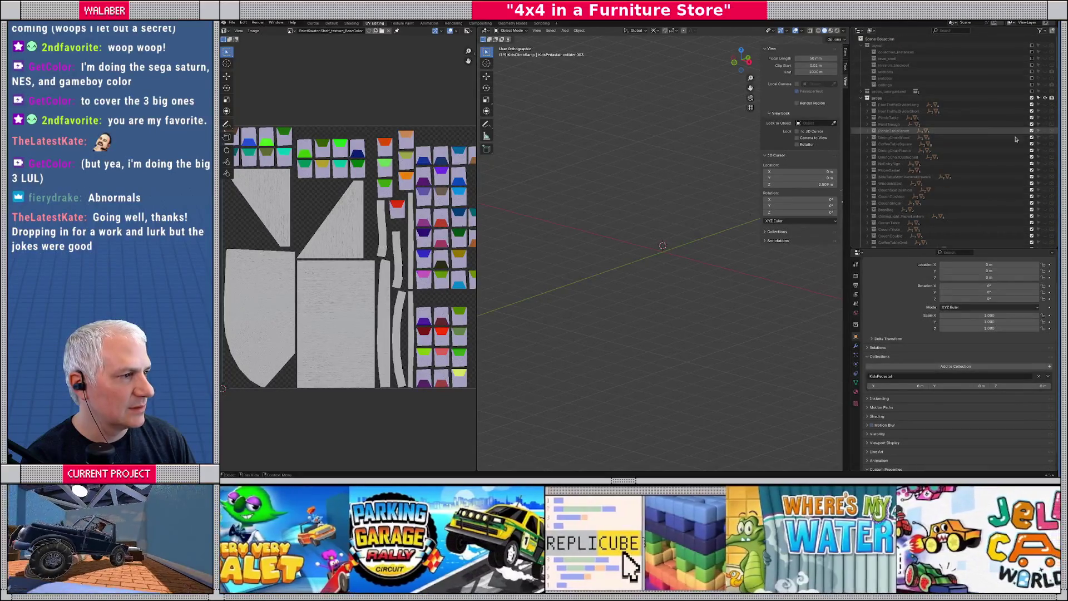
scroll(957, 145, "down", 10)
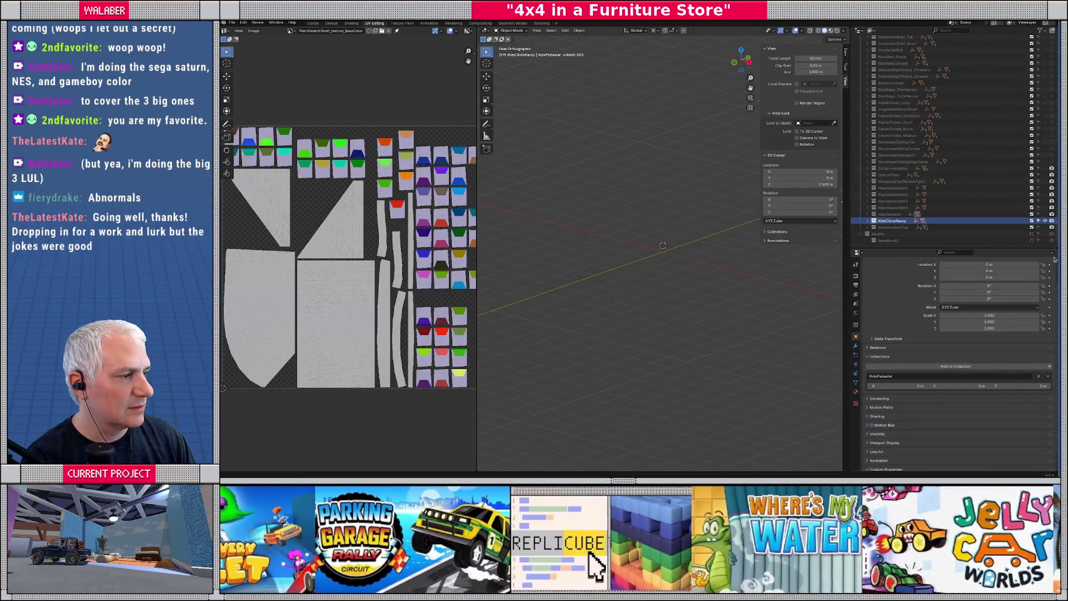
Expand KidsClimbRamp, zoom onto the ramp, and select KidsClimbRamp-mesh.001.
left_click(864, 222)
scroll(1021, 177, "down", 5)
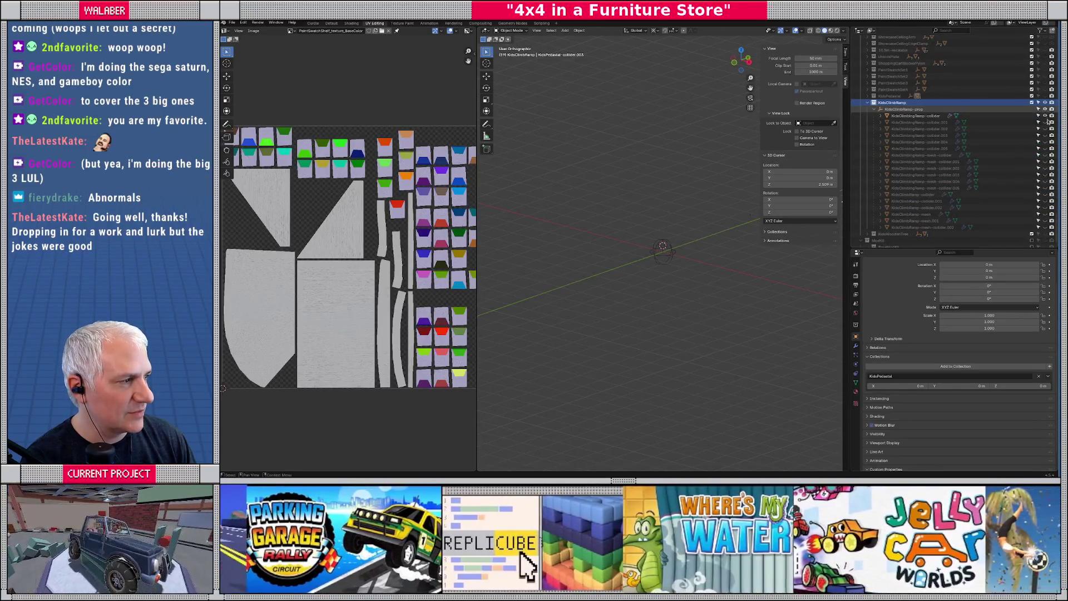
left_click(1045, 103)
left_click(1045, 103)
scroll(656, 250, "up", 3)
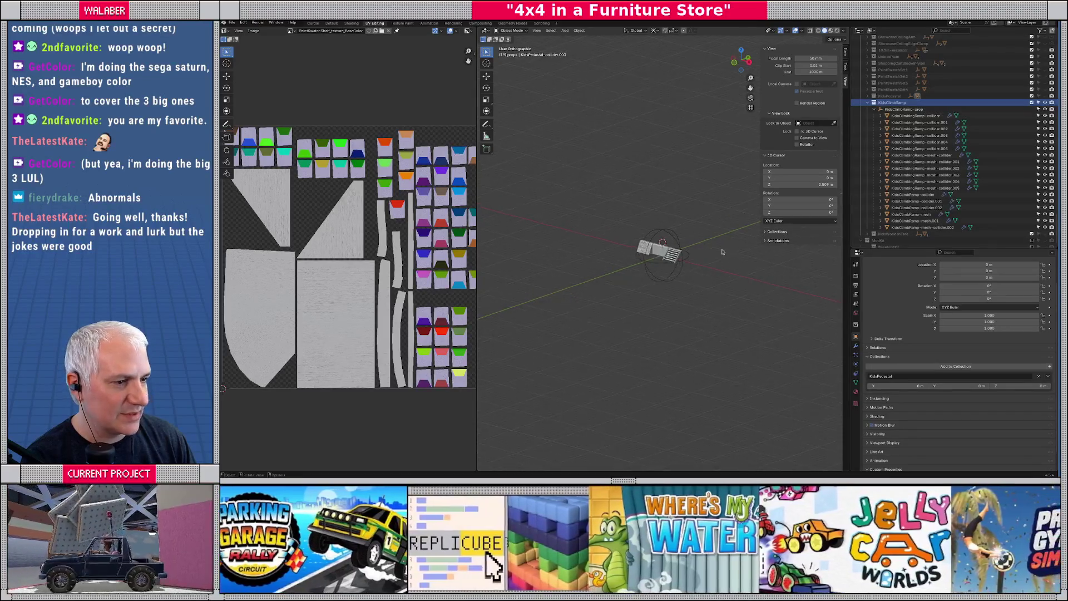
left_click(654, 260)
scroll(654, 259, "up", 6)
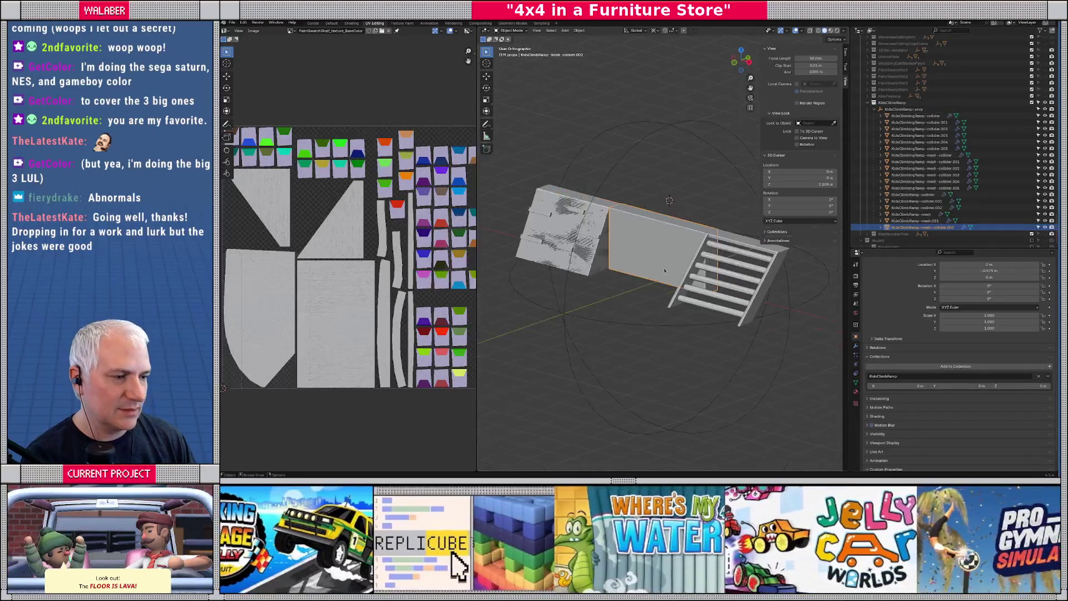
left_click(917, 221)
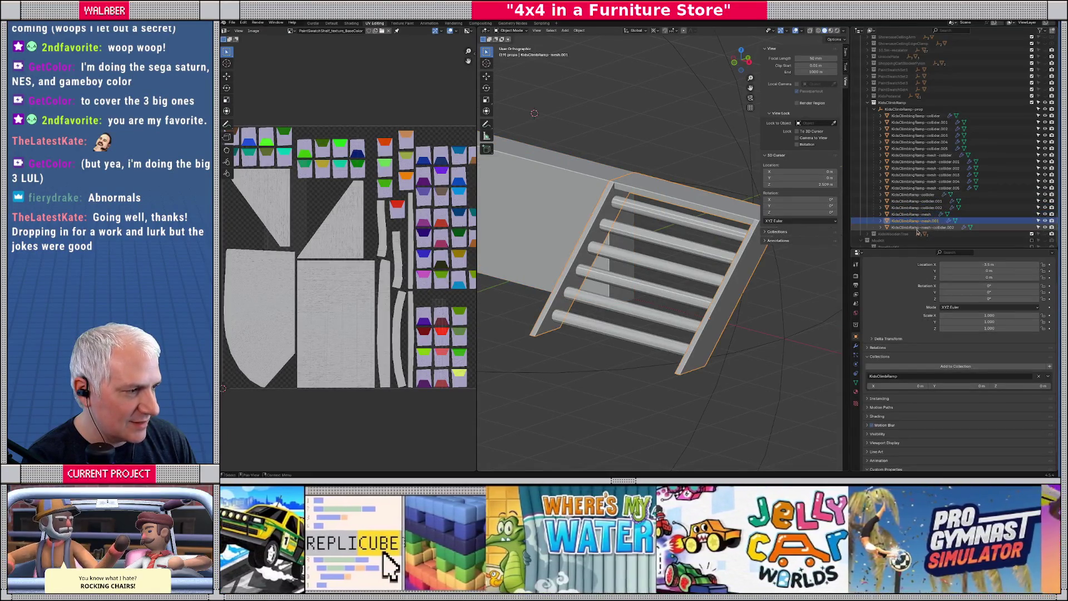
Isolate the ramp frame and turn on the Face Orientation overlay to reveal red faces.
key("KP_Divide")
left_click_drag(741, 56, 734, 60)
left_click(787, 31)
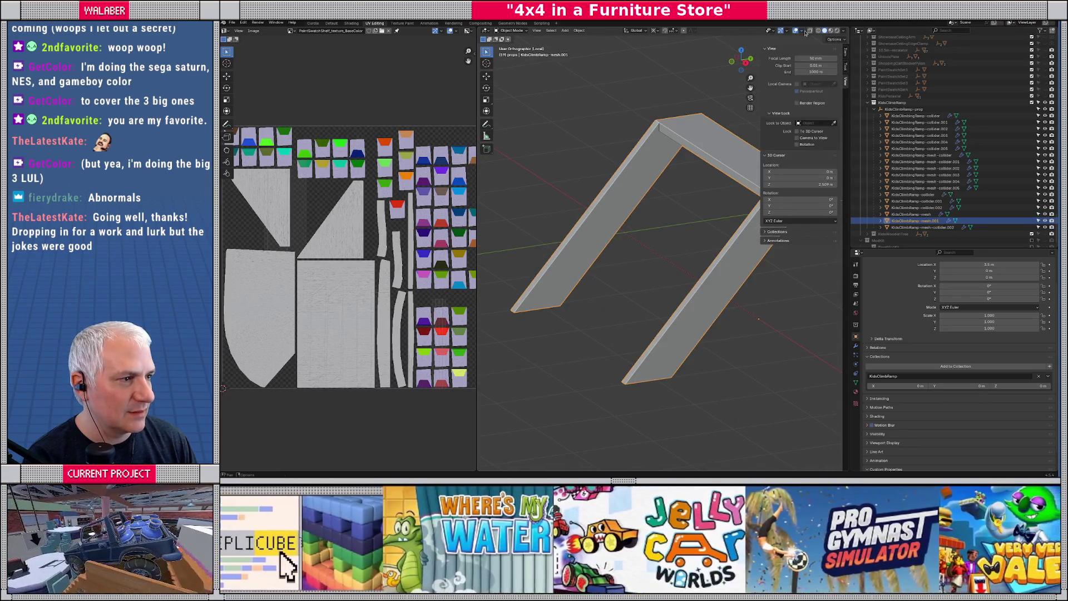
left_click(801, 31)
left_click(763, 152)
left_click_drag(656, 211, 673, 199)
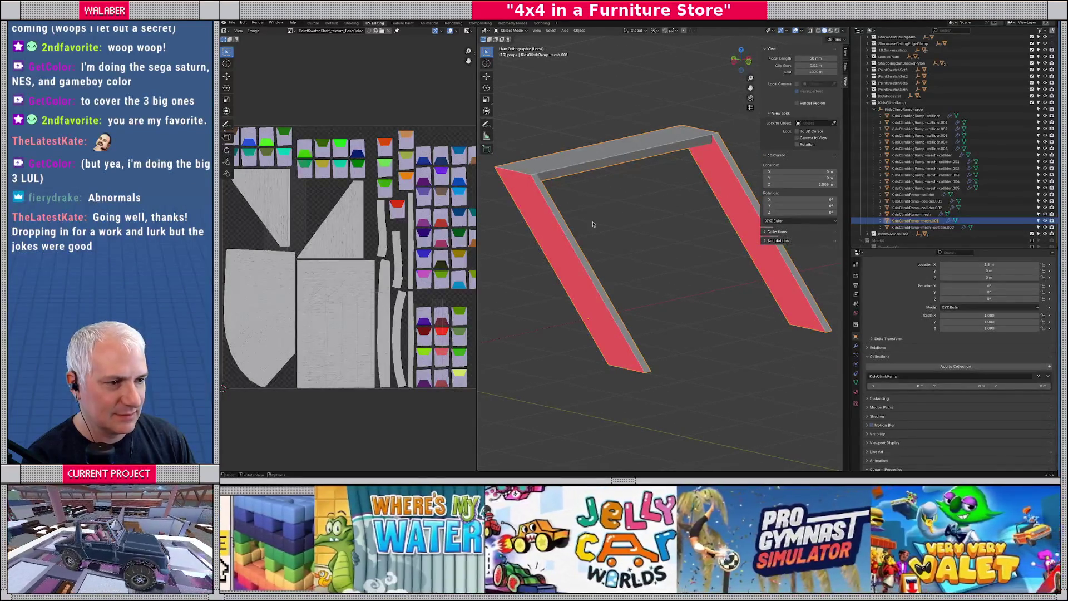
Select all the frame's faces, Recalculate Outside normals, and return to Object Mode.
key("Tab")
key("alt+a")
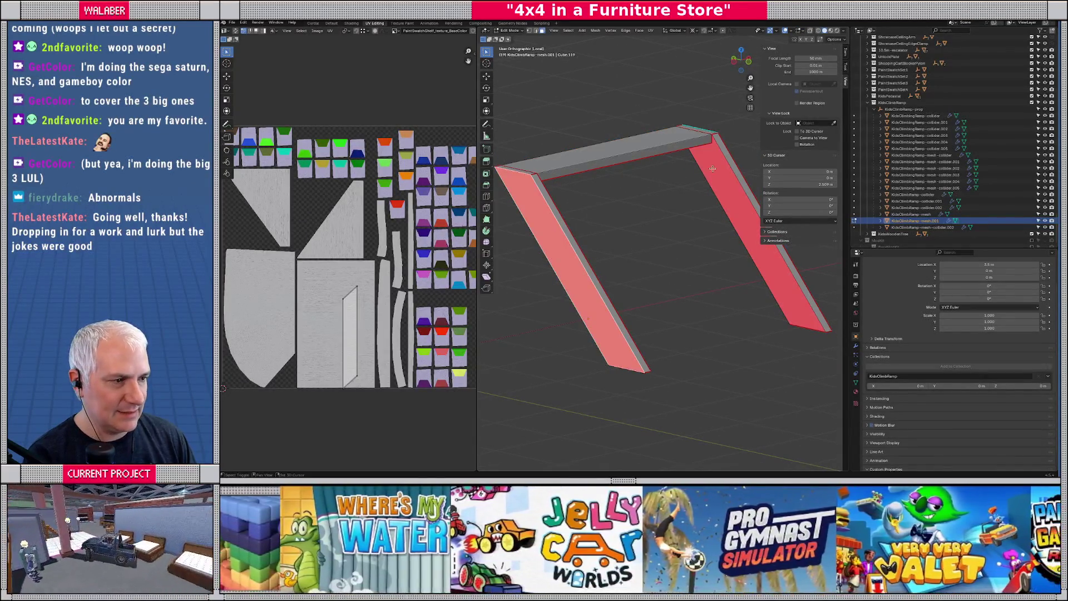
key("a")
left_click(595, 31)
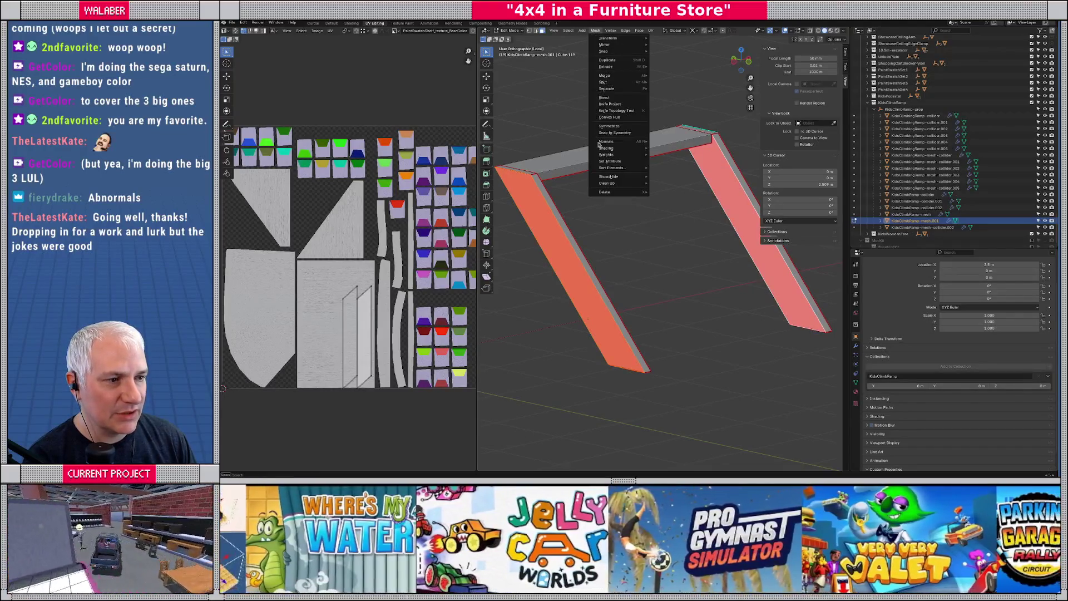
left_click(665, 149)
key("Tab")
mouse_move(684, 211)
left_mouse_down()
mouse_move(701, 228)
mouse_move(691, 168)
mouse_move(629, 150)
mouse_move(585, 200)
left_mouse_up()
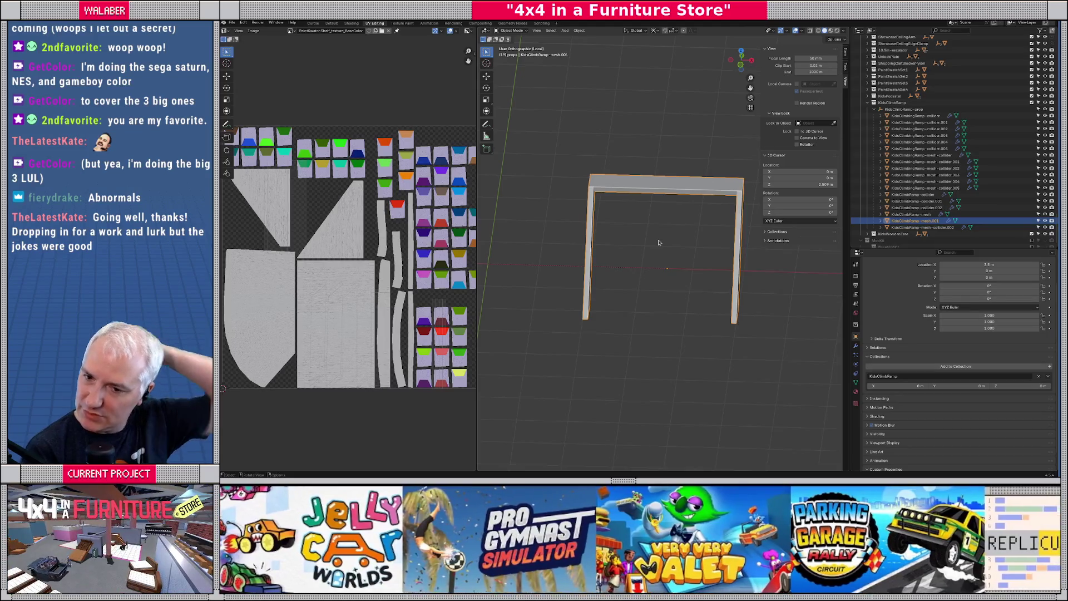
Leave Local view, look over the climbing ramp, and save the blend file.
key("KP_Divide")
scroll(694, 237, "up", 2)
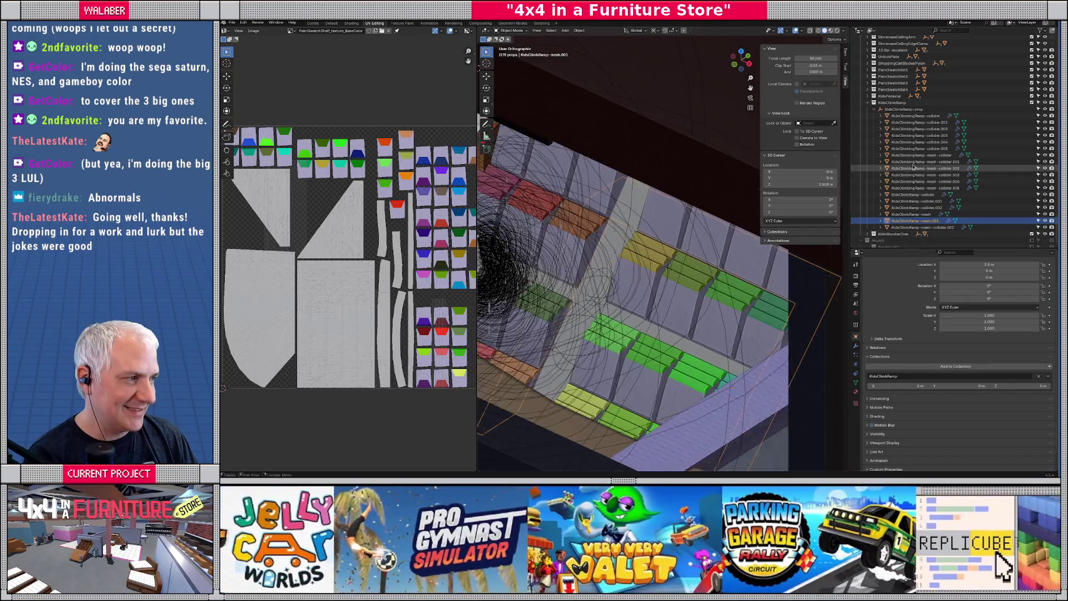
left_click_drag(655, 237, 678, 220)
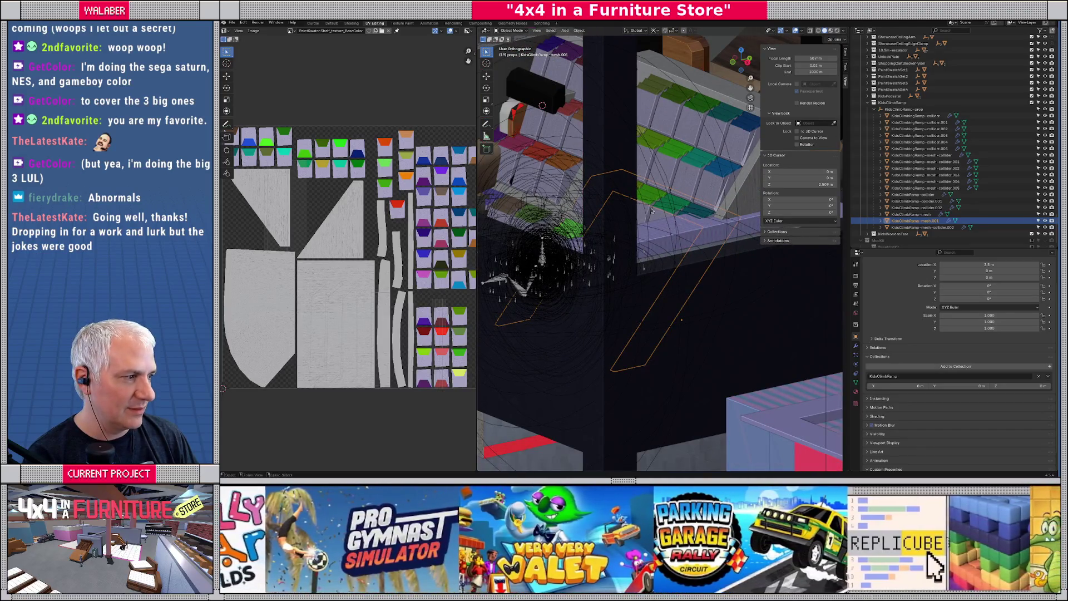
left_click(901, 103)
key("ctrl+s")
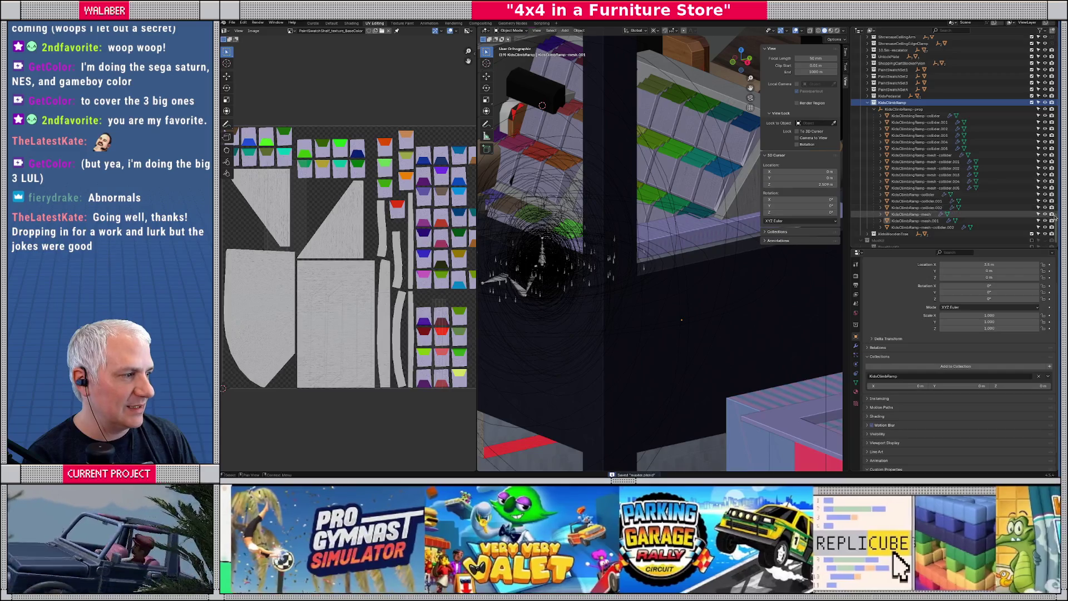
Export the props collection as glTF 2.0, overwriting the existing props.gltf.
scroll(973, 63, "up", 15)
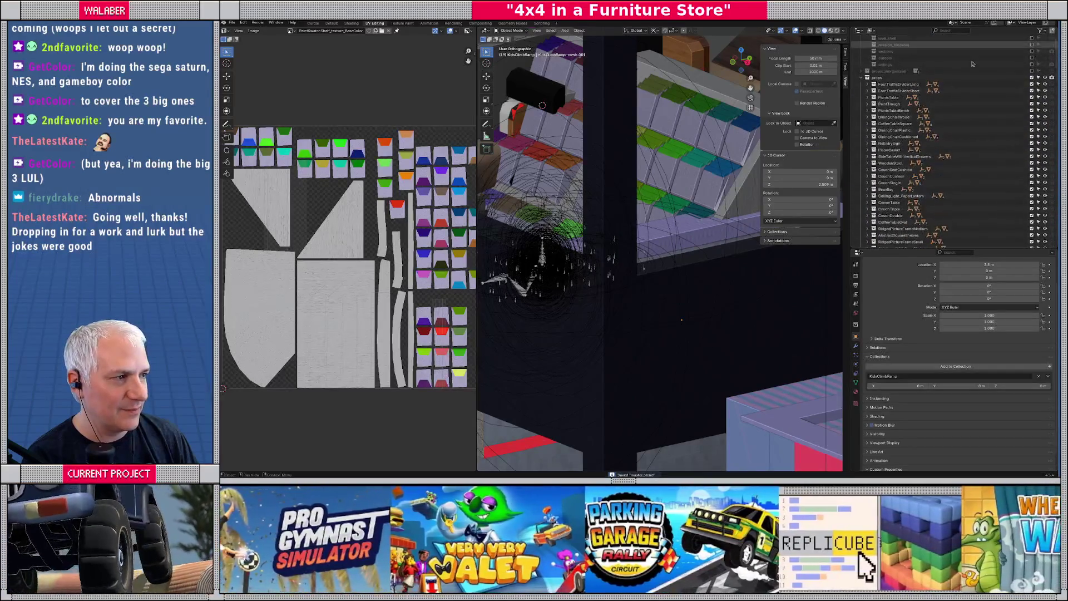
left_click(972, 78)
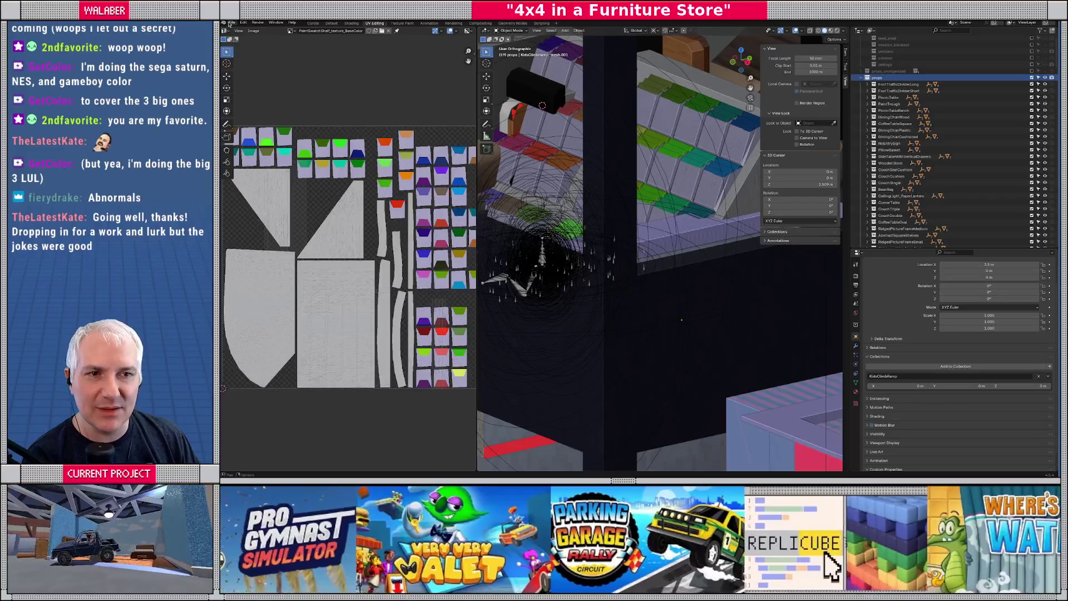
left_click(229, 23)
mouse_move(256, 122)
left_click(322, 187)
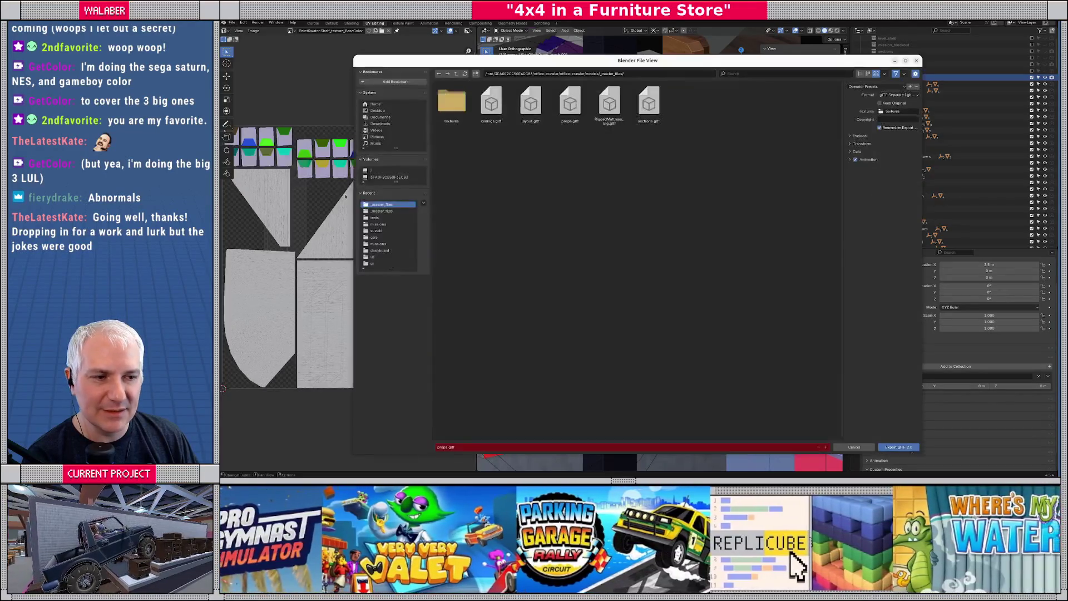
key("Return")
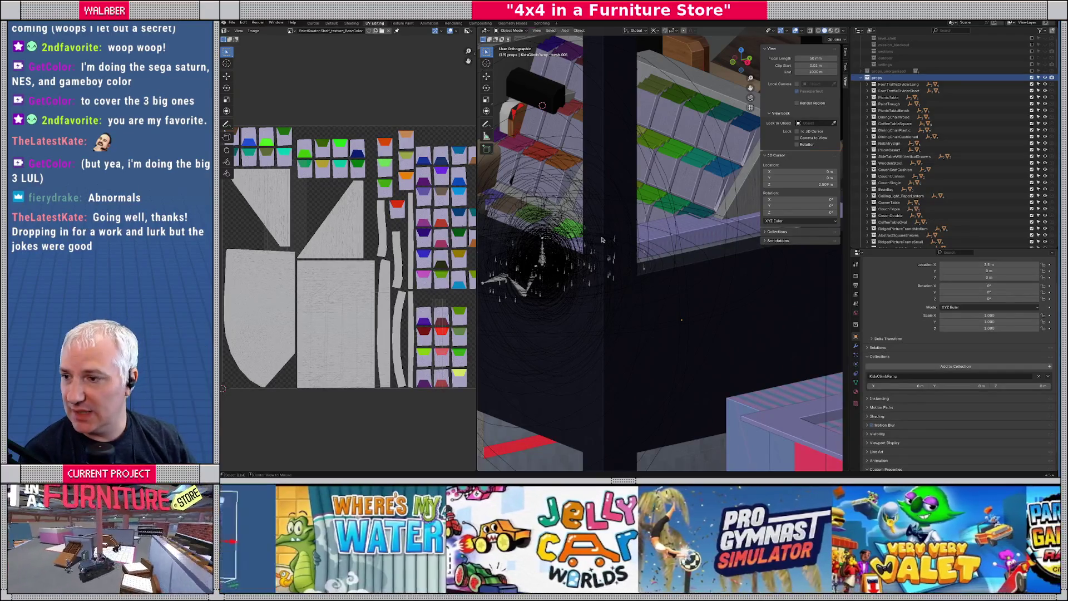
key("alt+Tab")
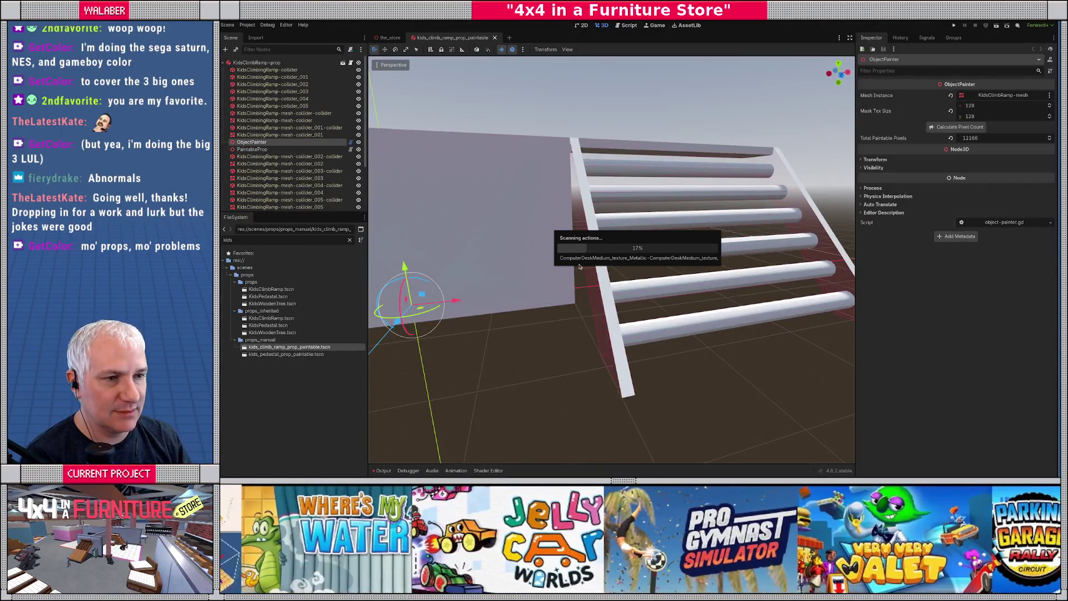
Inspect and close the paintable ramp scene, then inspect the KidsClimbRamp scene from props.
left_click_drag(635, 280, 664, 249)
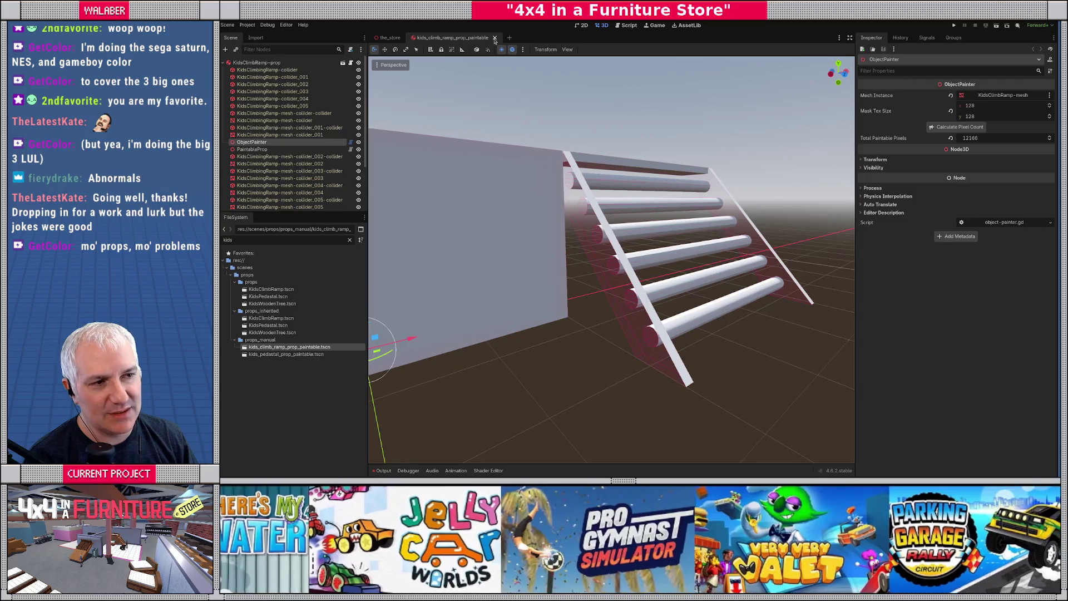
key("ctrl+shift+w")
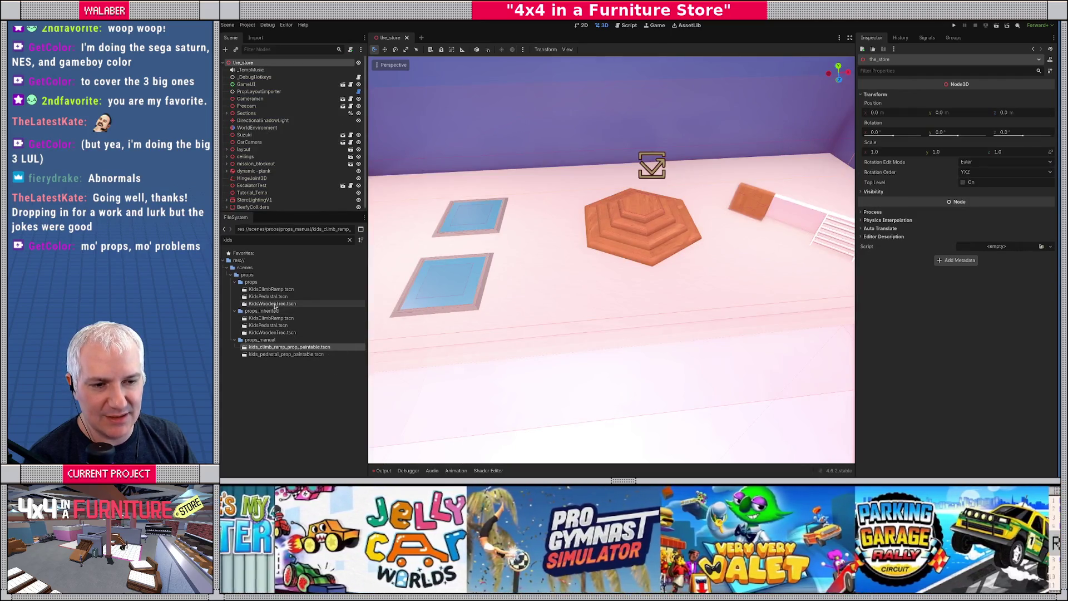
double_click(271, 289)
mouse_move(634, 284)
left_mouse_down()
mouse_move(664, 275)
mouse_move(556, 245)
left_mouse_up()
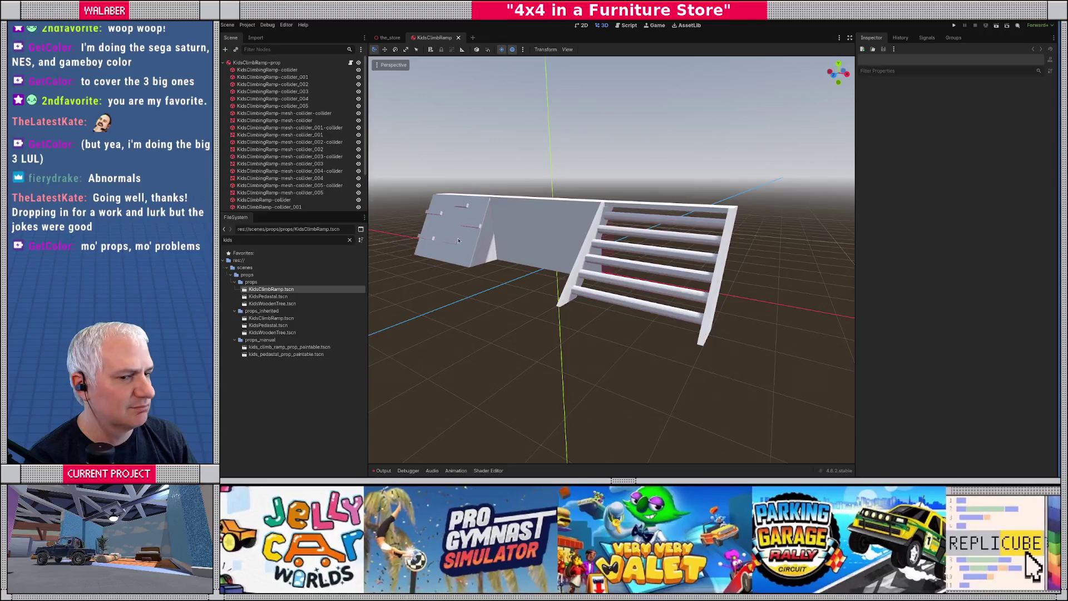
key("ctrl+shift+w")
Inspect the inherited KidsClimbRamp scene, then reopen and close the base ramp scene.
double_click(284, 318)
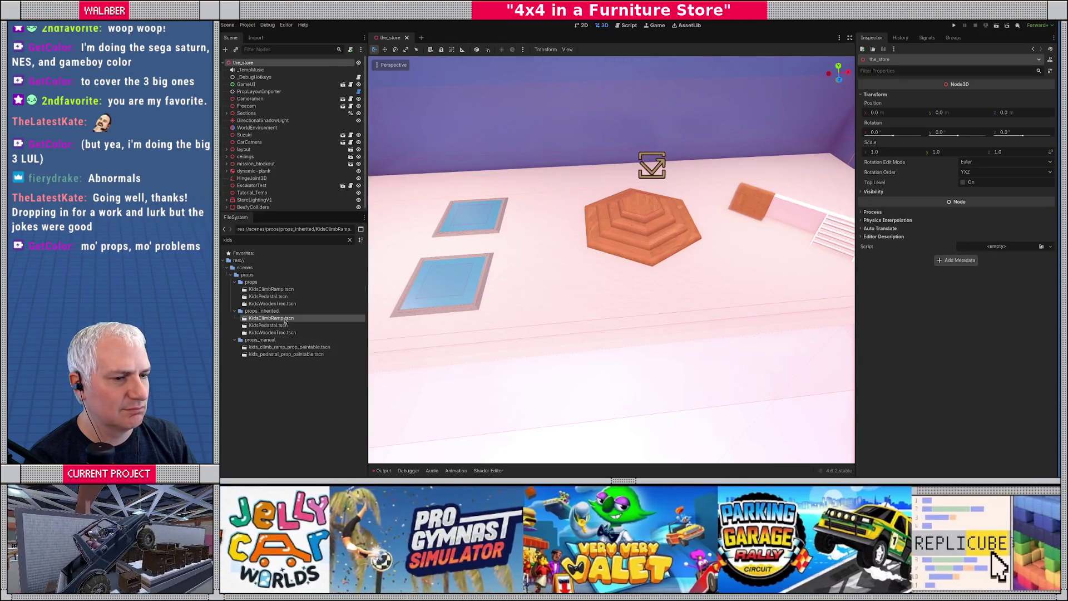
left_click_drag(635, 264, 584, 256)
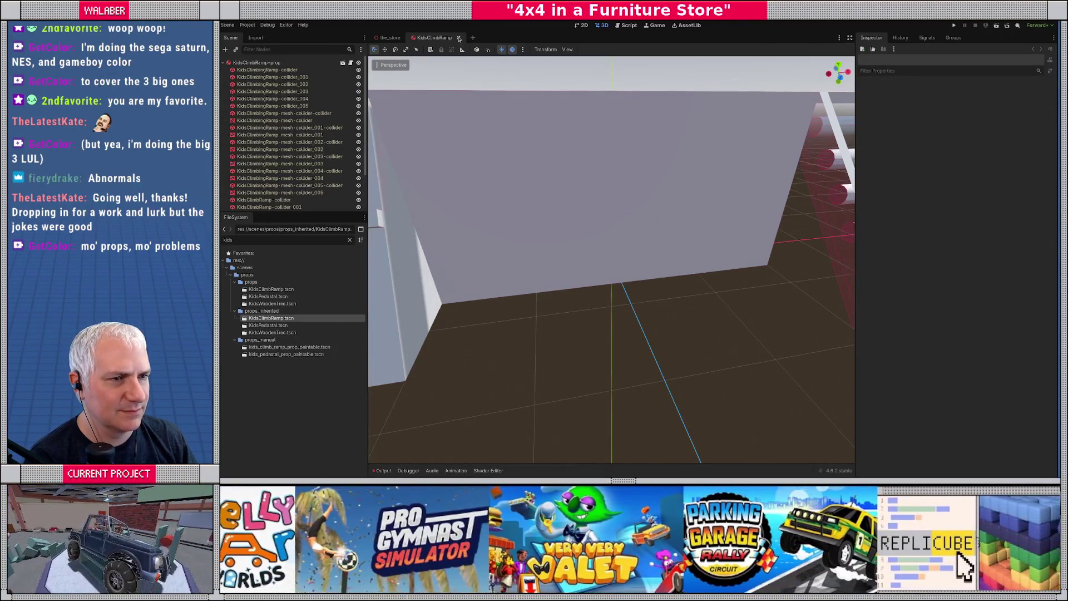
key("ctrl+shift+w")
double_click(306, 290)
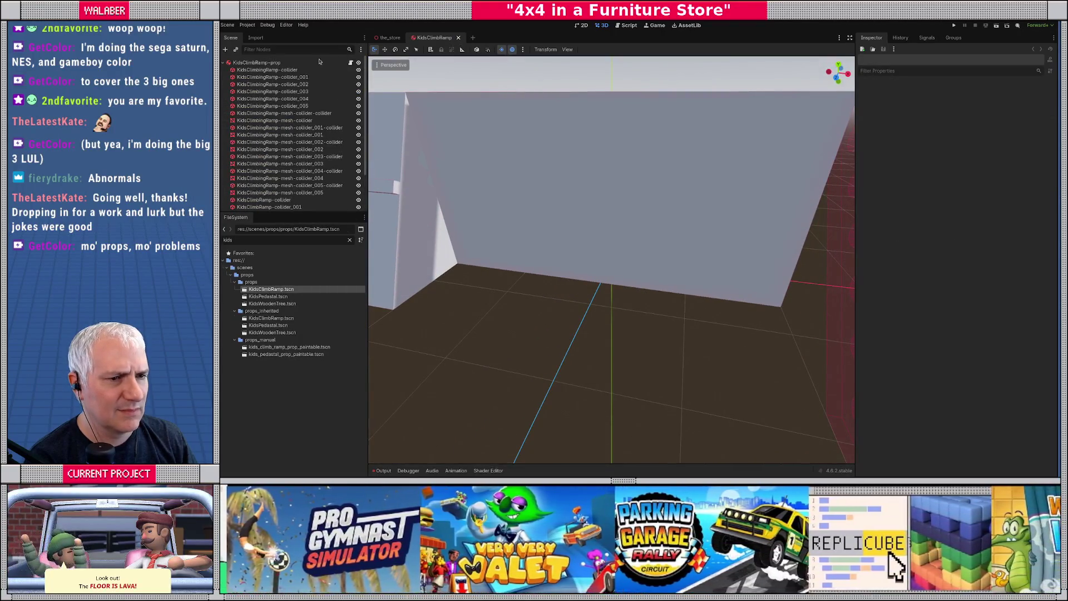
key("ctrl+shift+w")
Reload the current Godot project and fly through the_store to view the climbing ramp.
left_click(247, 24)
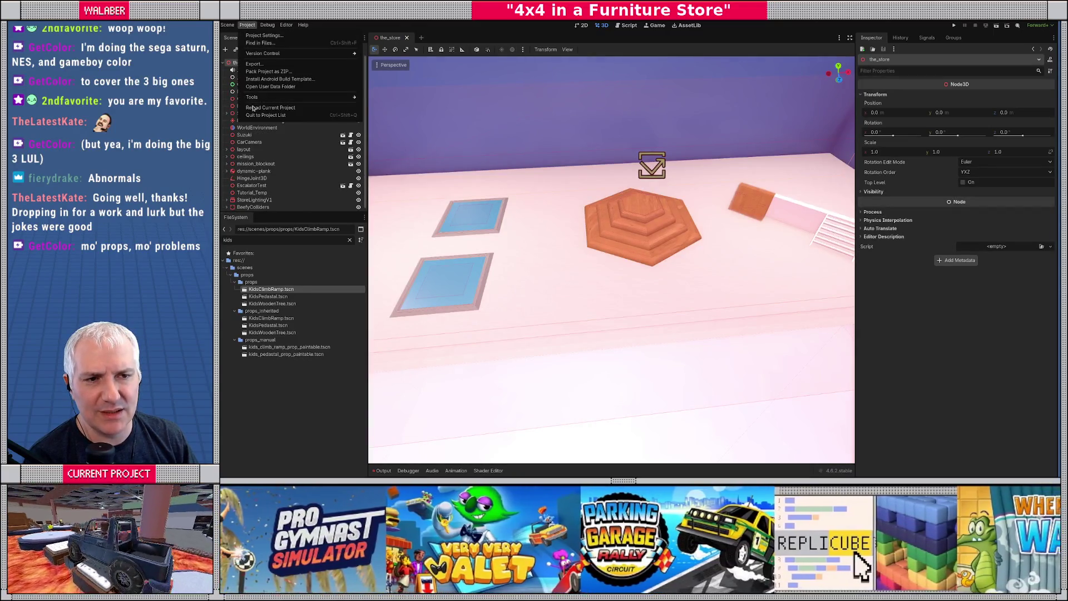
key("Return")
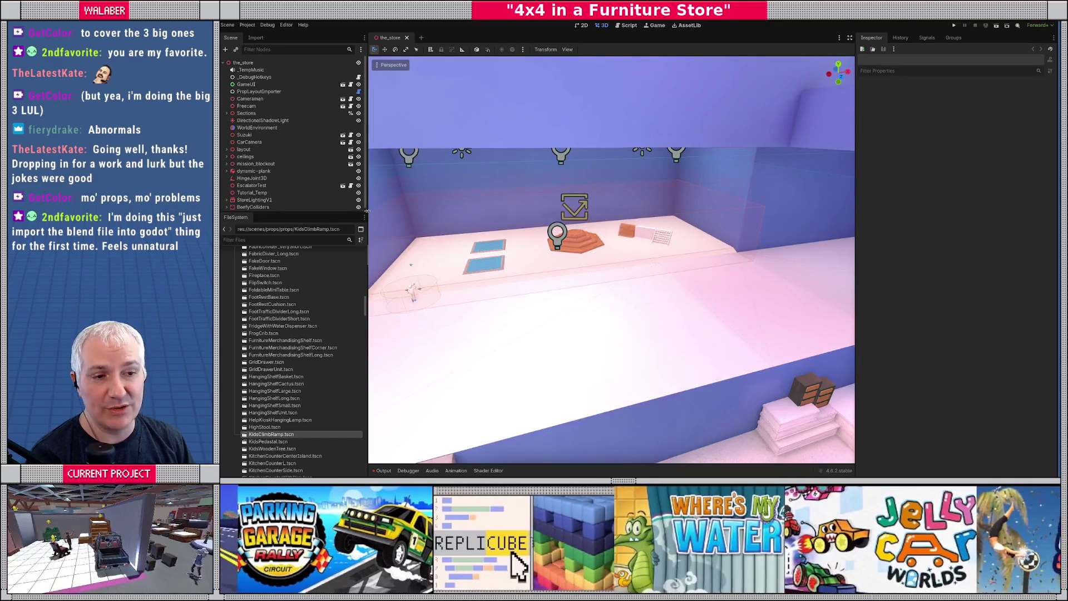
left_click_drag(368, 211, 371, 211)
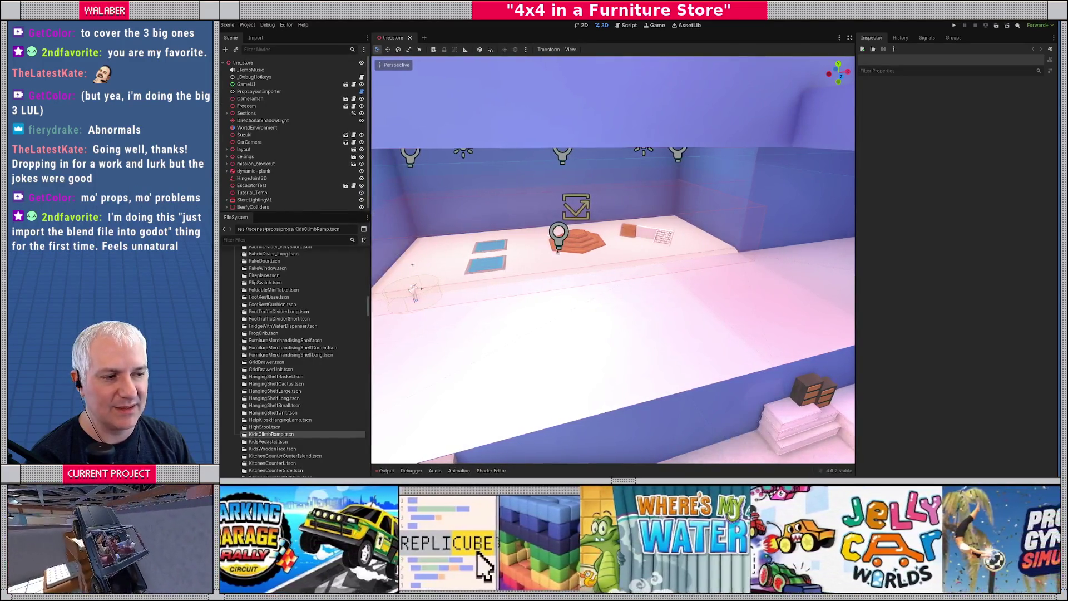
key("w")
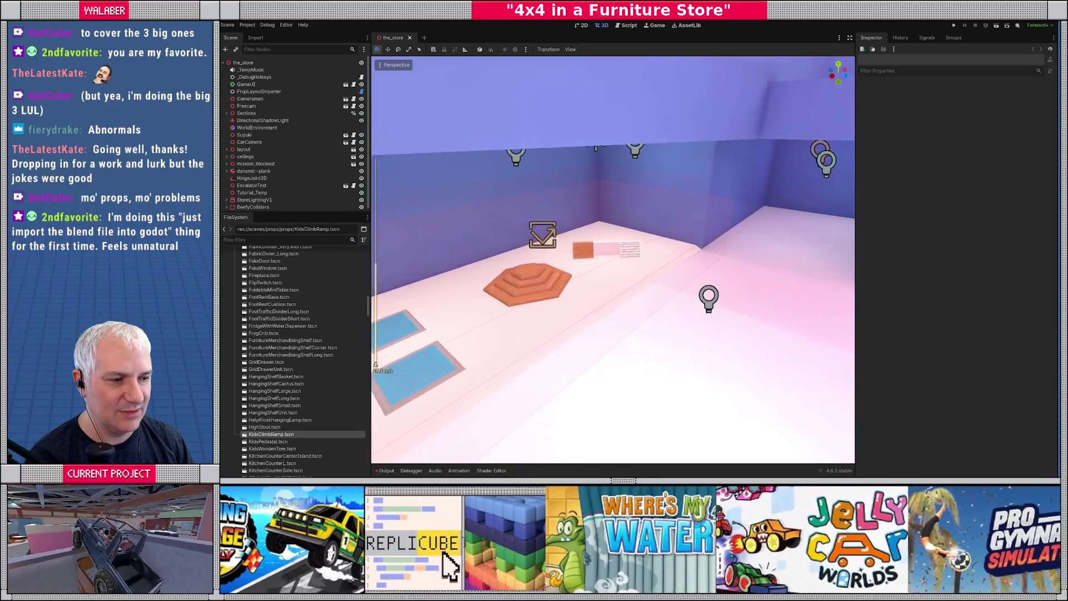
key("w")
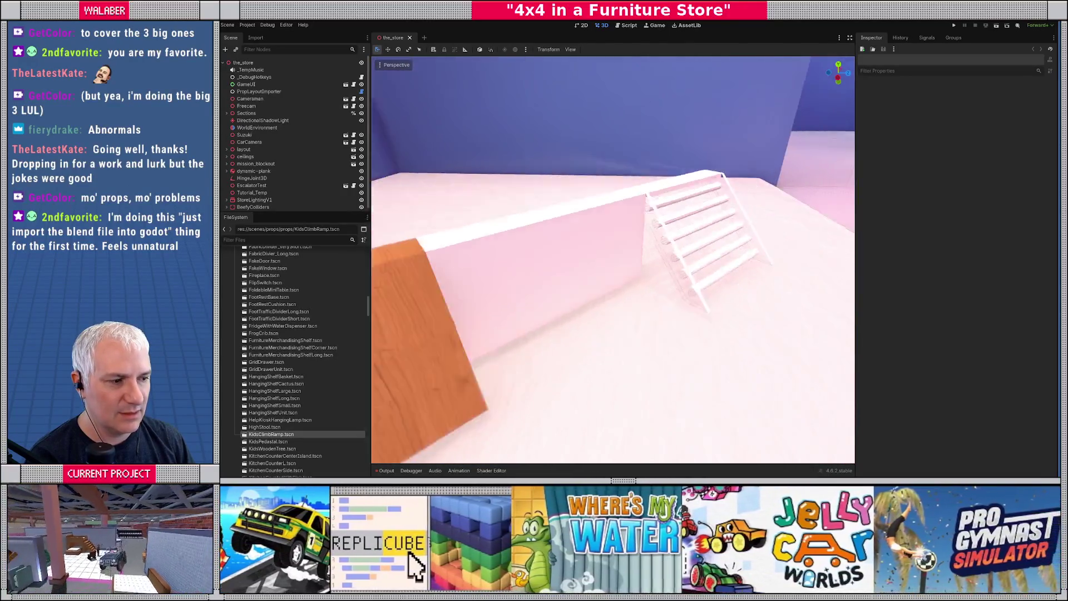
key("alt+Tab")
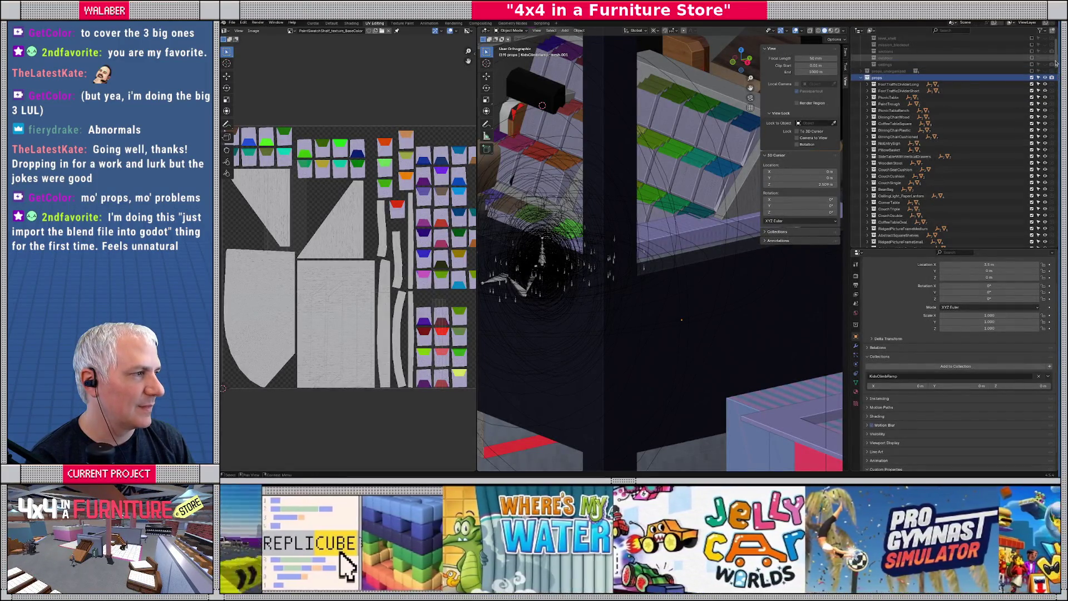
Isolate the KidsClimbRamp collection, then its side-frame mesh alone, in Local view.
left_click_drag(1057, 62, 1057, 232)
left_click(975, 140)
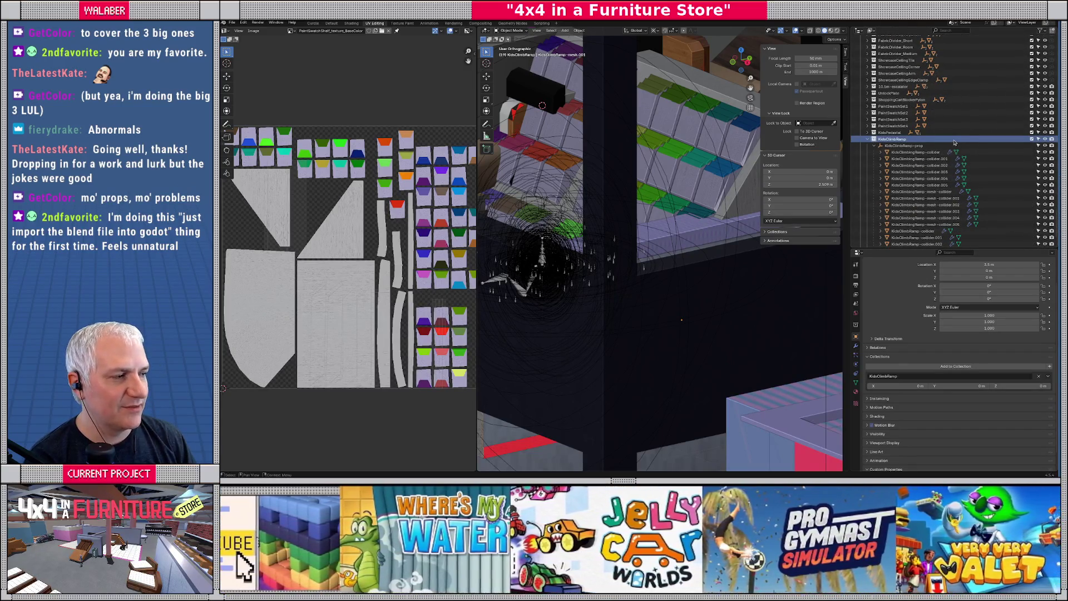
key("KP_Divide")
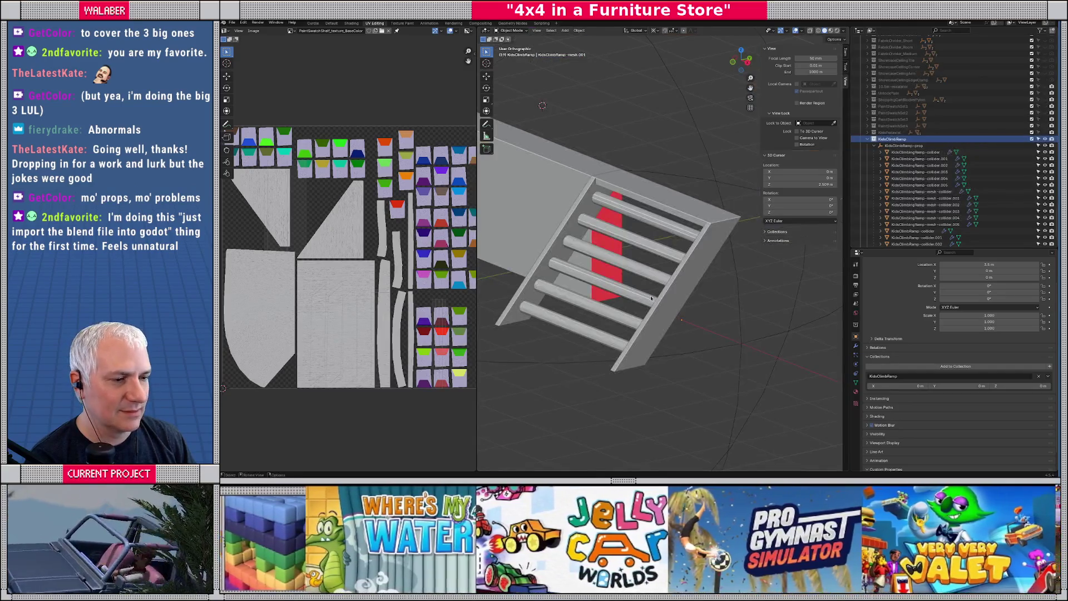
left_click(694, 274)
scroll(863, 220, "down", 3)
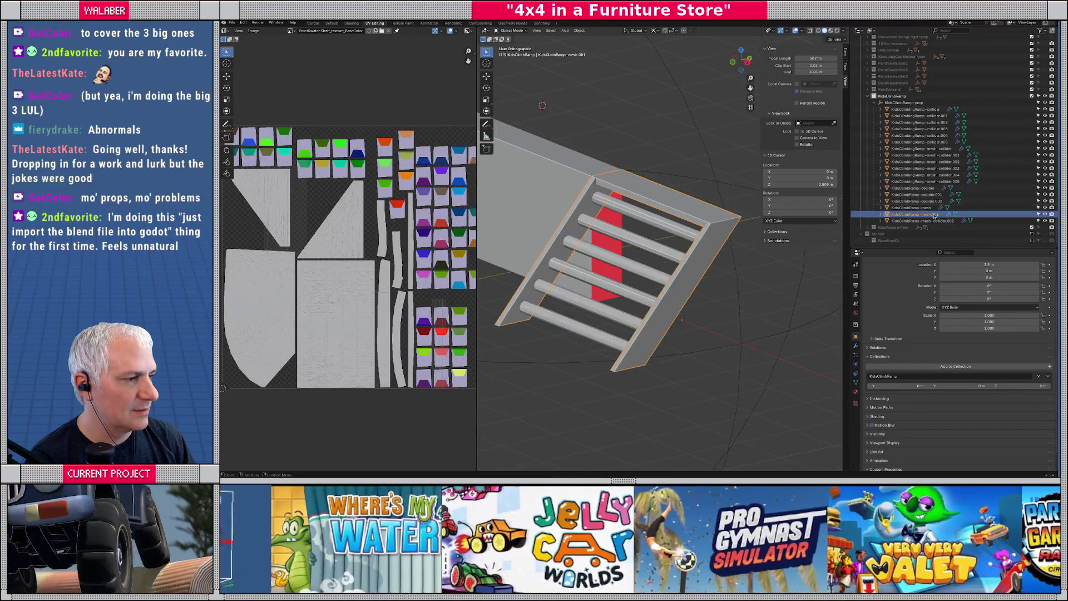
key("KP_Divide")
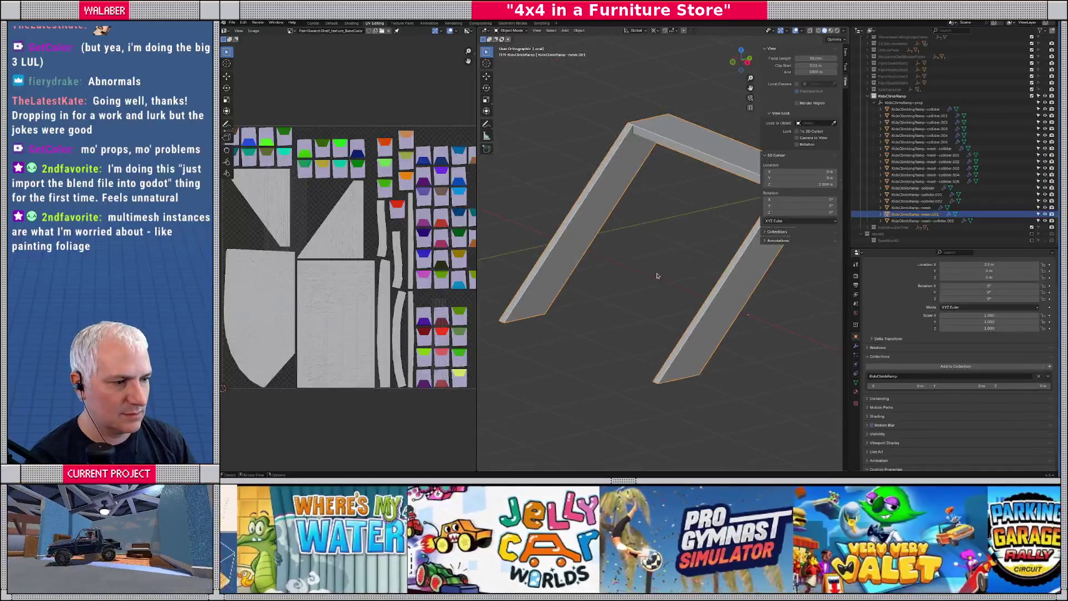
left_click_drag(720, 270, 726, 272)
Check the mesh-collider.002, collider.002 and collider.001 objects against the whole ramp.
left_click(924, 221)
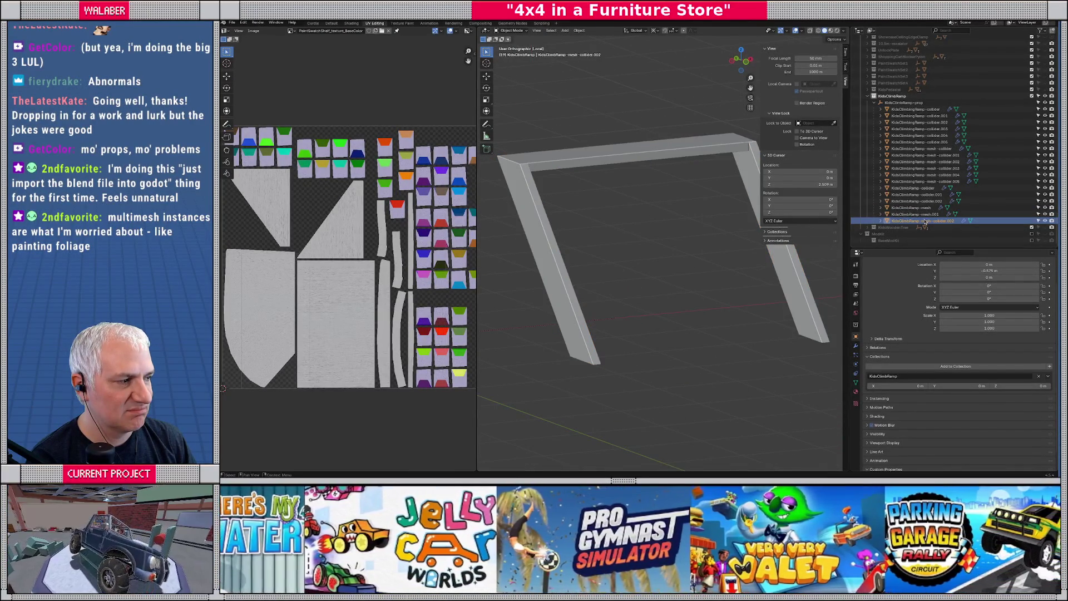
key("KP_Divide")
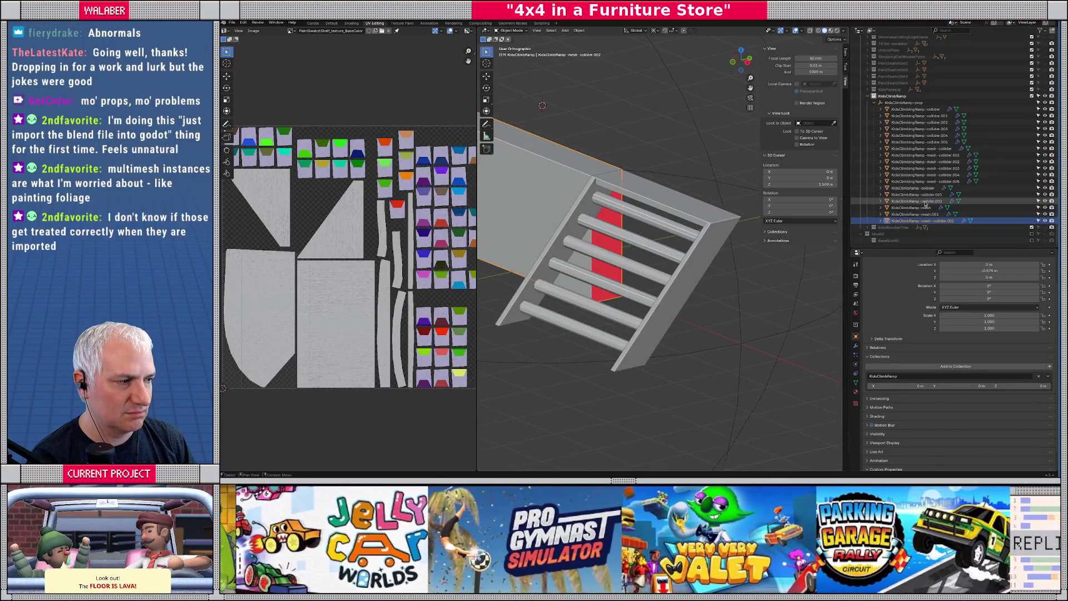
left_click(920, 200)
left_click(921, 195)
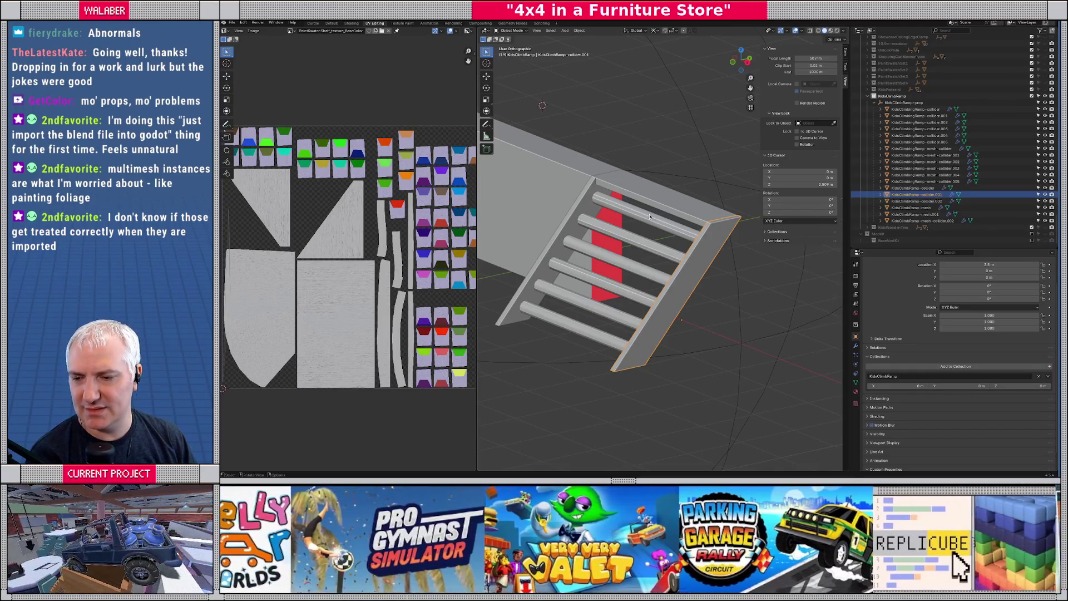
key("alt+Tab")
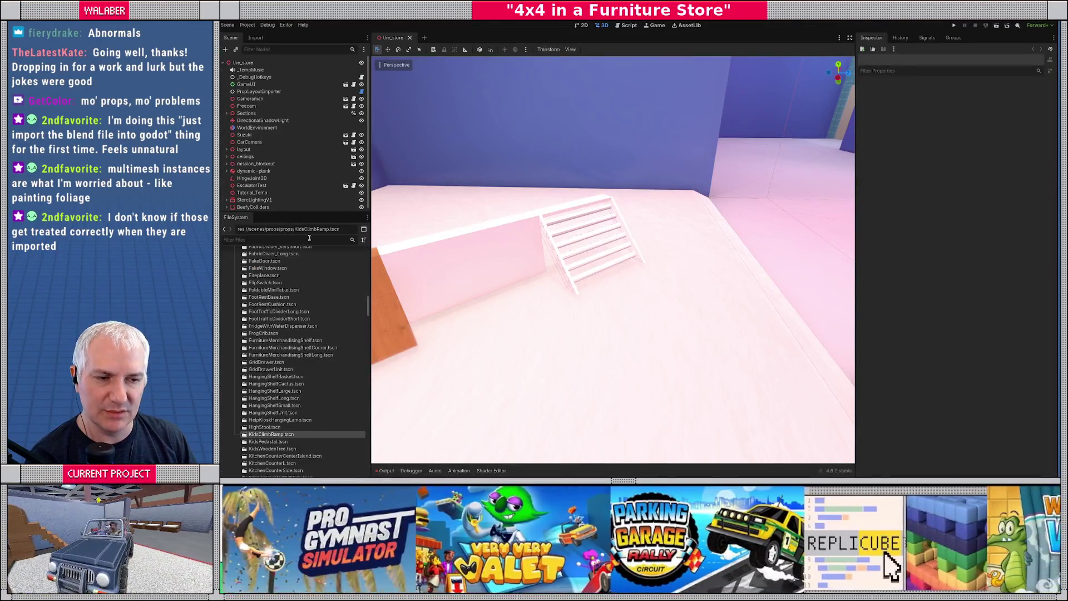
Filter the FileSystem by 'kids', open KidsClimbRamp.tscn and view the ramp from the front.
type("kids")
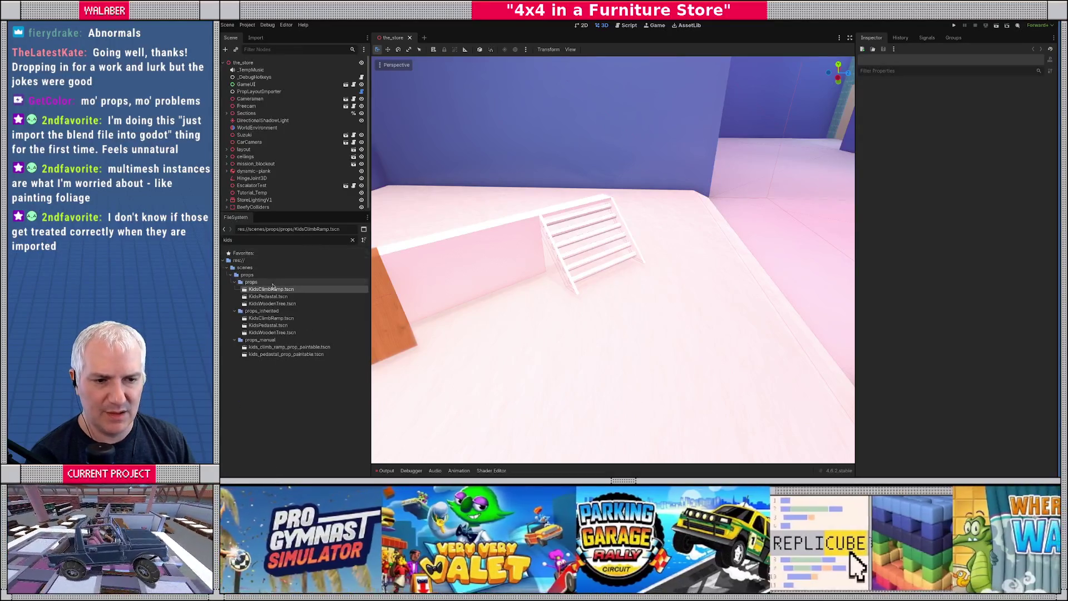
double_click(271, 289)
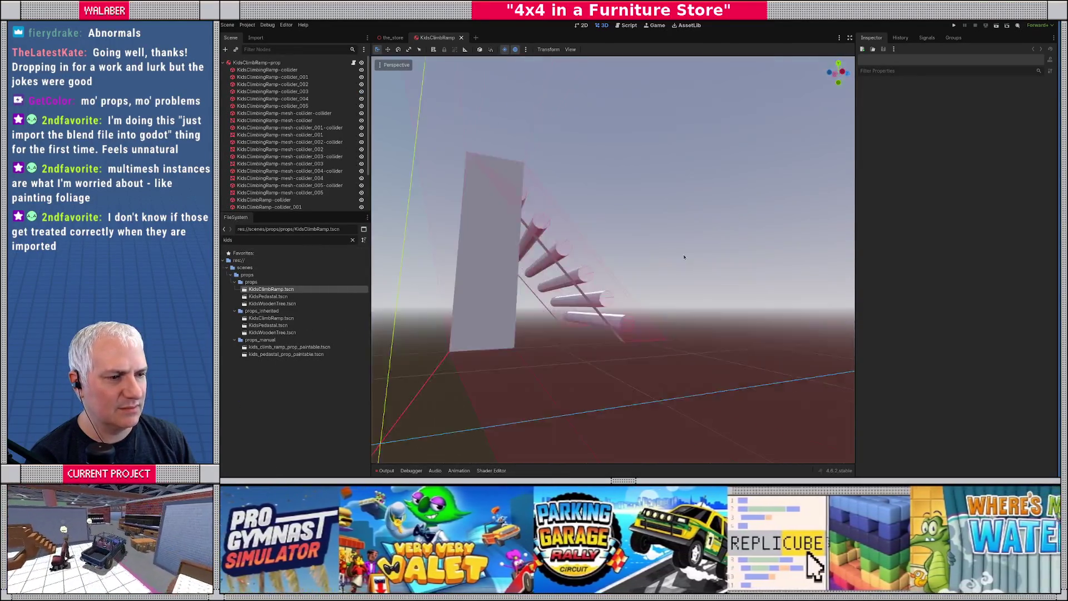
mouse_move(685, 257)
left_mouse_down()
mouse_move(490, 302)
mouse_move(481, 243)
left_mouse_up()
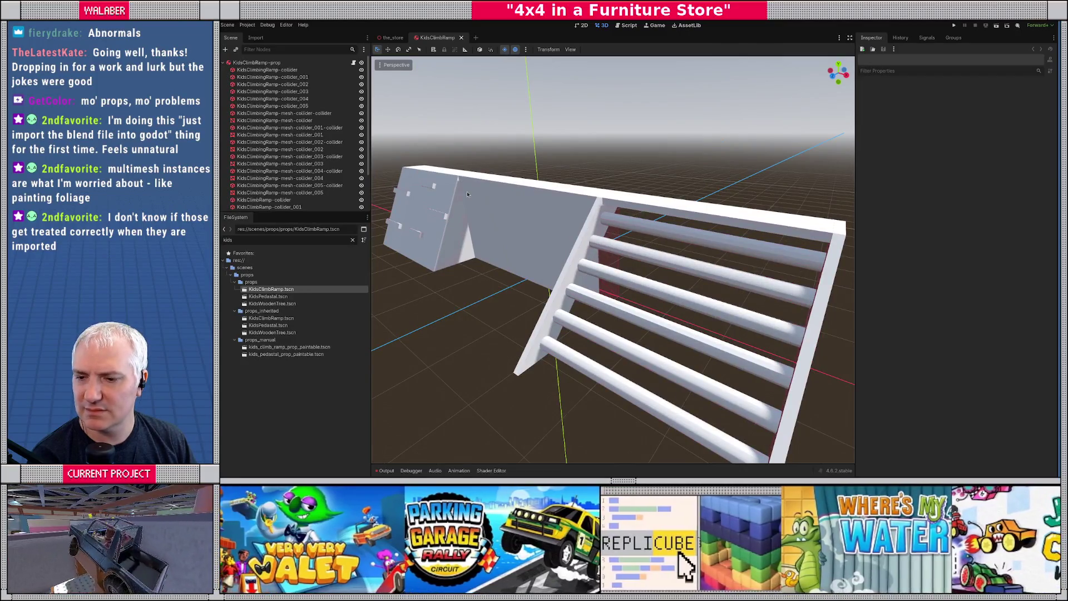
key("alt+Tab")
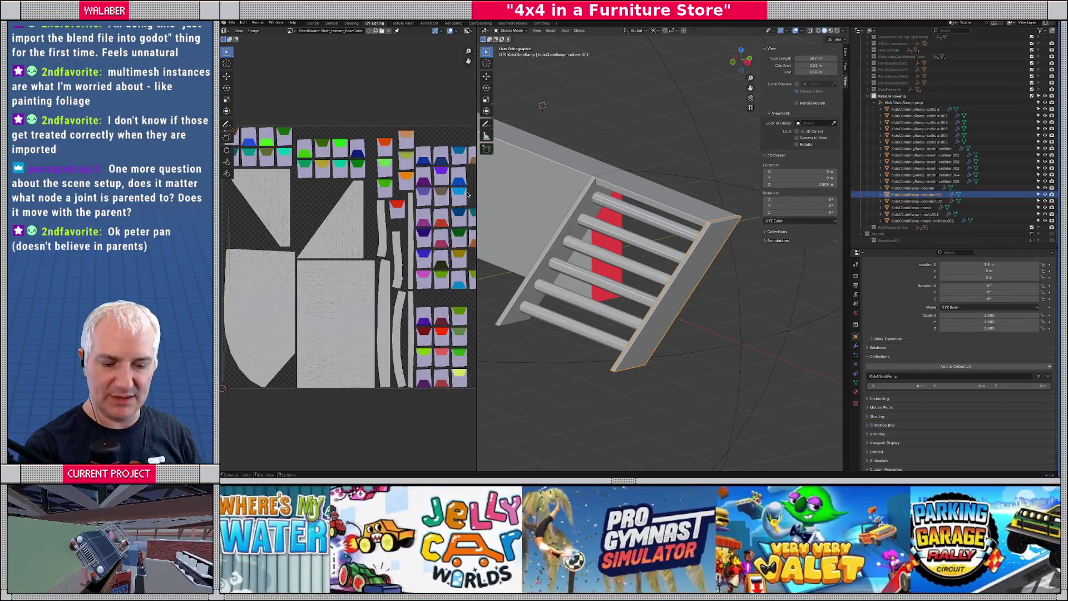
Isolate the ramp's side rail and mark its left edge as a UV seam.
left_click_drag(555, 209, 640, 247)
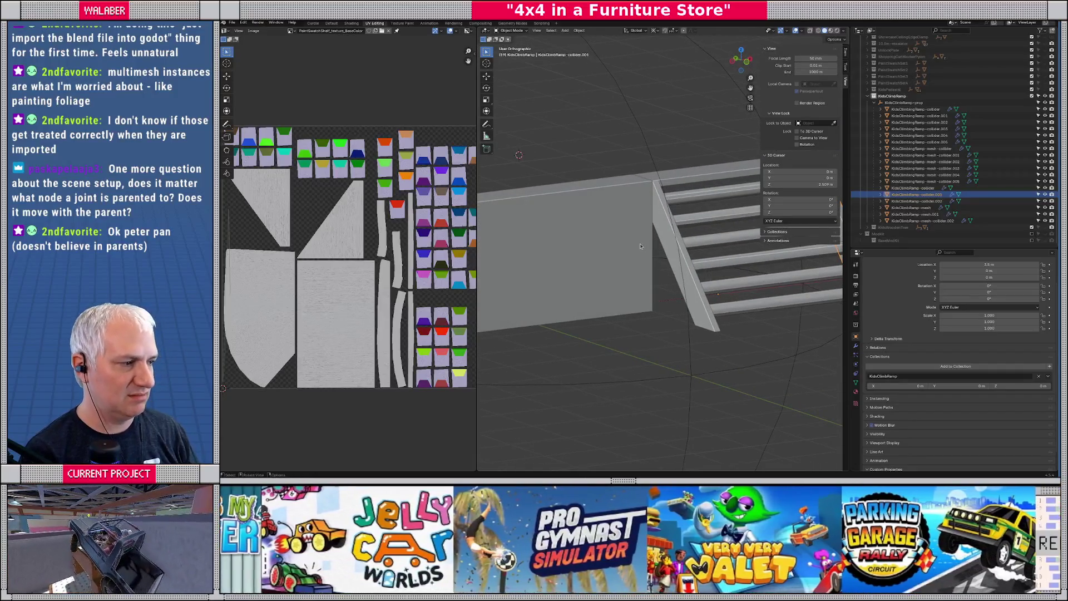
left_click(667, 248)
key("KP_Divide")
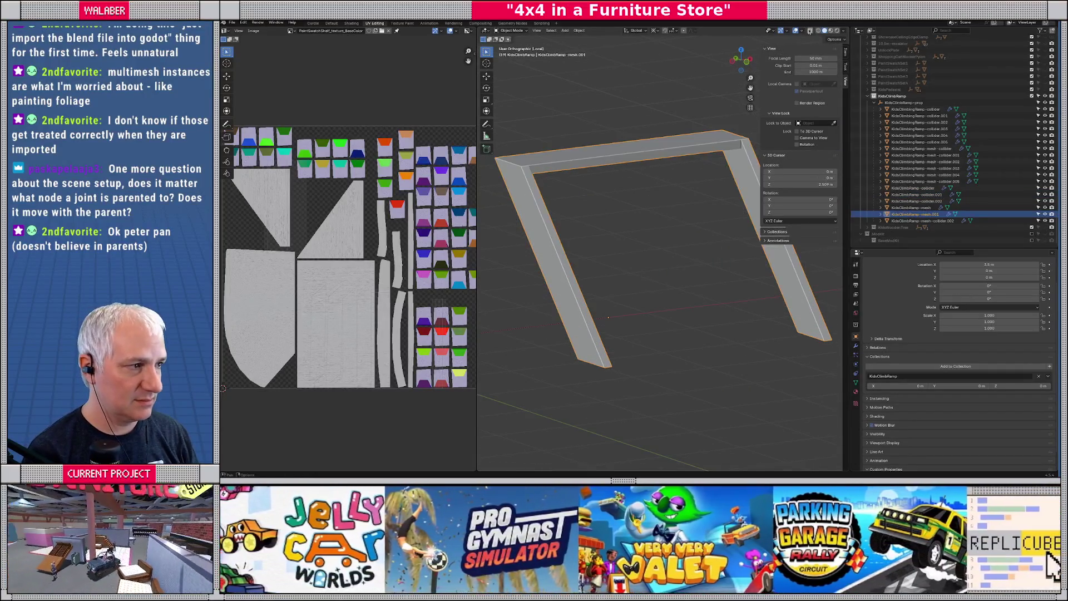
left_click(803, 31)
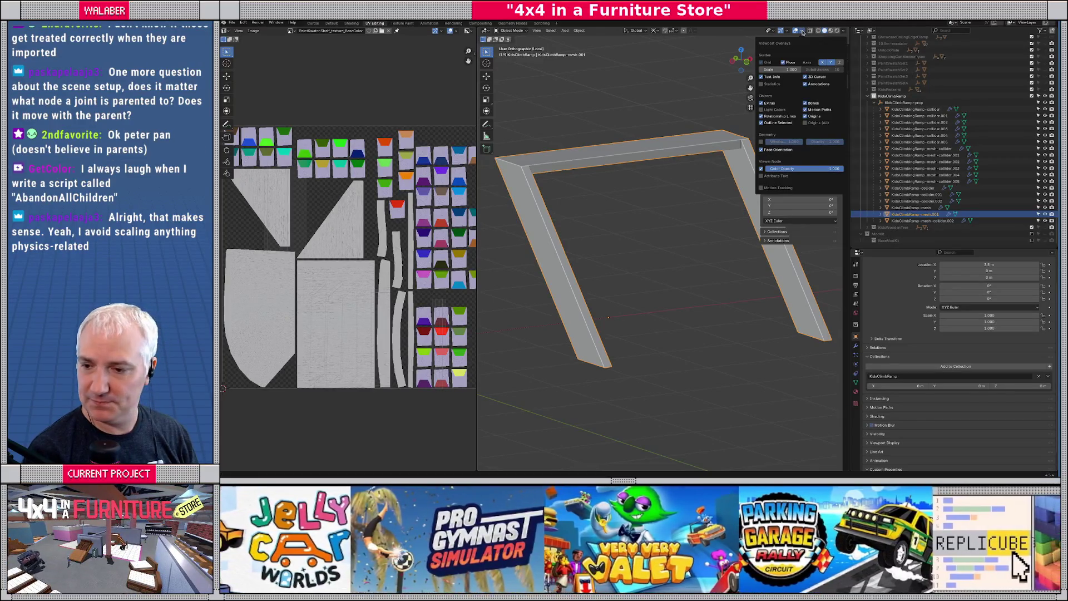
mouse_move(579, 267)
left_mouse_down()
mouse_move(592, 275)
mouse_move(588, 256)
mouse_move(693, 232)
mouse_move(682, 244)
left_mouse_up()
key("Tab")
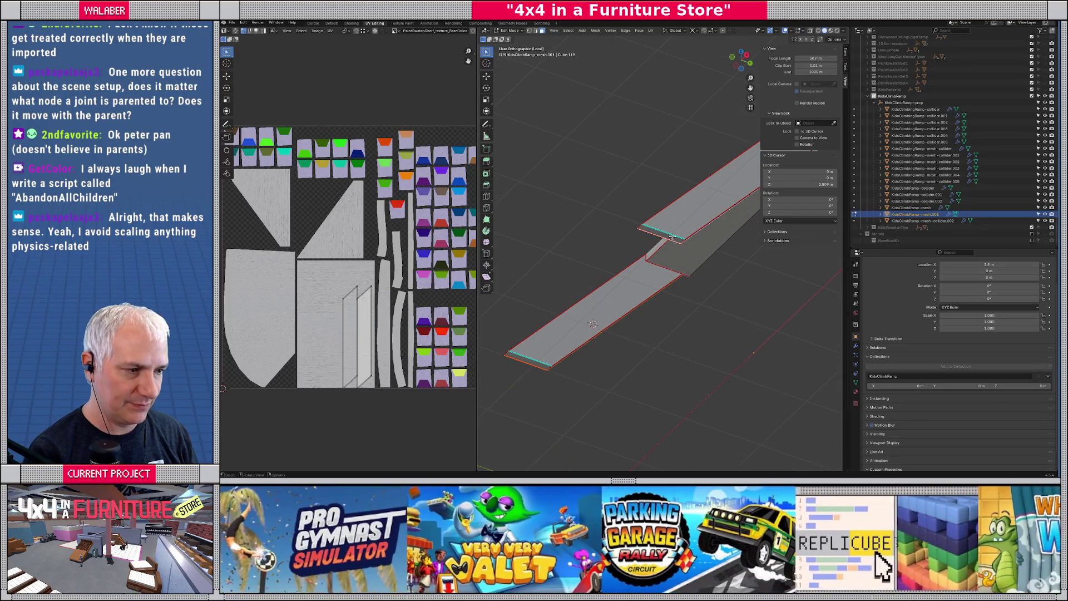
left_click(678, 239)
mouse_move(614, 265)
left_mouse_down()
mouse_move(599, 274)
mouse_move(723, 305)
mouse_move(682, 314)
mouse_move(742, 310)
mouse_move(752, 281)
mouse_move(690, 319)
mouse_move(644, 313)
mouse_move(680, 288)
mouse_move(747, 277)
mouse_move(695, 275)
left_mouse_up()
left_click(599, 274)
right_click(599, 274)
left_click(600, 274)
Return to Object Mode, leave Local view and save master.blend.
key("a")
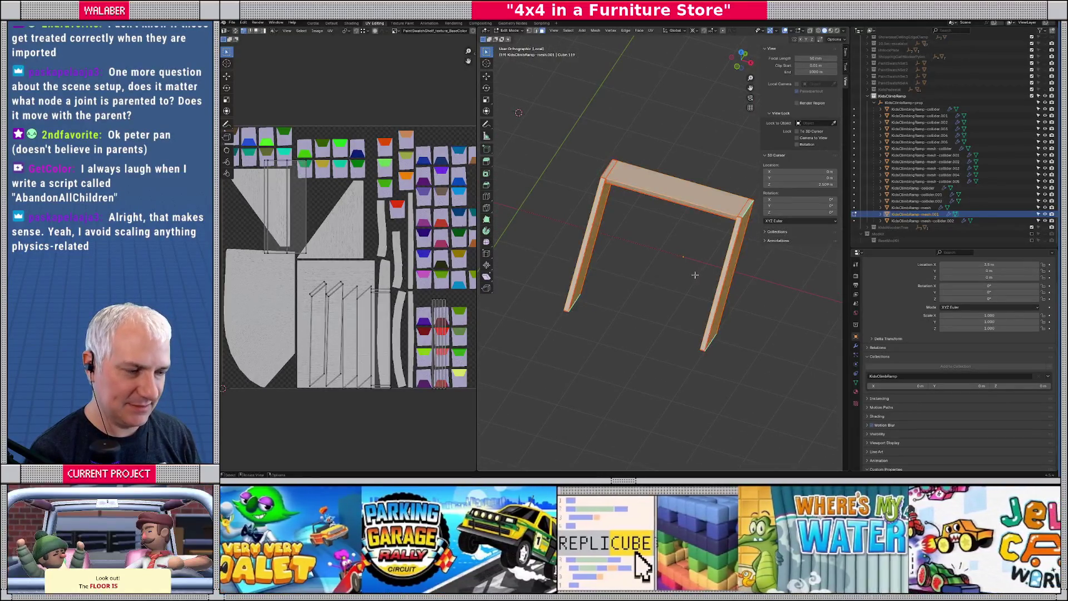
key("Tab")
mouse_move(695, 275)
left_mouse_down()
mouse_move(592, 260)
mouse_move(671, 272)
left_mouse_up()
key("KP_Divide")
key("ctrl+s")
Flip the normals of the red collider mesh with Mesh > Normals > Flip.
left_click(674, 273)
left_click(678, 267)
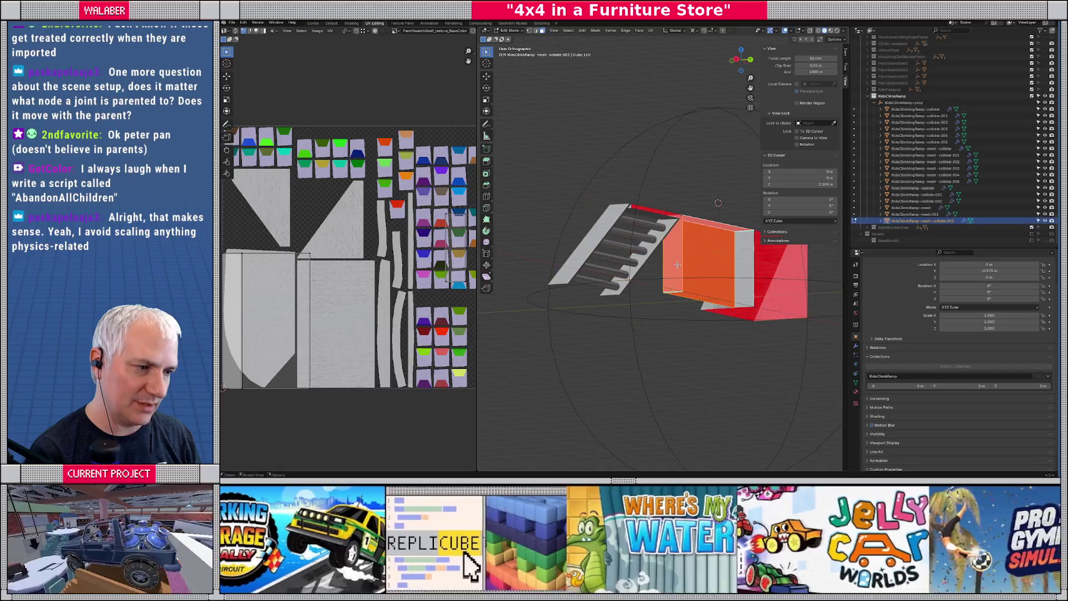
key("Tab")
scroll(640, 223, "up", 2)
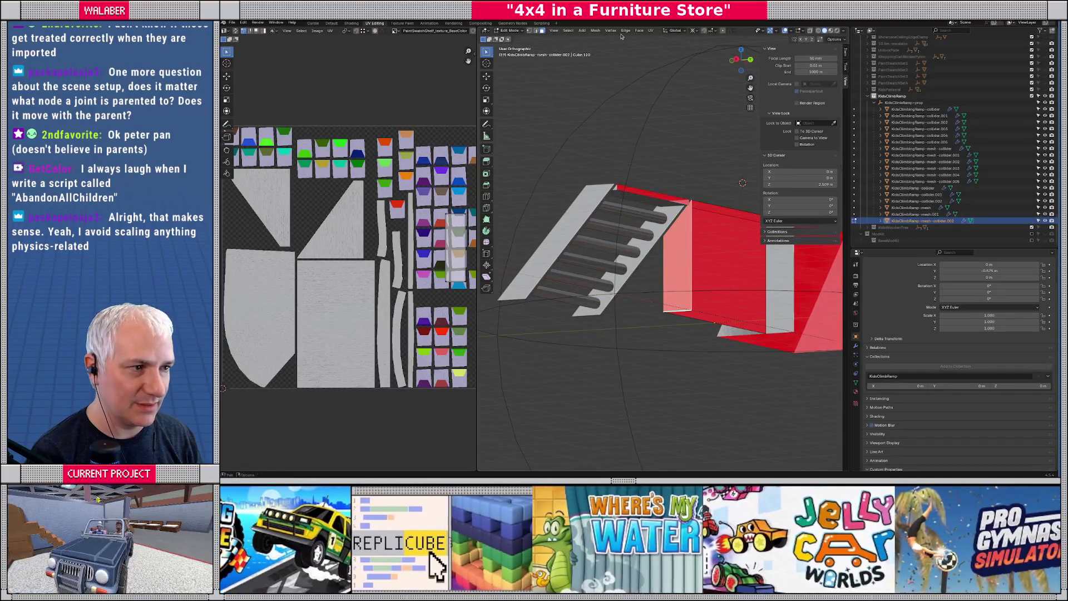
left_click(596, 31)
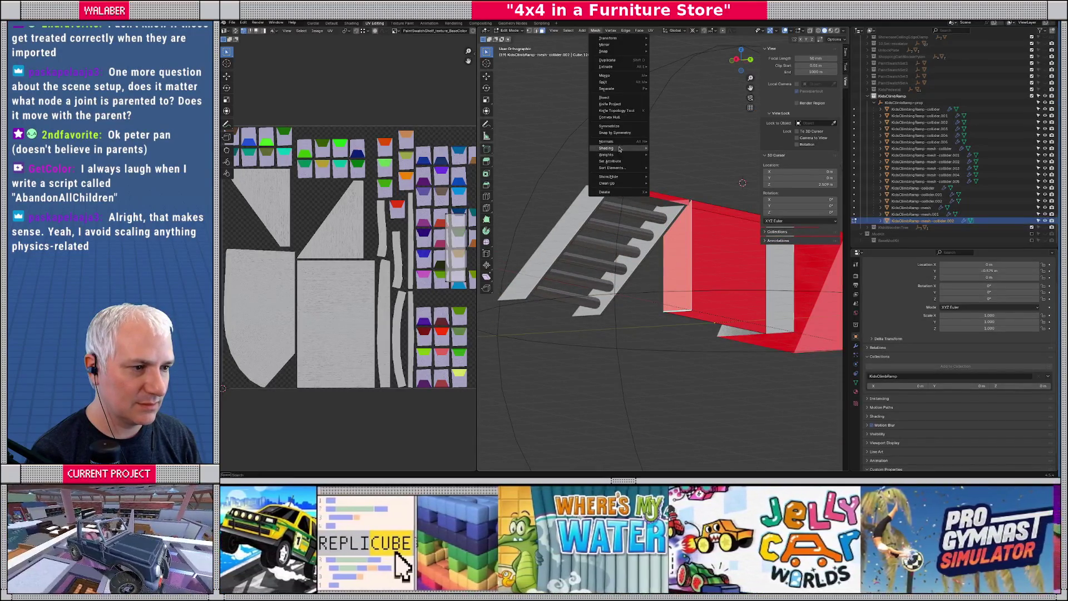
mouse_move(612, 141)
left_click(667, 145)
scroll(655, 283, "down", 4)
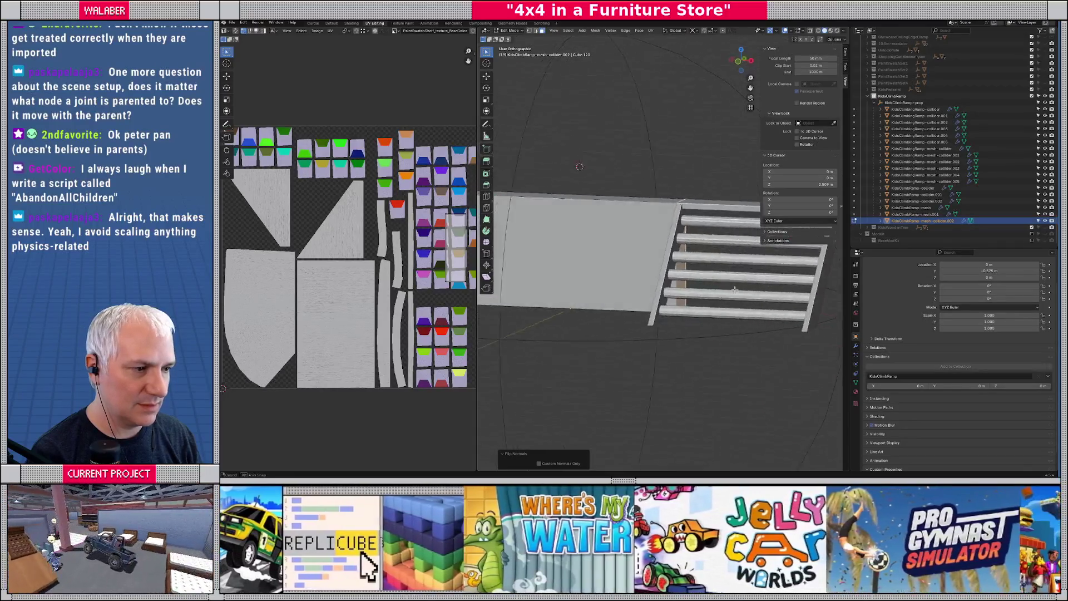
mouse_move(661, 284)
left_mouse_down()
mouse_move(591, 303)
mouse_move(644, 313)
left_mouse_up()
scroll(610, 297, "up", 3)
Switch back to Object Mode and save master.blend.
key("Tab")
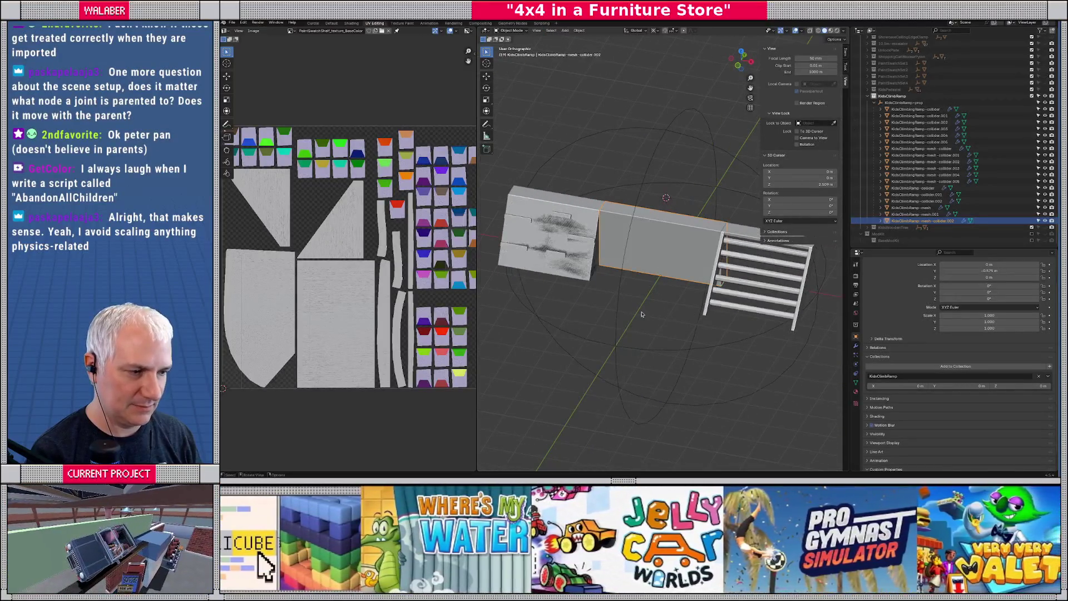
key("ctrl+s")
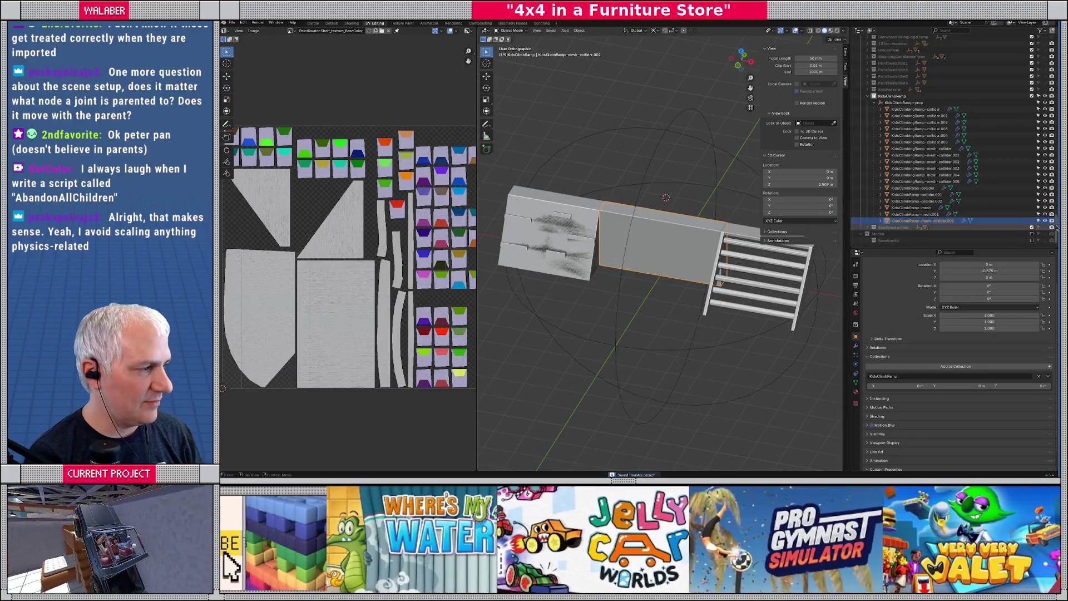
scroll(1008, 48, "up", 10)
Export the props collection as glTF 2.0, overwriting props.gltf.
left_click(877, 98)
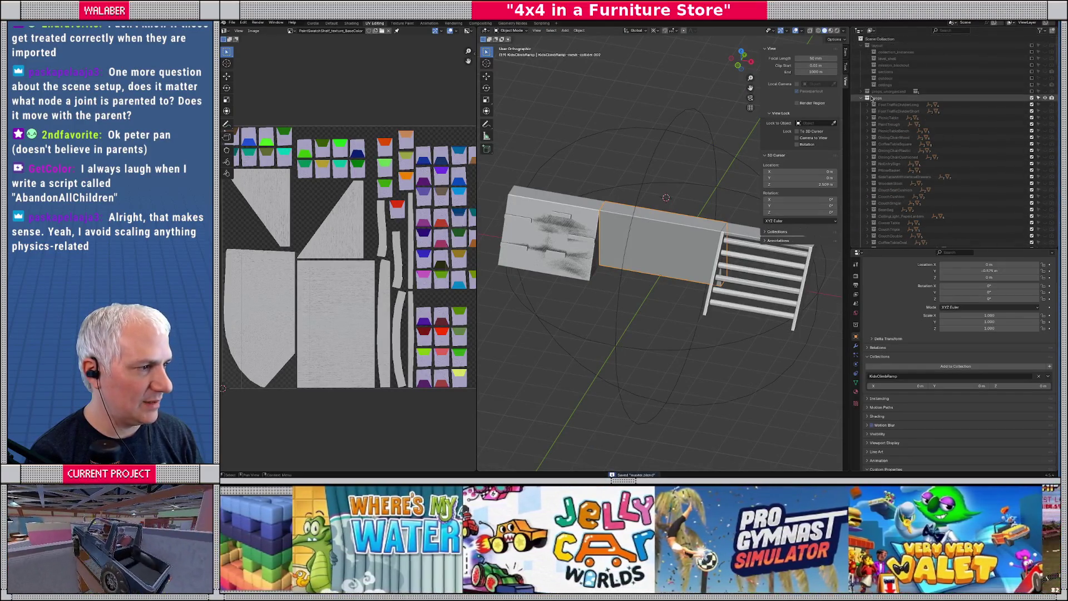
left_click(231, 23)
mouse_move(243, 122)
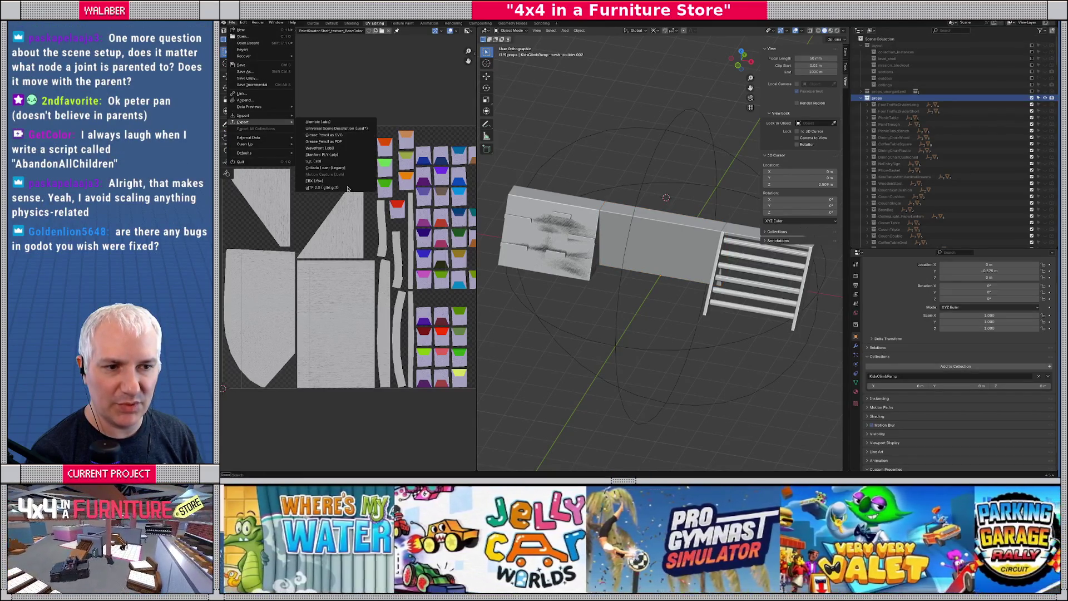
left_click(328, 175)
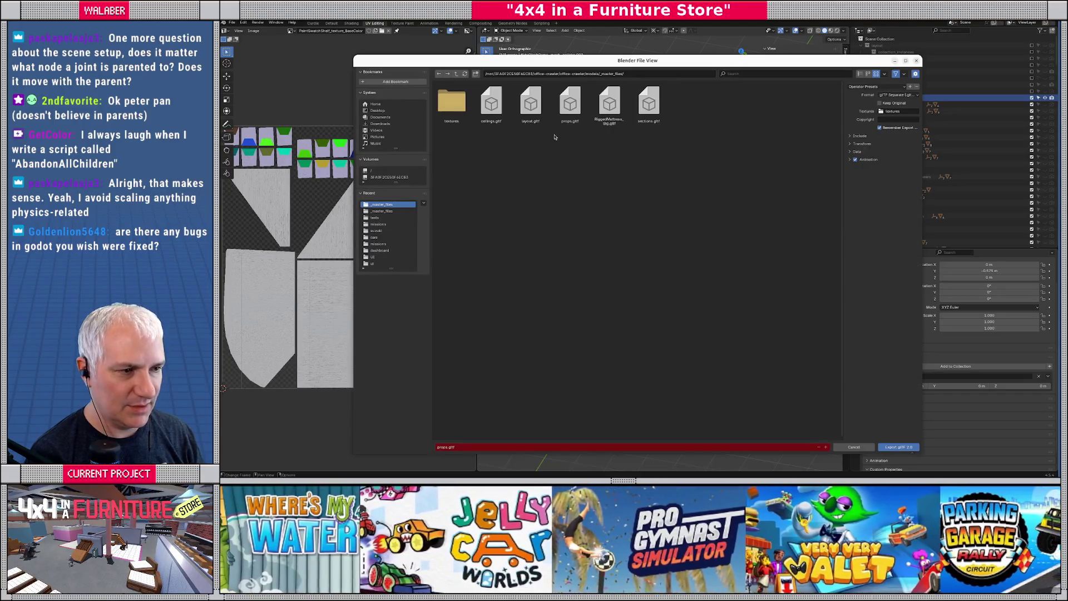
left_click(902, 446)
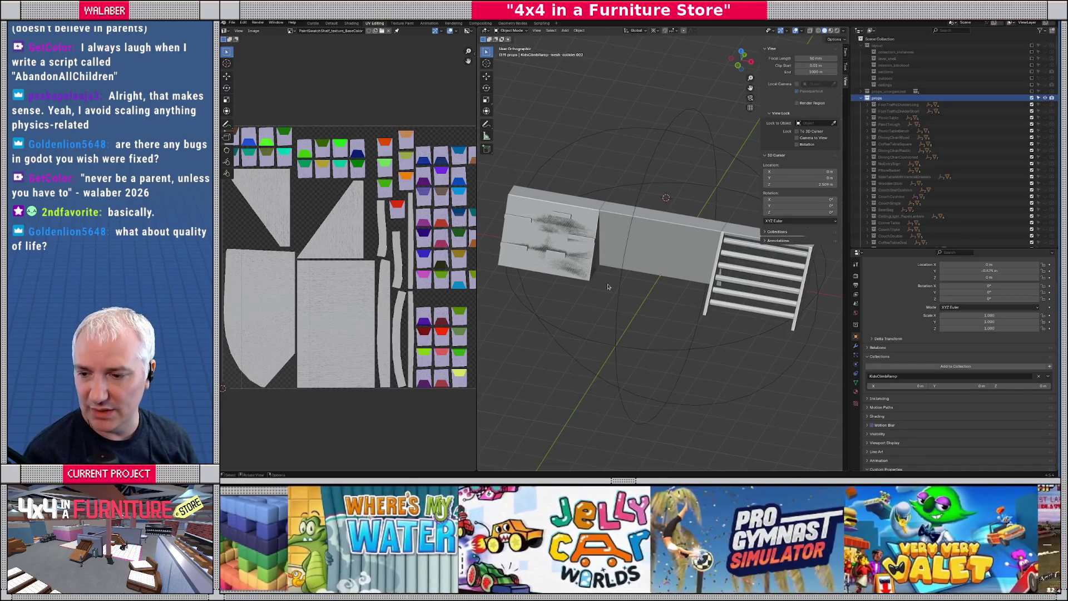
left_click_drag(622, 283, 621, 272)
Orbit the re-imported climbing ramp in the store scene to view it from low angles.
key("alt+Tab")
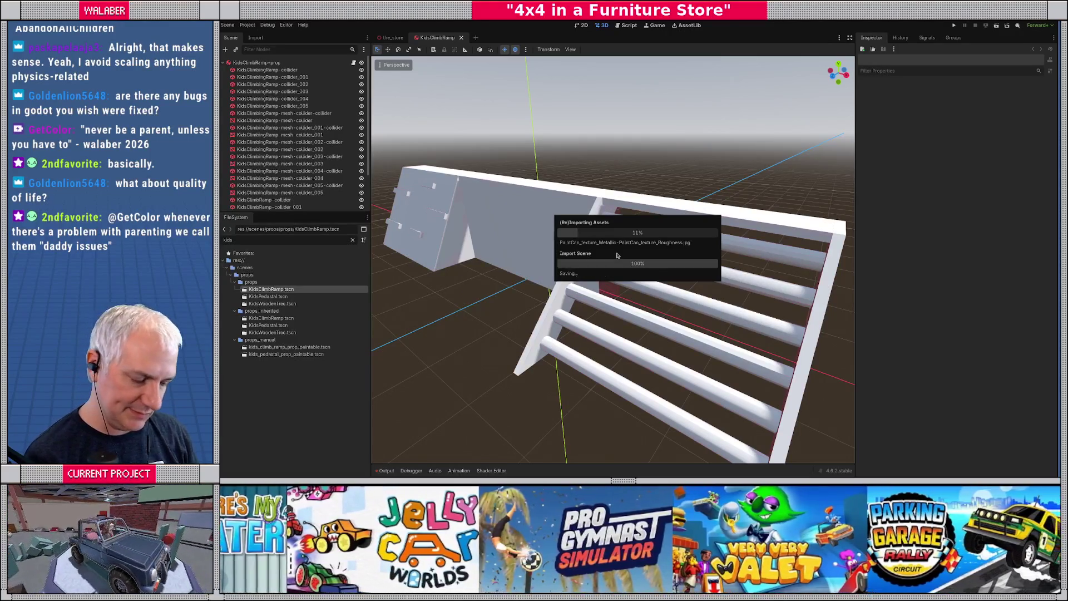
left_click_drag(616, 255, 648, 213)
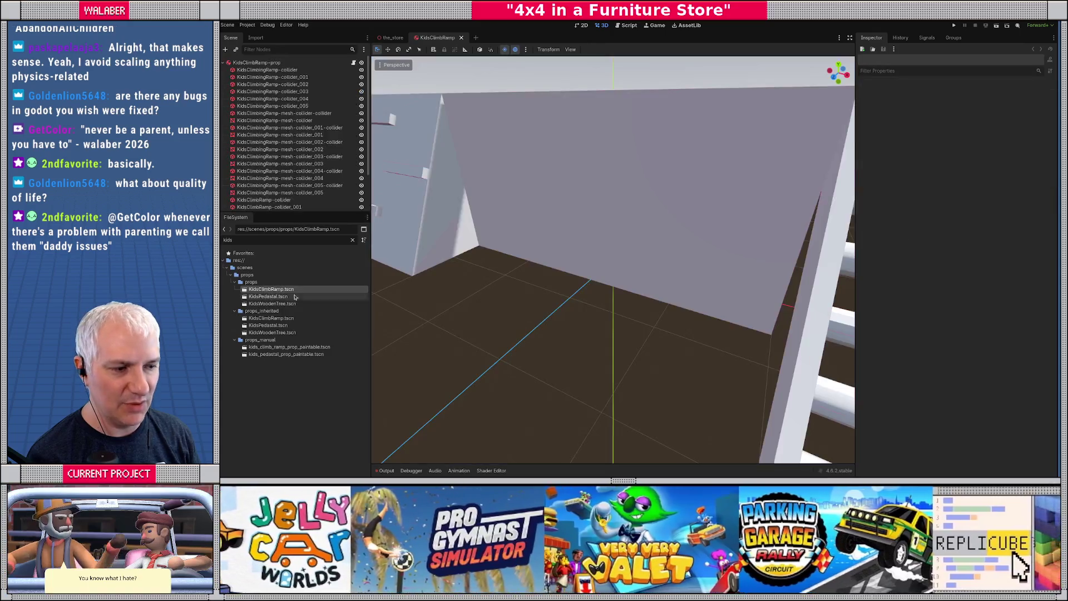
mouse_move(607, 289)
left_mouse_down()
mouse_move(649, 267)
mouse_move(718, 301)
mouse_move(553, 316)
mouse_move(467, 214)
left_mouse_up()
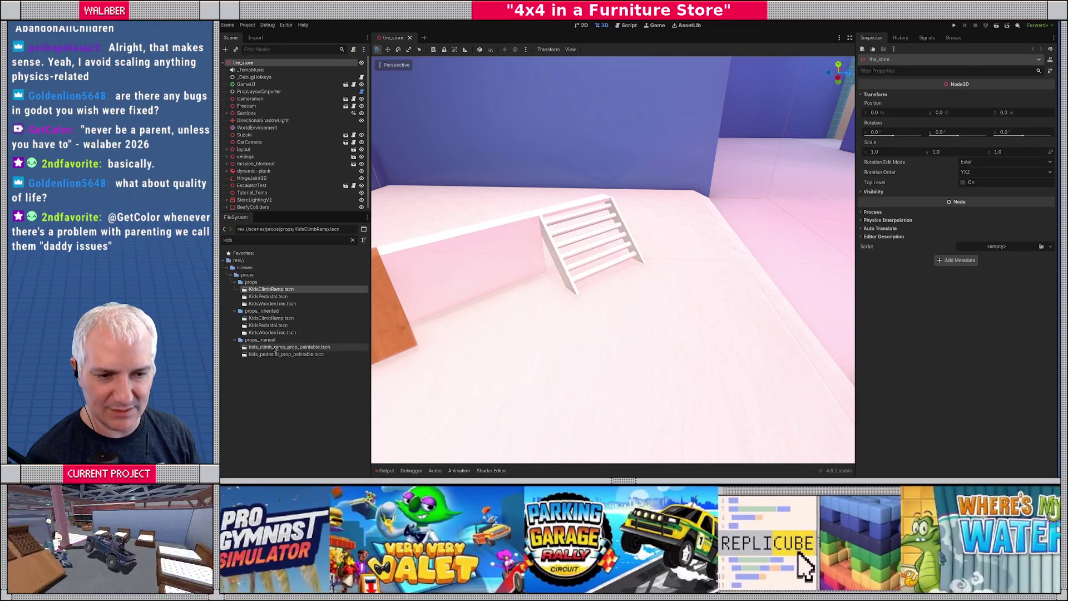
Open kids_climb_ramp_prop_paintable.tscn, toggle a mesh collider's visibility, and select ObjectPainter.
double_click(280, 347)
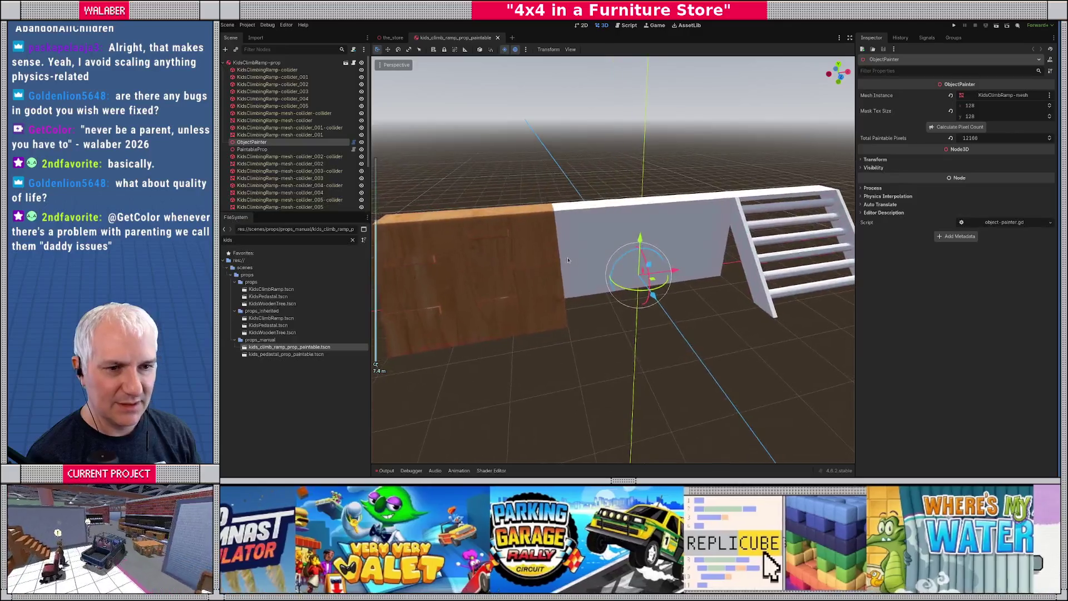
left_click(295, 136)
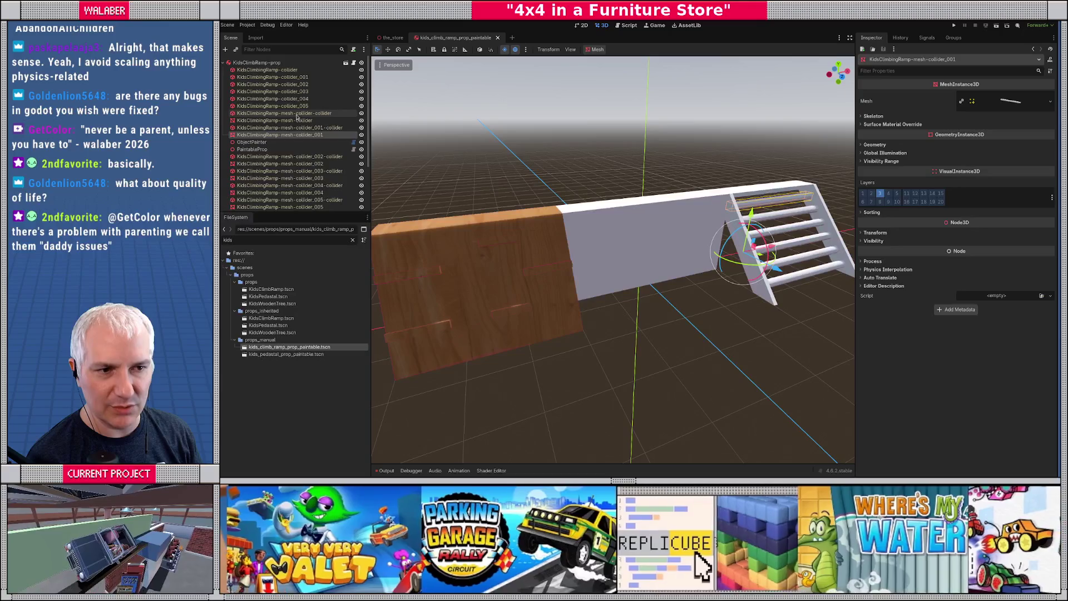
left_click(283, 121)
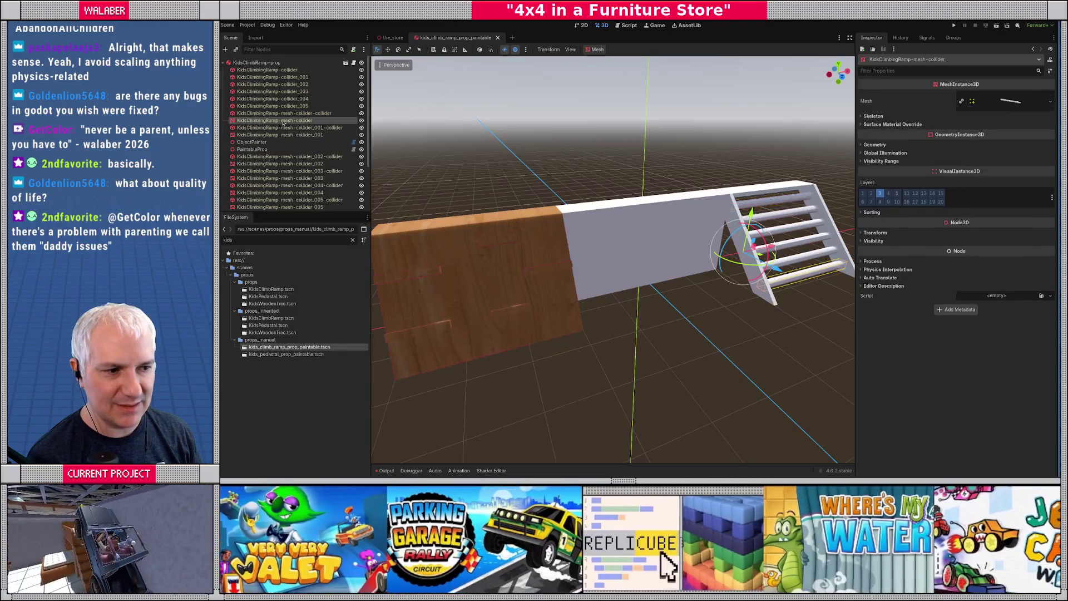
left_click(361, 120)
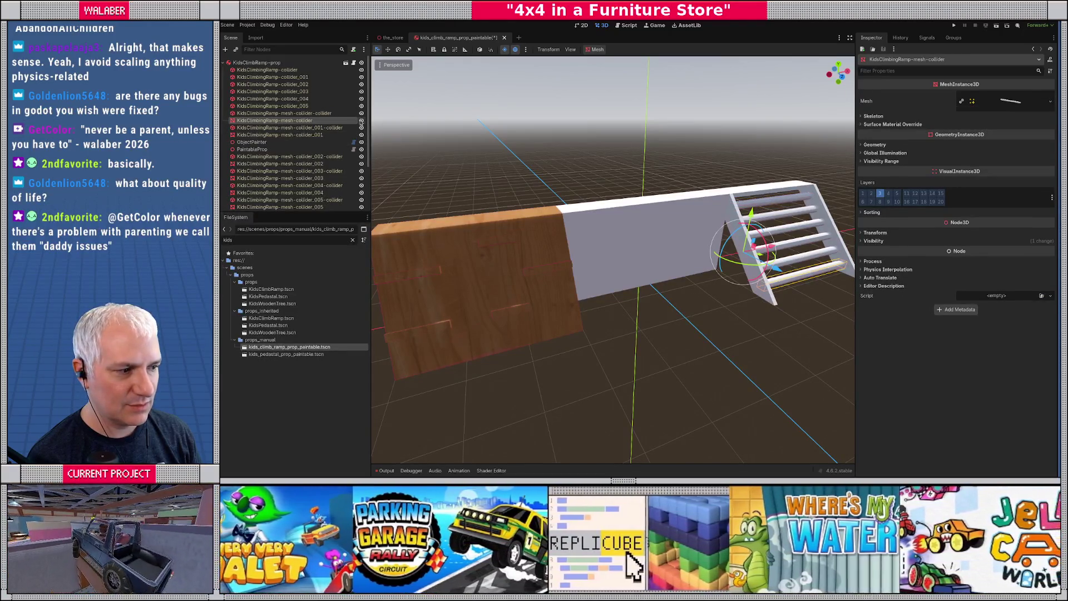
left_click(360, 121)
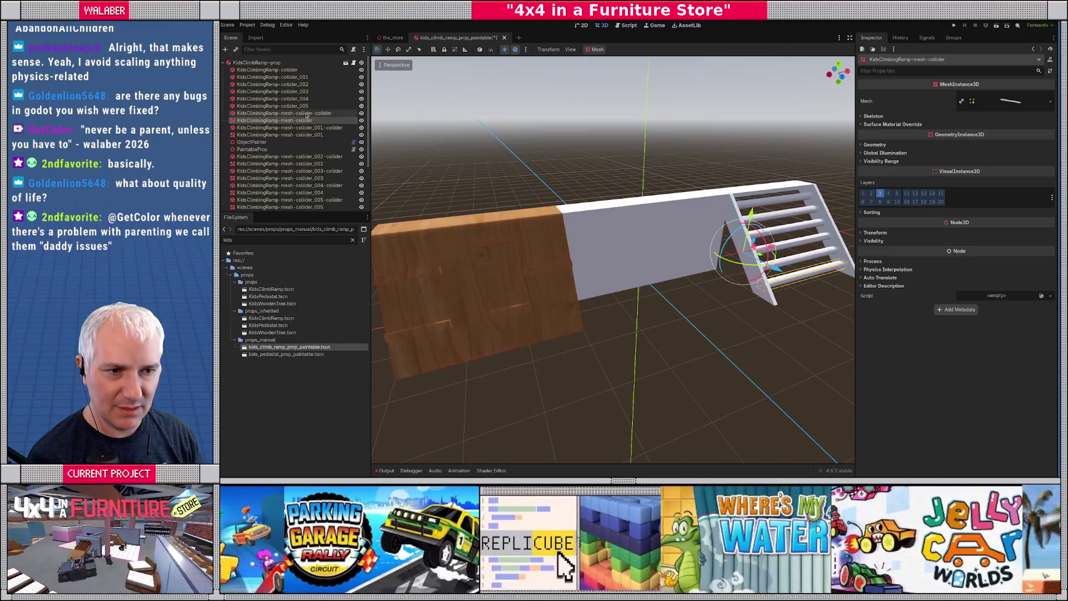
left_click(293, 143)
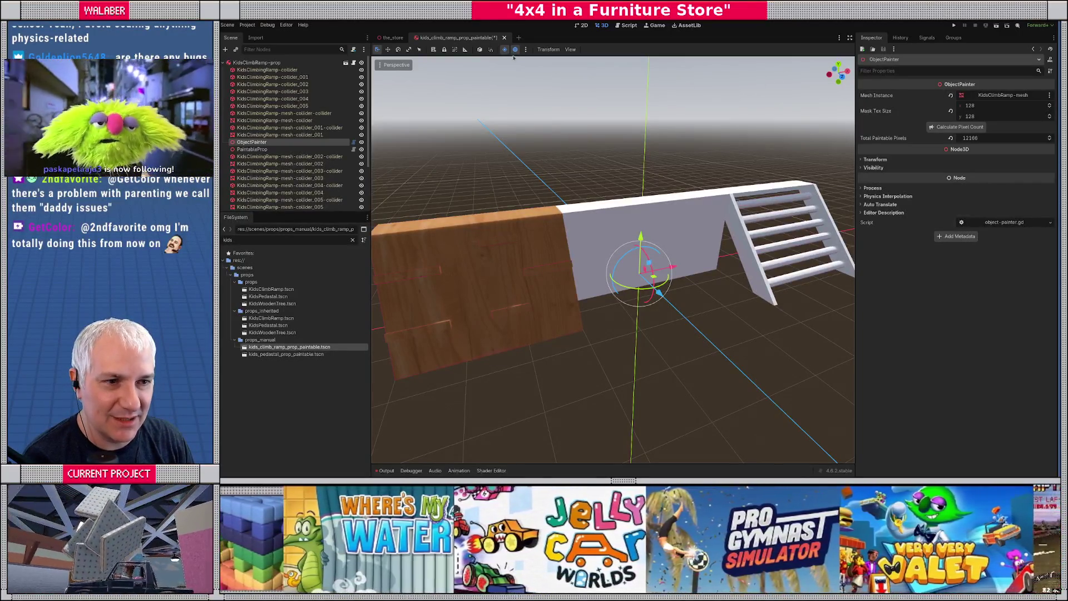
Widen the 3D view beside the UV editor and click through the ramp's blocks and panels.
key("alt+Tab")
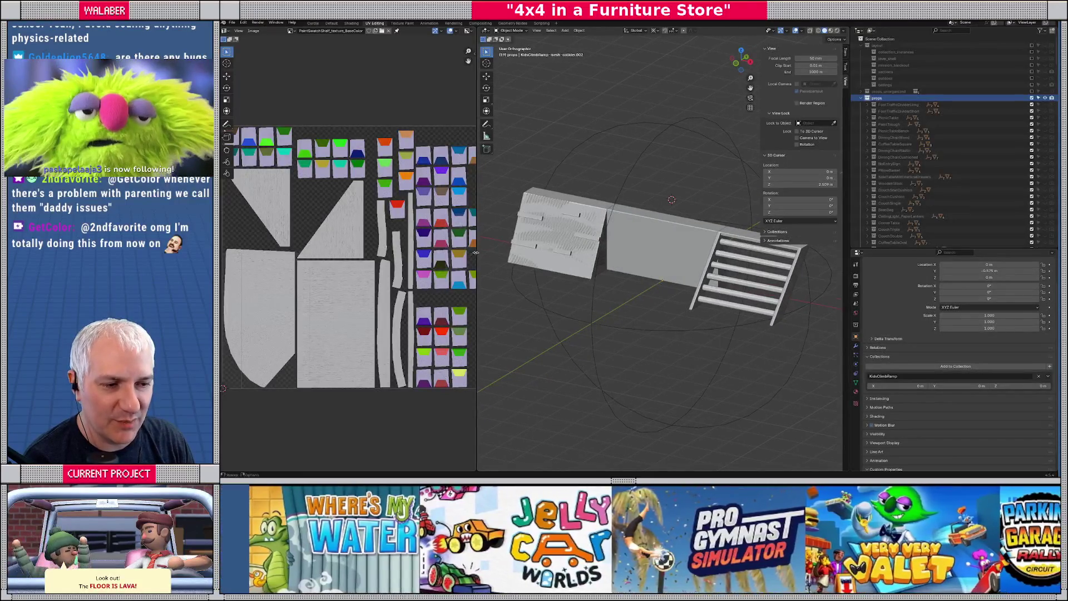
left_click_drag(477, 256, 435, 255)
mouse_move(596, 277)
left_mouse_down()
mouse_move(593, 258)
mouse_move(633, 260)
left_mouse_up()
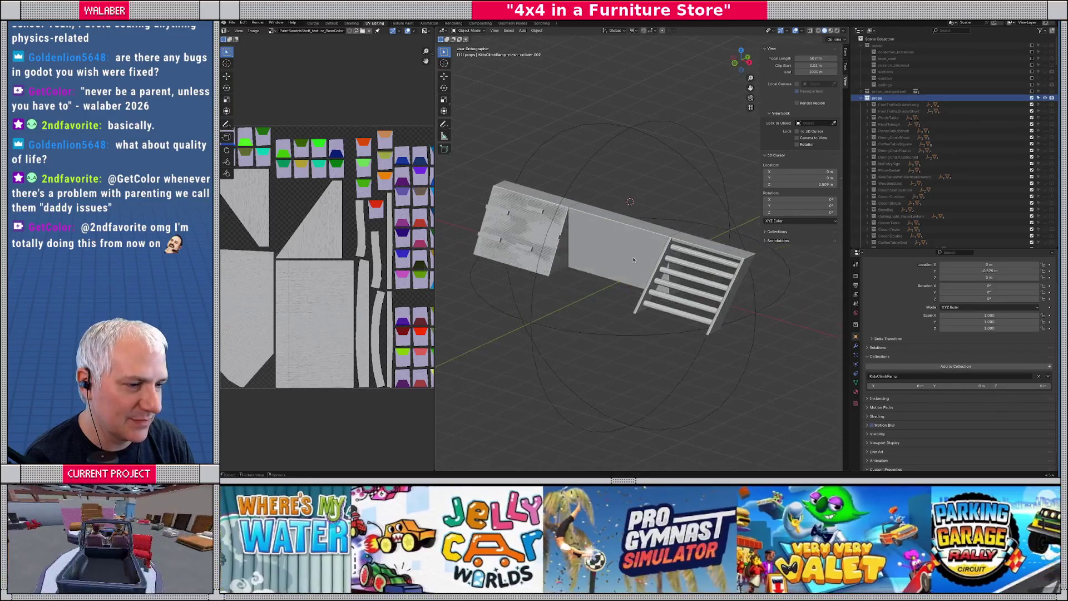
left_click(560, 237)
left_click(610, 250)
left_click(548, 236)
left_click(594, 241)
left_click(562, 224)
scroll(981, 196, "down", 5)
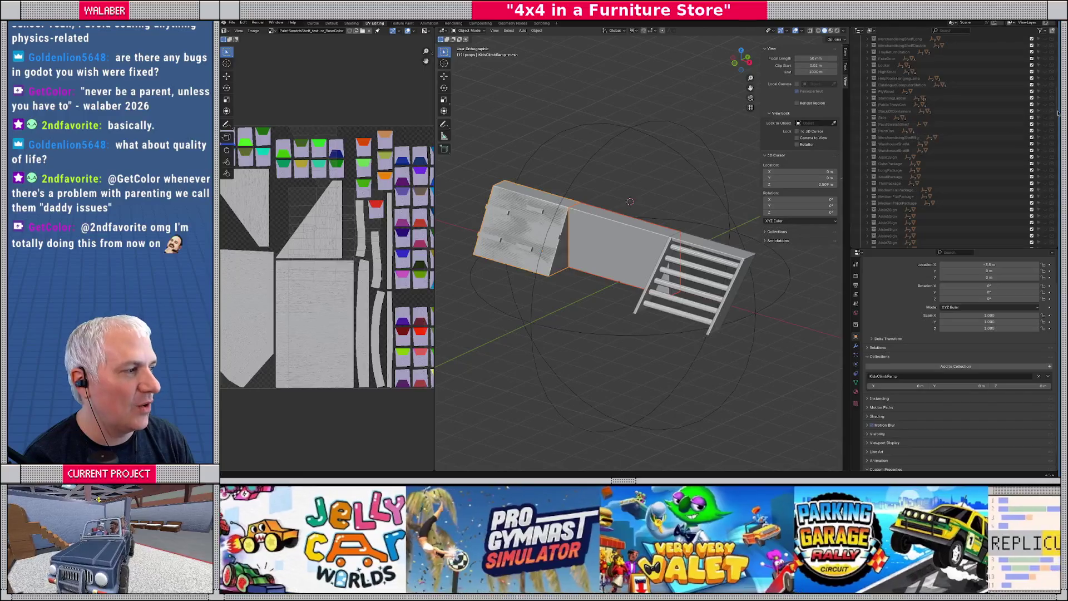
scroll(1057, 112, "down", 10)
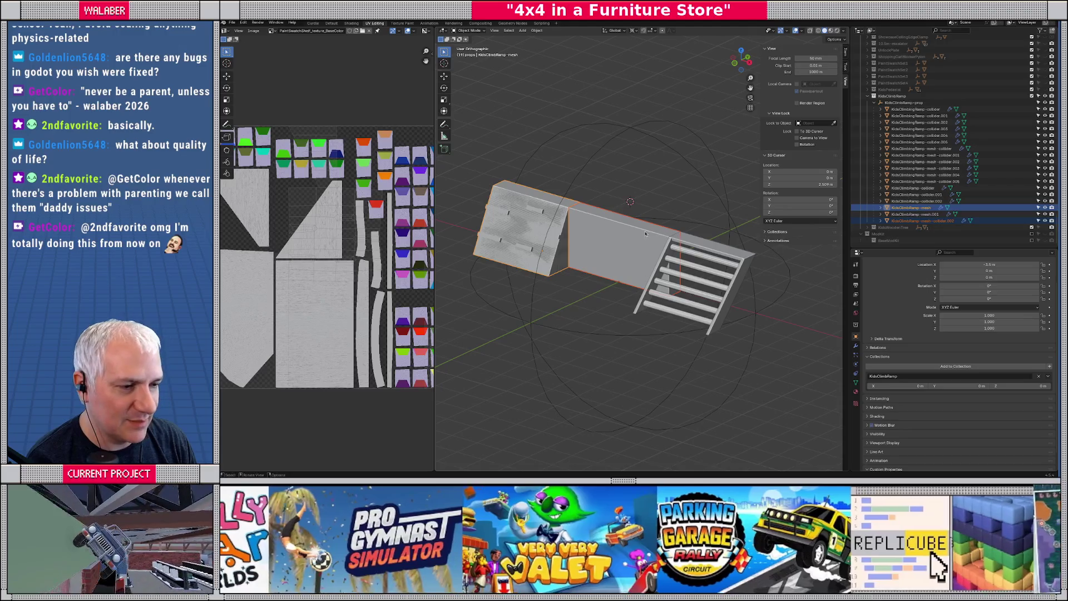
left_click_drag(645, 234, 668, 228)
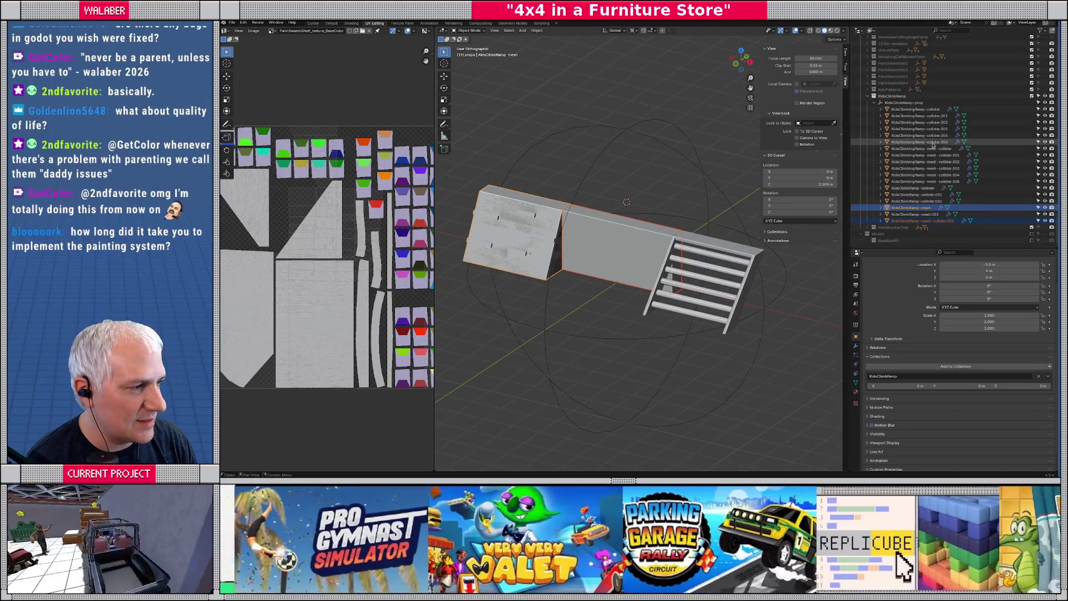
Select KidsClimbRamp-mesh, mesh.001 and collider boxes .002–.005, then duplicate them.
left_click(927, 208)
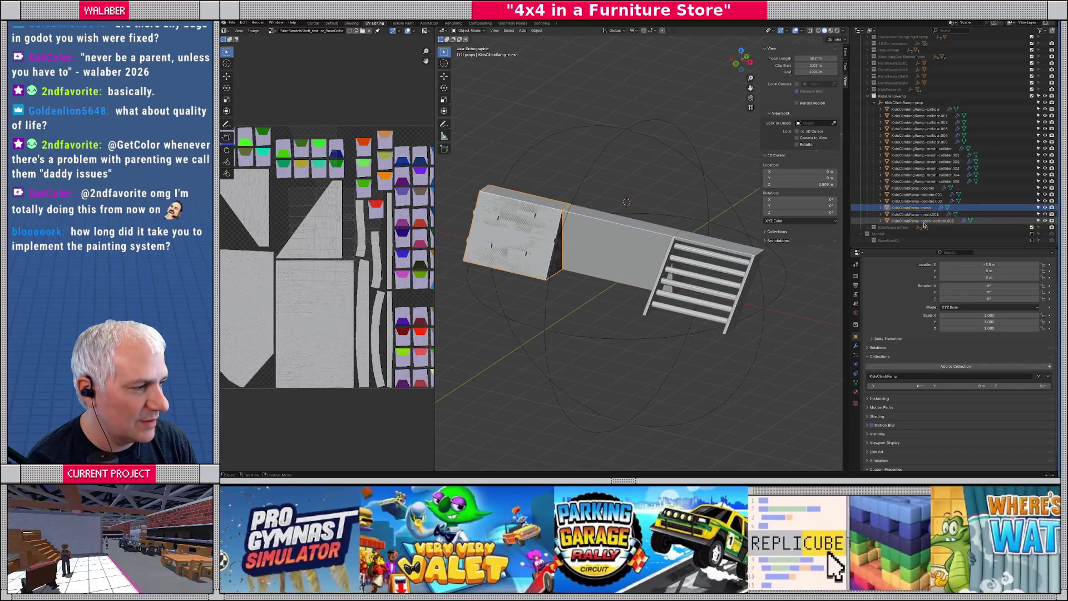
left_click(928, 215, "ctrl")
left_click(932, 221, "ctrl")
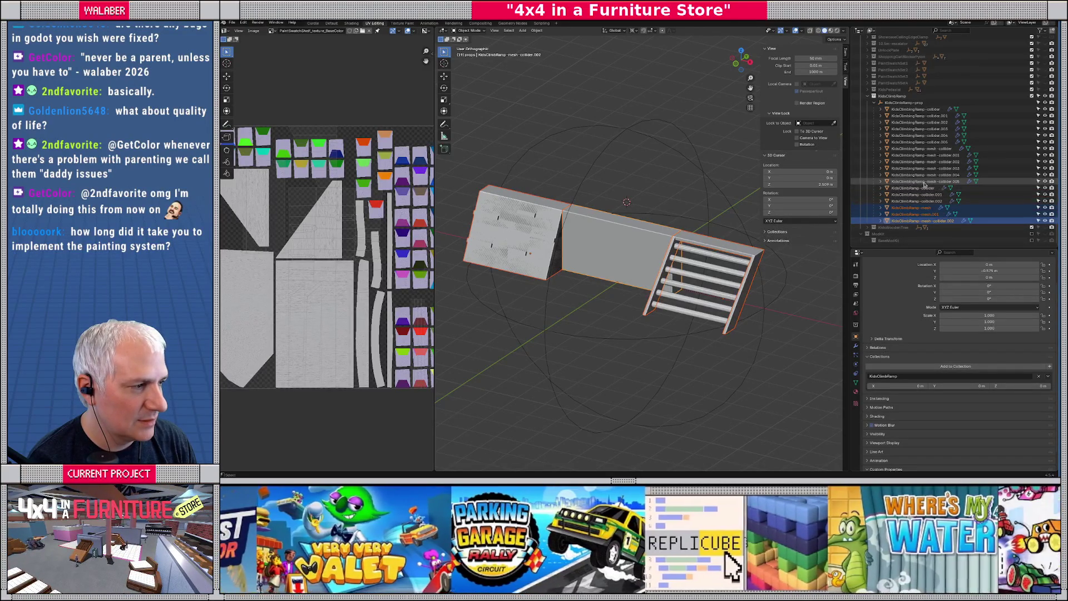
left_click(926, 182, "ctrl")
left_click(926, 174, "ctrl")
left_click(925, 168, "ctrl")
key("shift+d")
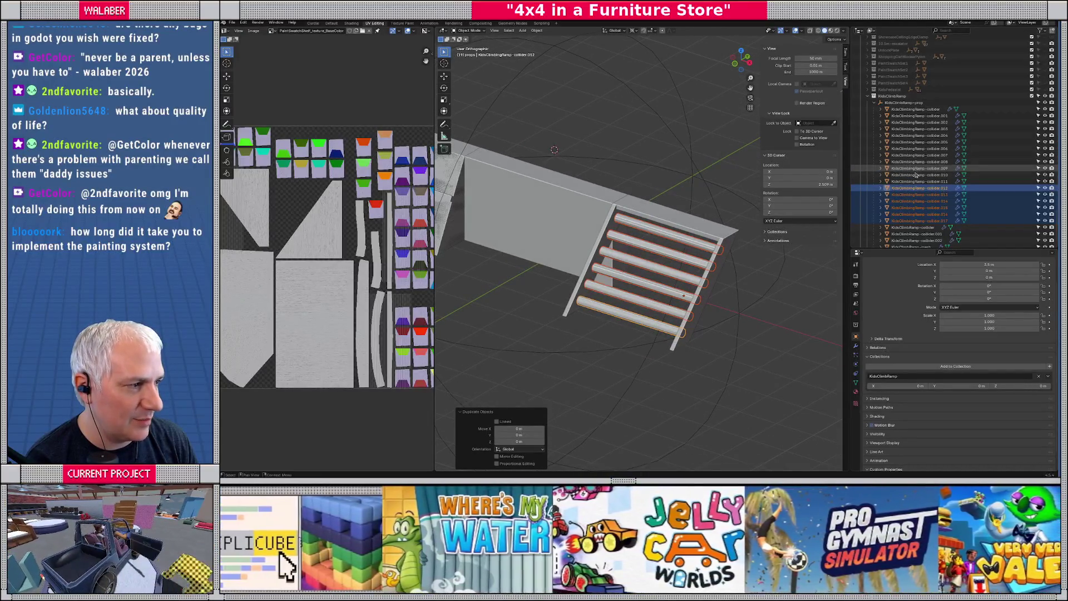
Join KidsClimbRamp-mesh.001 and the selected pieces into KidsClimbRamp-mesh with Ctrl+J.
scroll(915, 184, "down", 2)
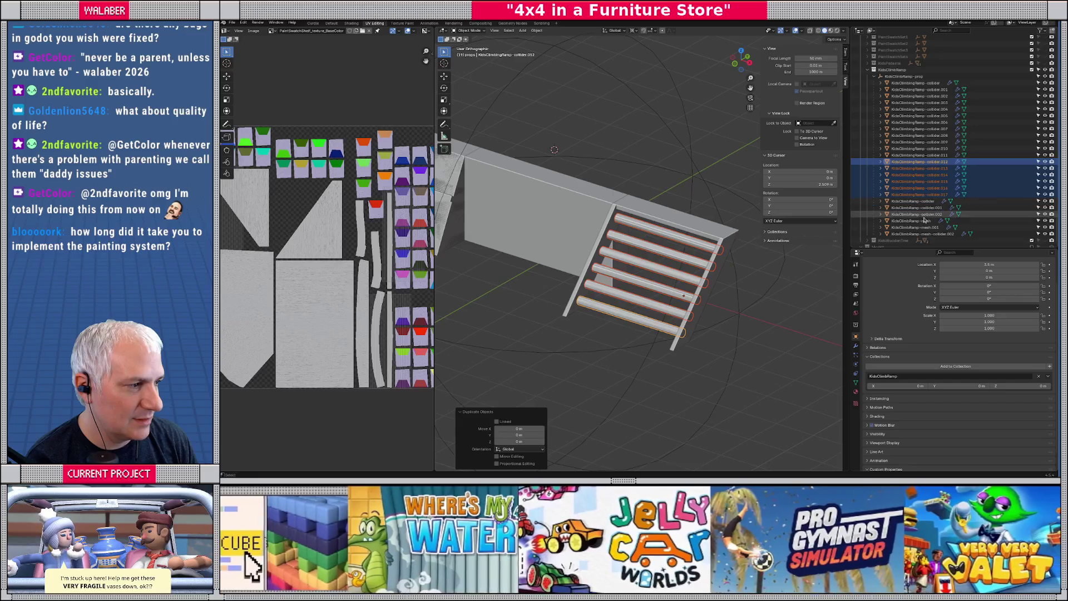
left_click(926, 221, "ctrl")
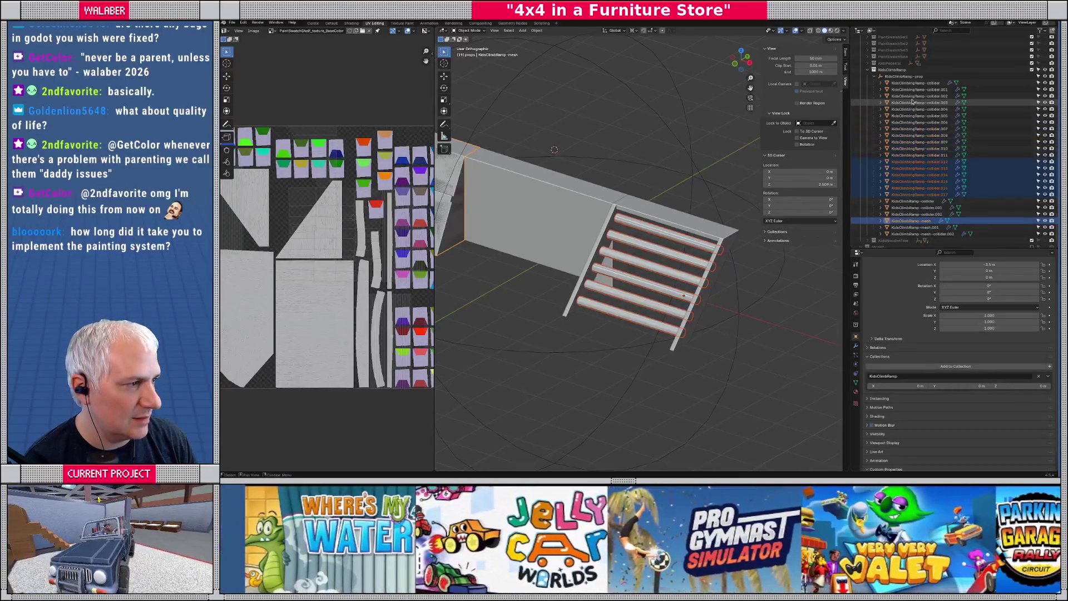
left_click(925, 227)
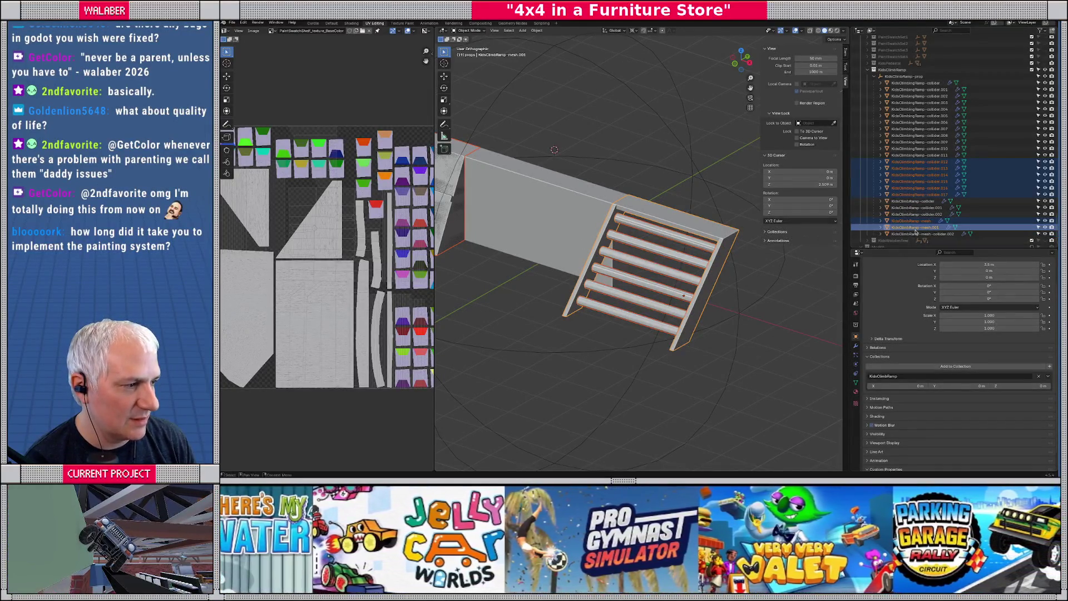
left_click(602, 235)
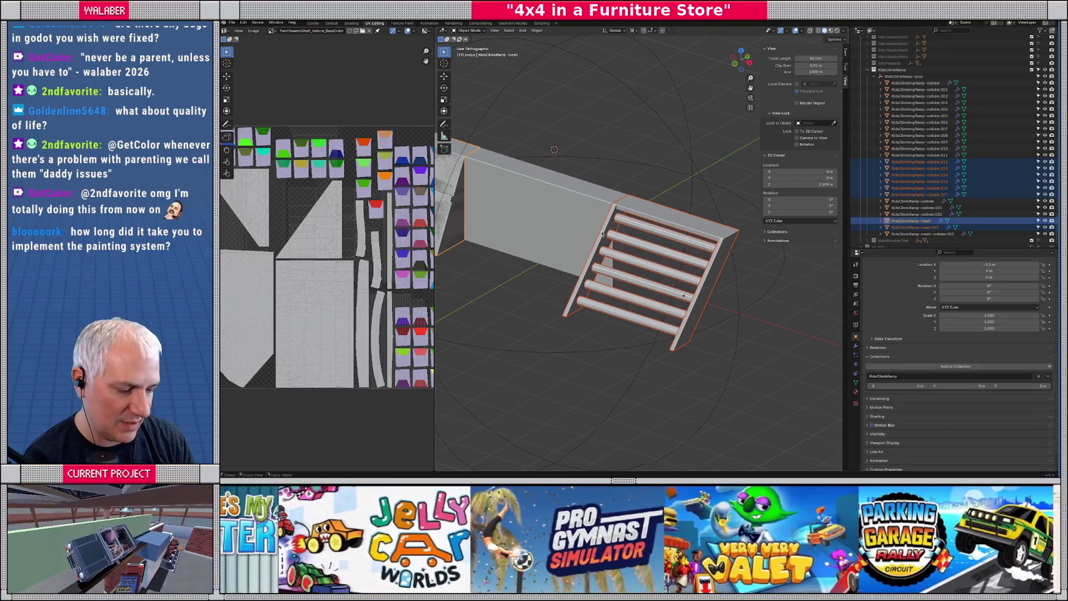
key("ctrl+j")
Rename the wall collider box, dropping the '-mesh' from its name.
scroll(601, 237, "up", 3)
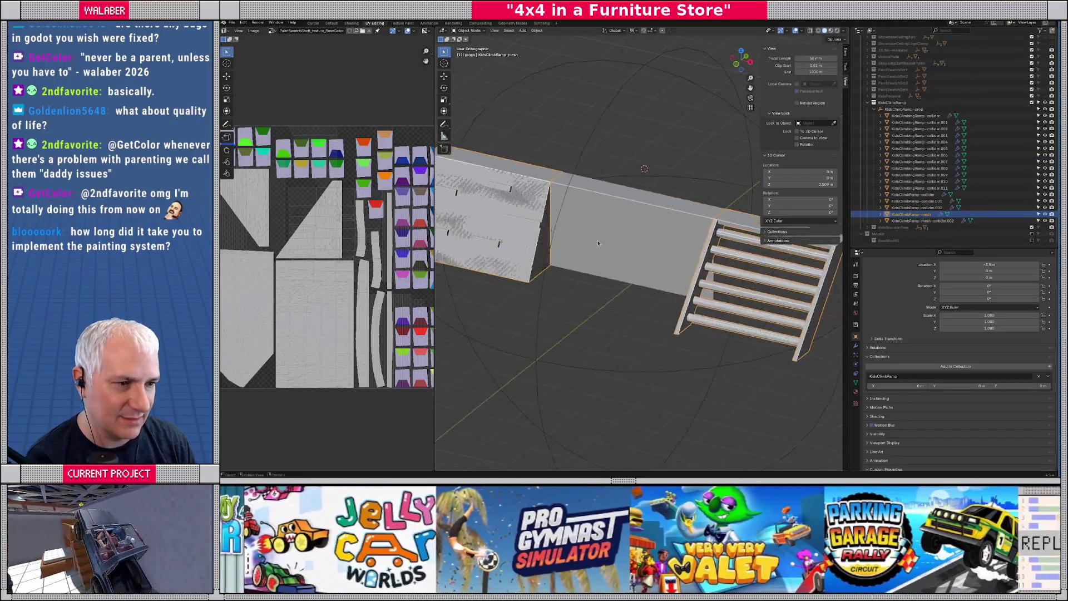
scroll(601, 239, "down", 5)
scroll(599, 244, "up", 8)
scroll(600, 244, "up", 2)
left_click(922, 220)
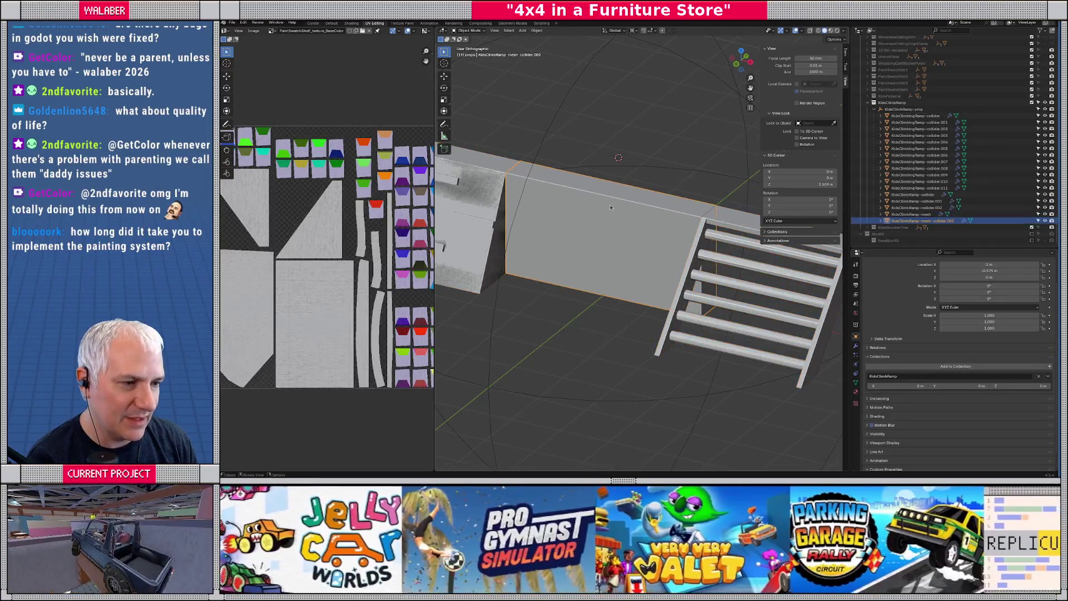
key("F2")
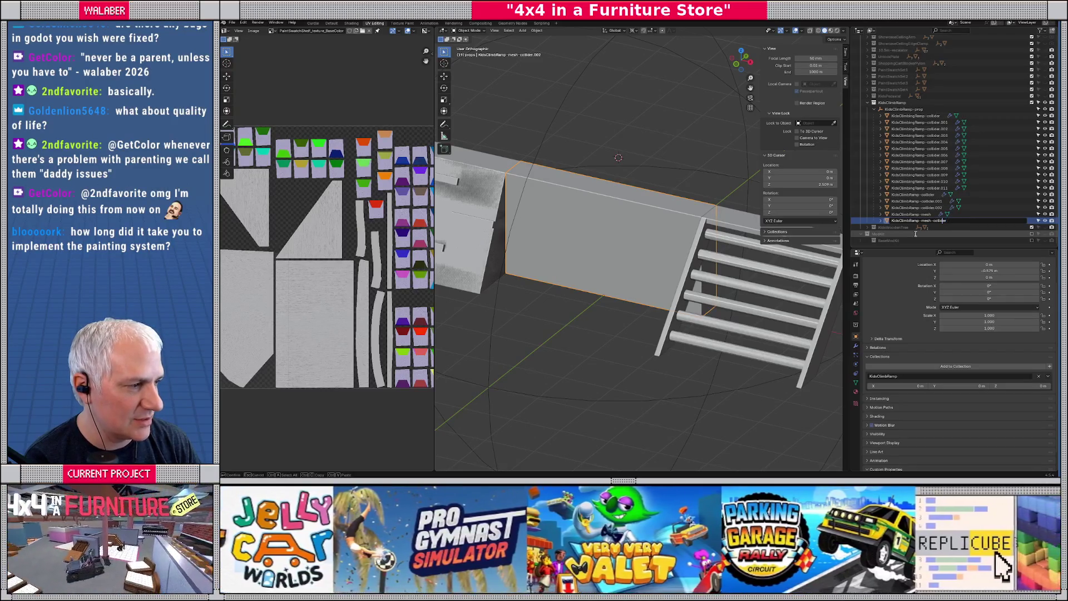
key("BackSpace")
key("BackSpace")
key("BackSpace")
key("Return")
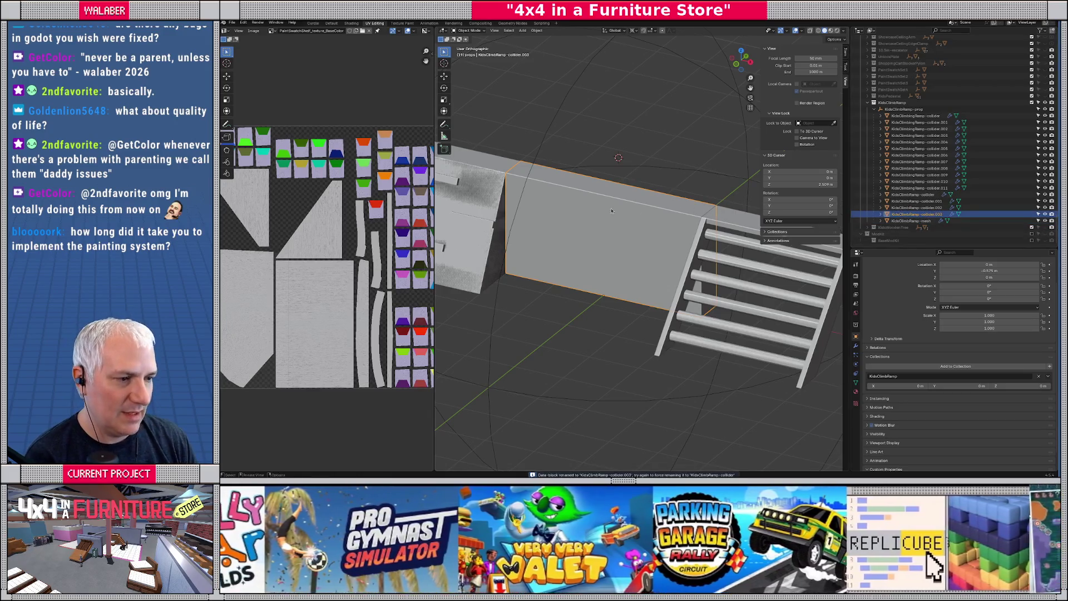
Duplicate the wall collider in place and delete the extra collider copy.
key("shift+d")
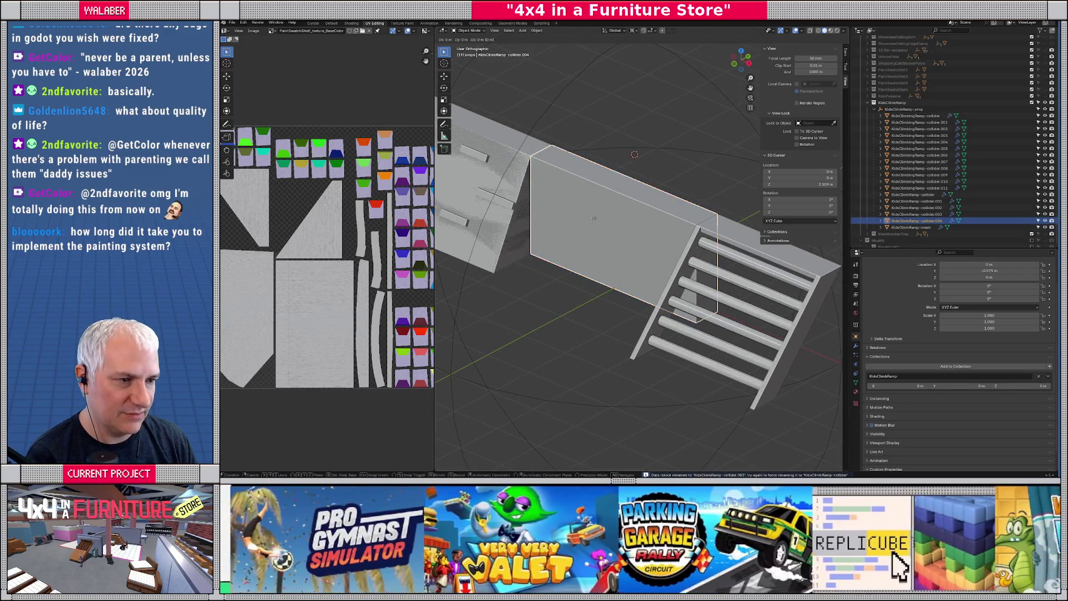
right_click(580, 208)
left_click(526, 180)
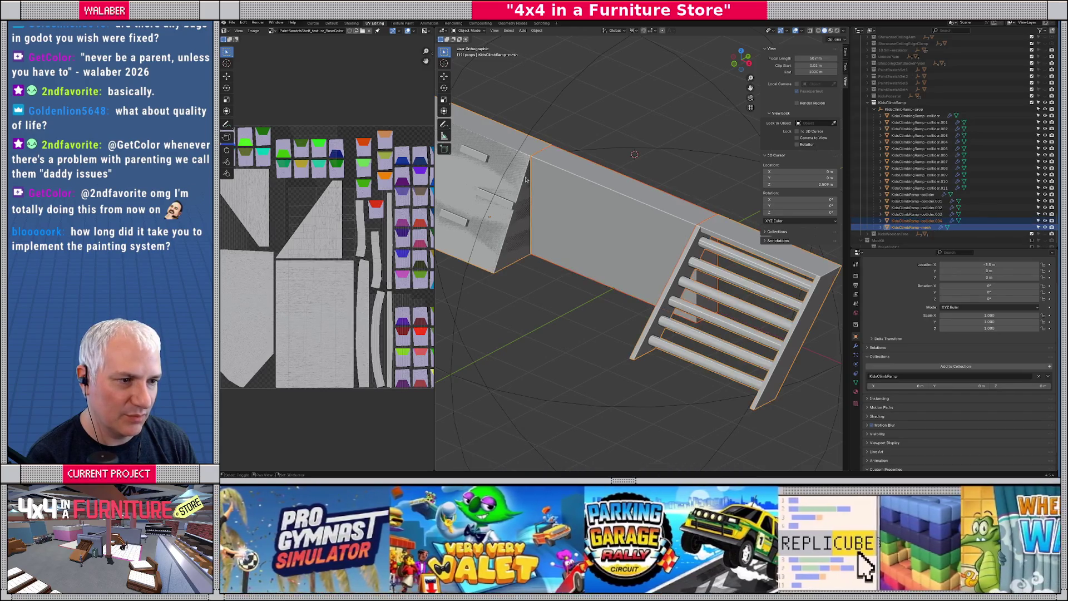
key("Delete")
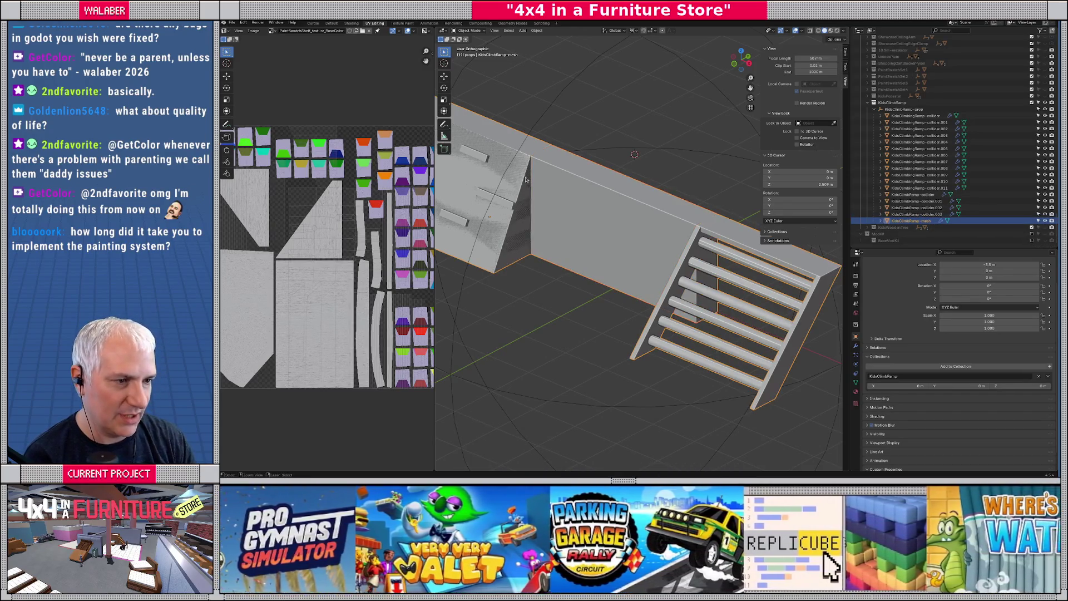
Frame the ramp mesh, check it from another angle, and save master.blend.
key("KP_Decimal")
scroll(606, 239, "up", 5)
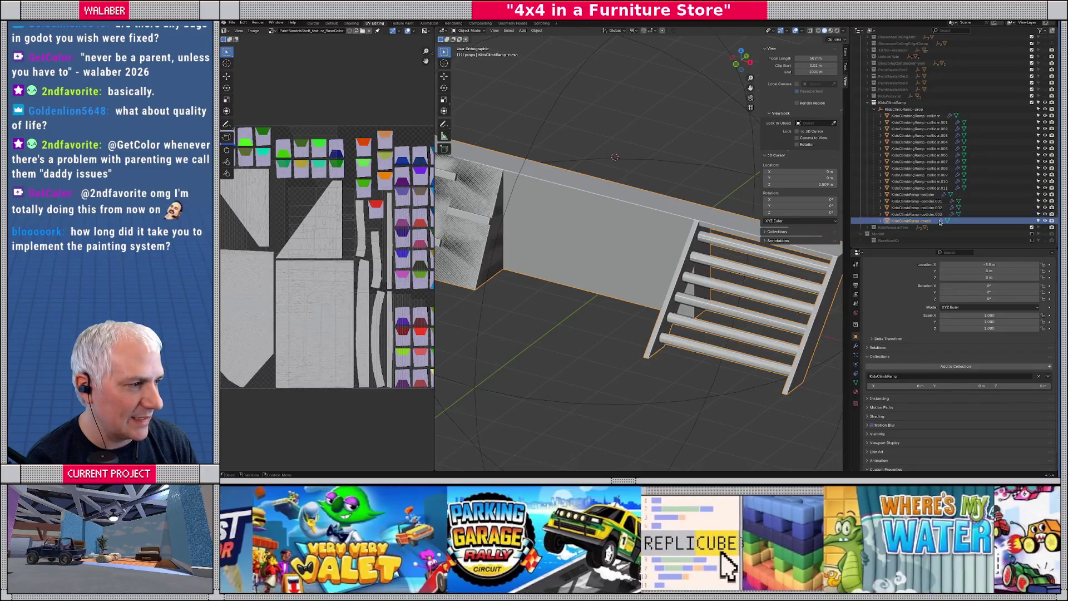
left_click(567, 332)
mouse_move(567, 332)
left_mouse_down()
mouse_move(578, 320)
mouse_move(572, 310)
left_mouse_up()
key("ctrl+s")
left_click(232, 23)
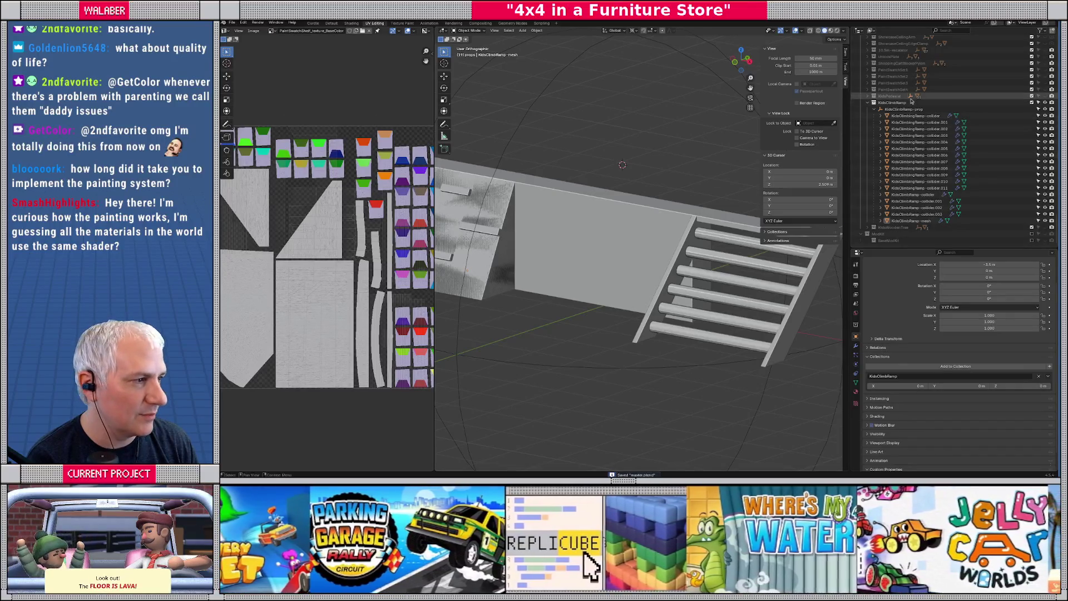
Select the props collection in the outliner.
left_click(911, 95)
left_click_drag(1057, 224, 1056, 40)
left_click(885, 83)
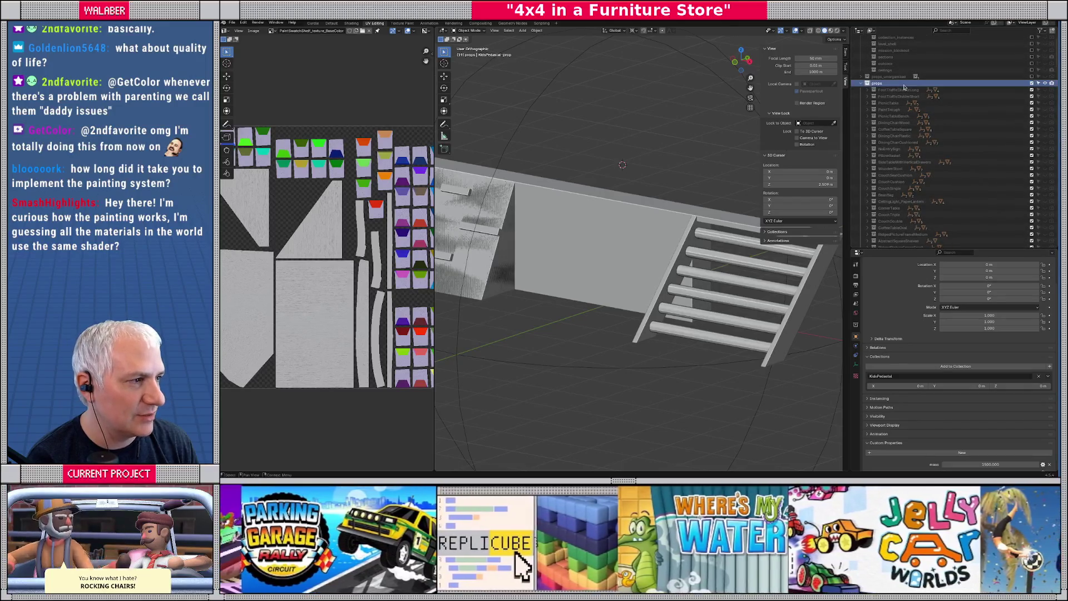
Export the props collection as glTF 2.0 to props.gltf, then re-export, overwriting props.gltf.
left_click(231, 25)
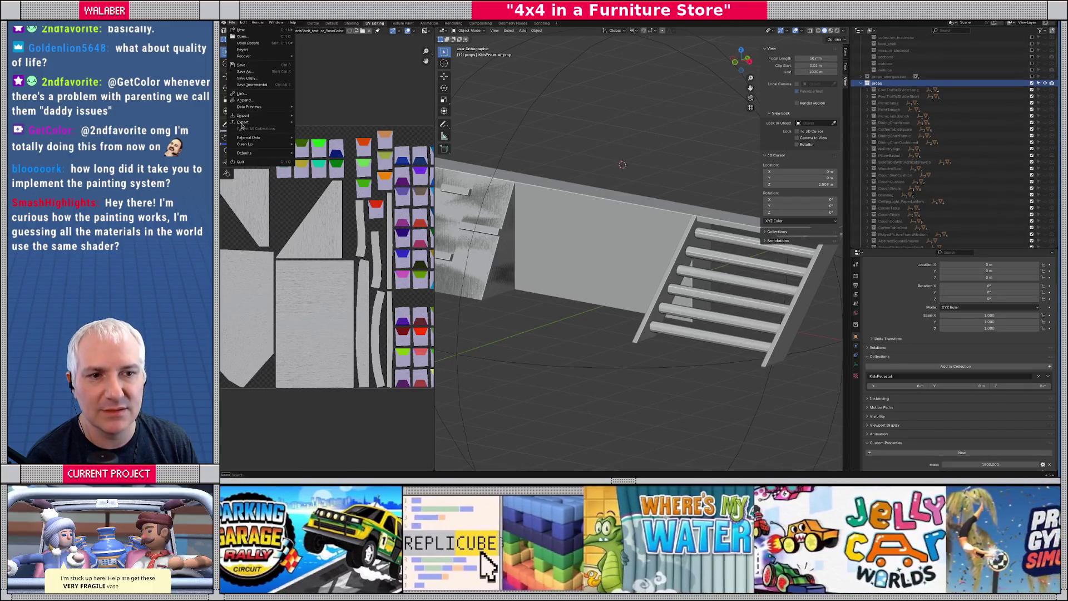
mouse_move(256, 122)
left_click(344, 191)
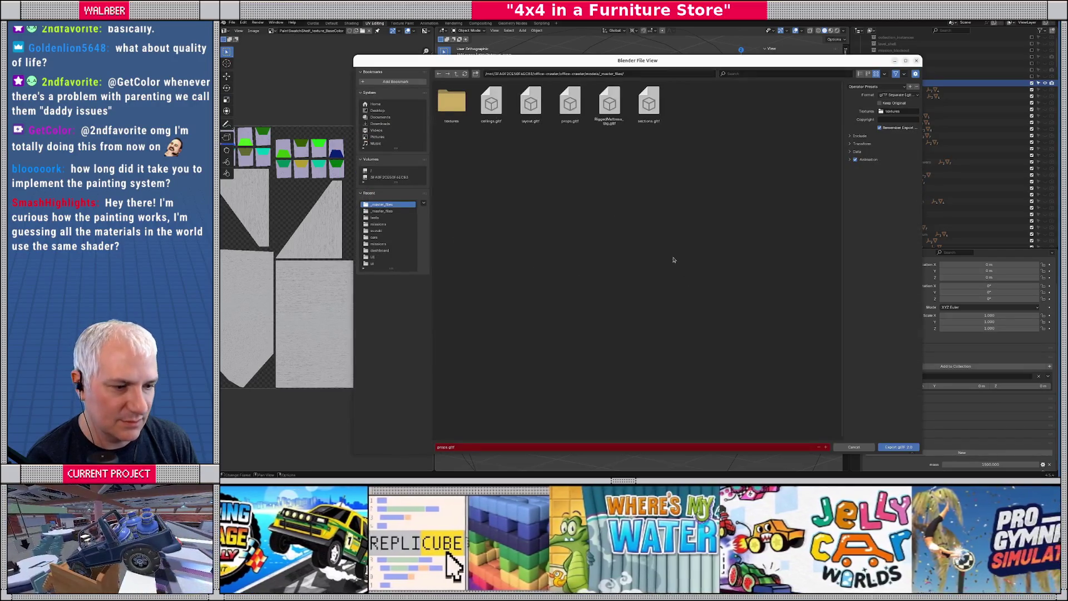
left_click(898, 447)
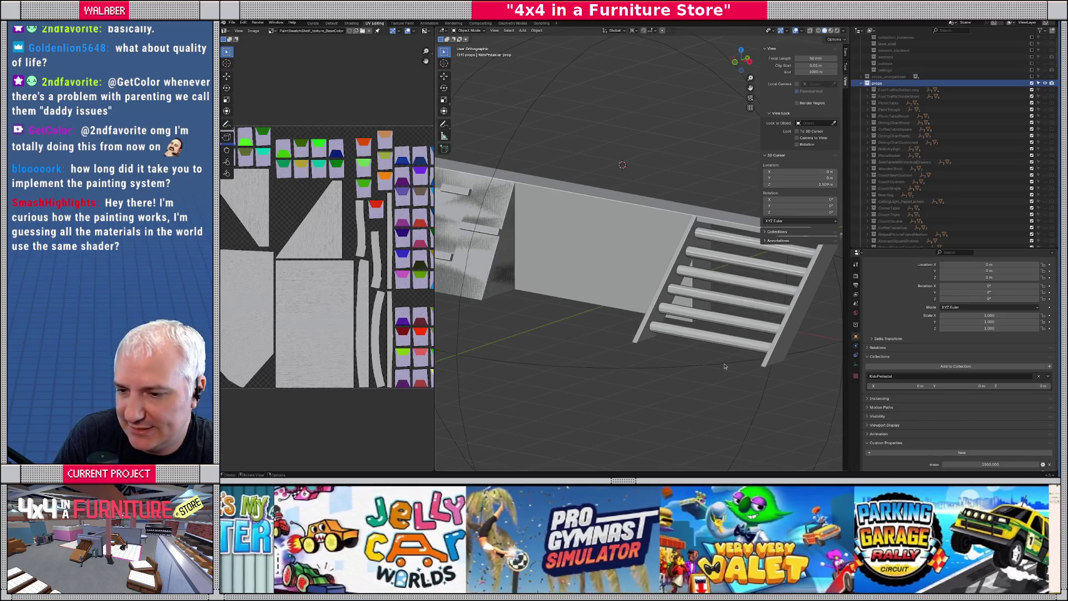
mouse_move(665, 304)
left_mouse_down()
mouse_move(657, 295)
mouse_move(676, 285)
left_mouse_up()
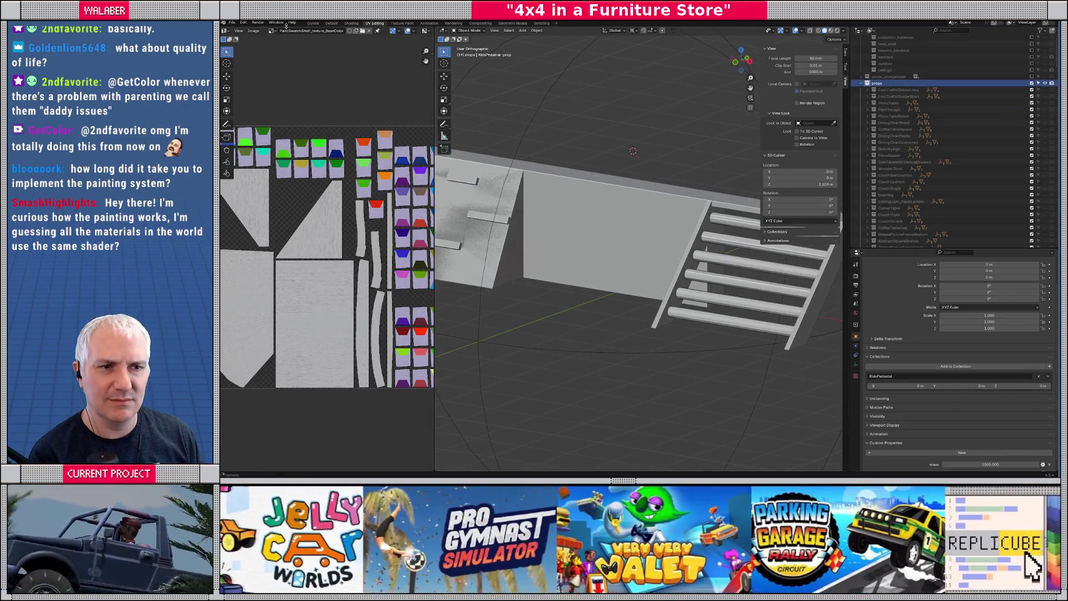
left_click(232, 23)
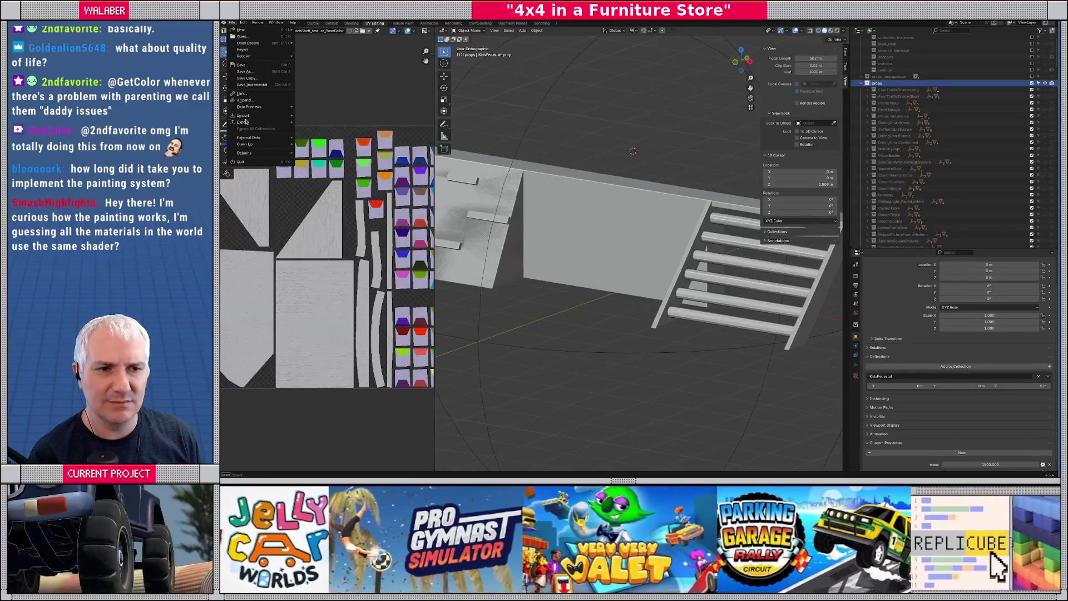
mouse_move(273, 122)
left_click(318, 188)
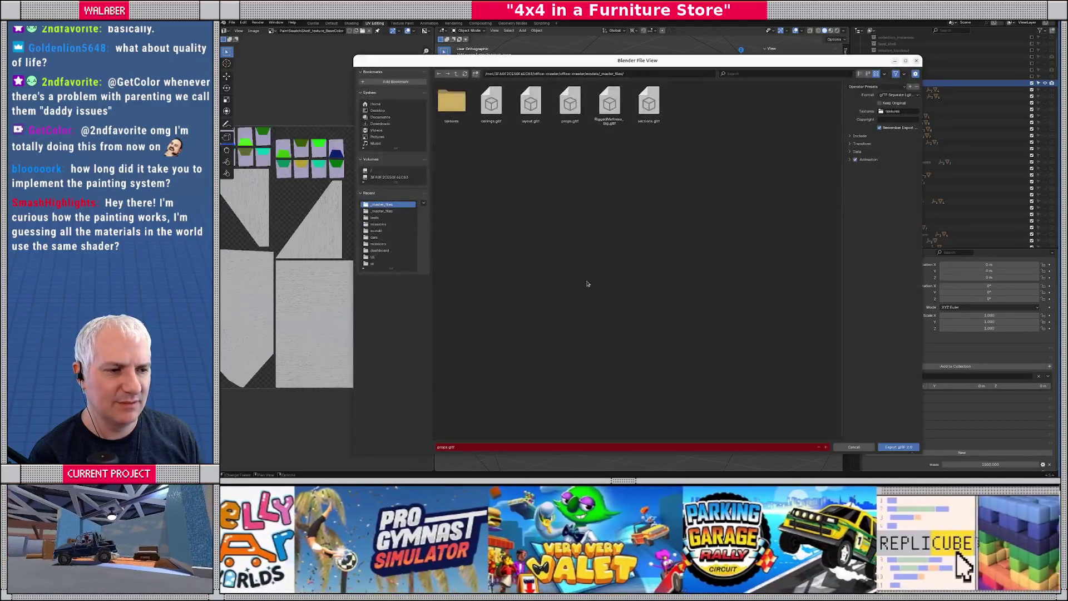
double_click(572, 110)
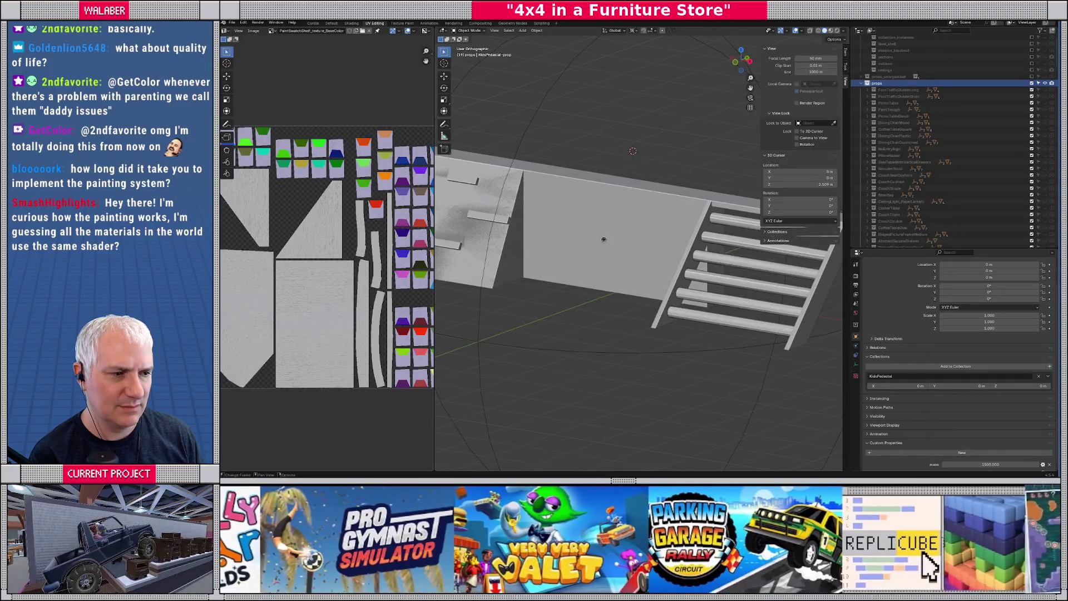
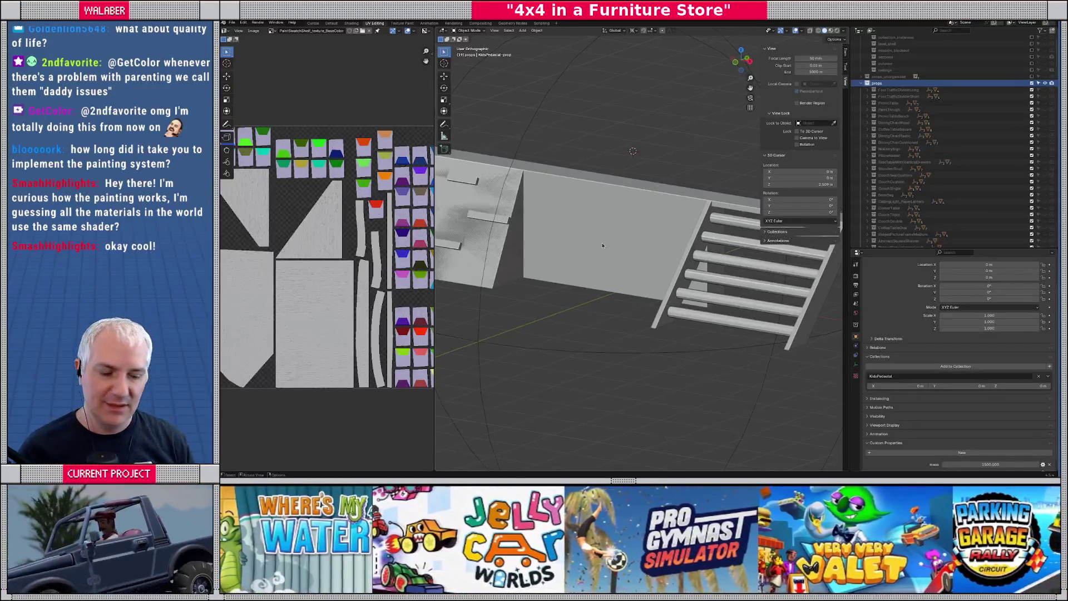
Save master.blend in Blender and move over to the Godot editor.
key("ctrl+s")
key("alt+Tab")
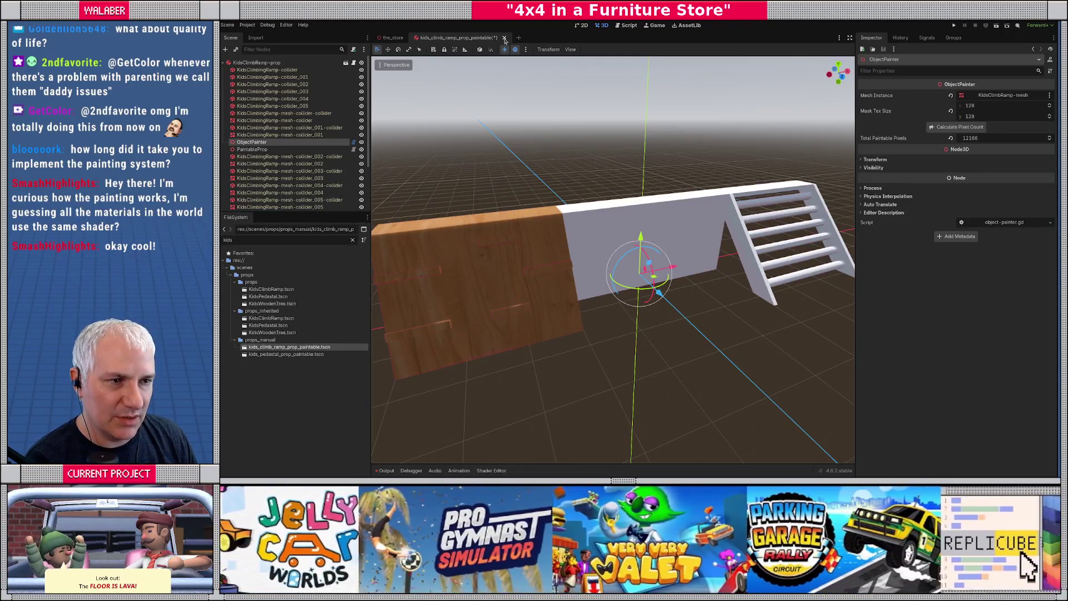
Discard changes to the paintable ramp scene; open KidsClimbRamp and toggle its mesh to compare colliders.
left_click(505, 38)
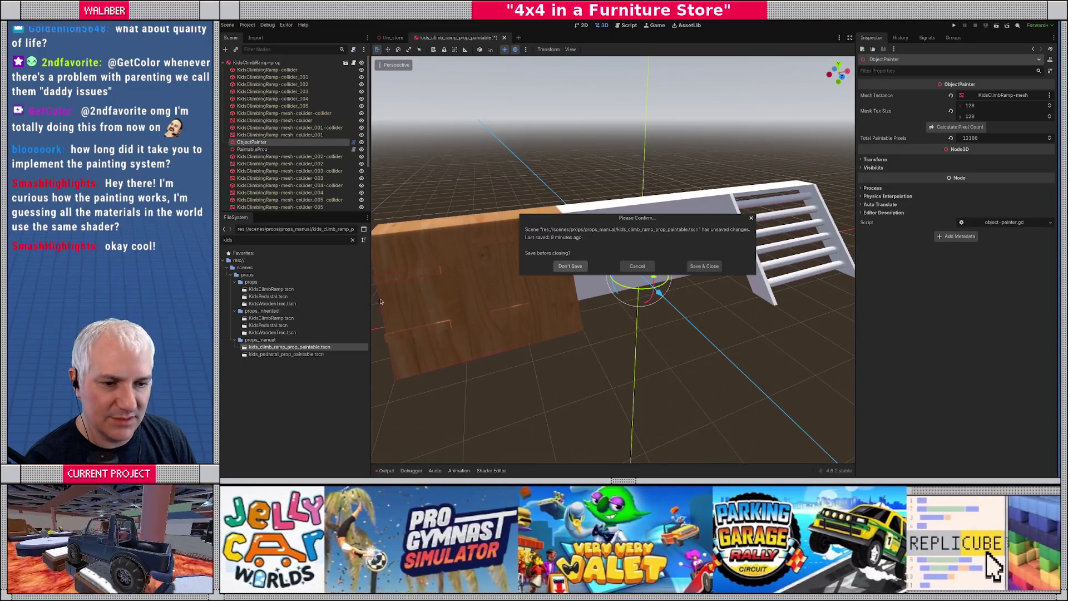
key("Return")
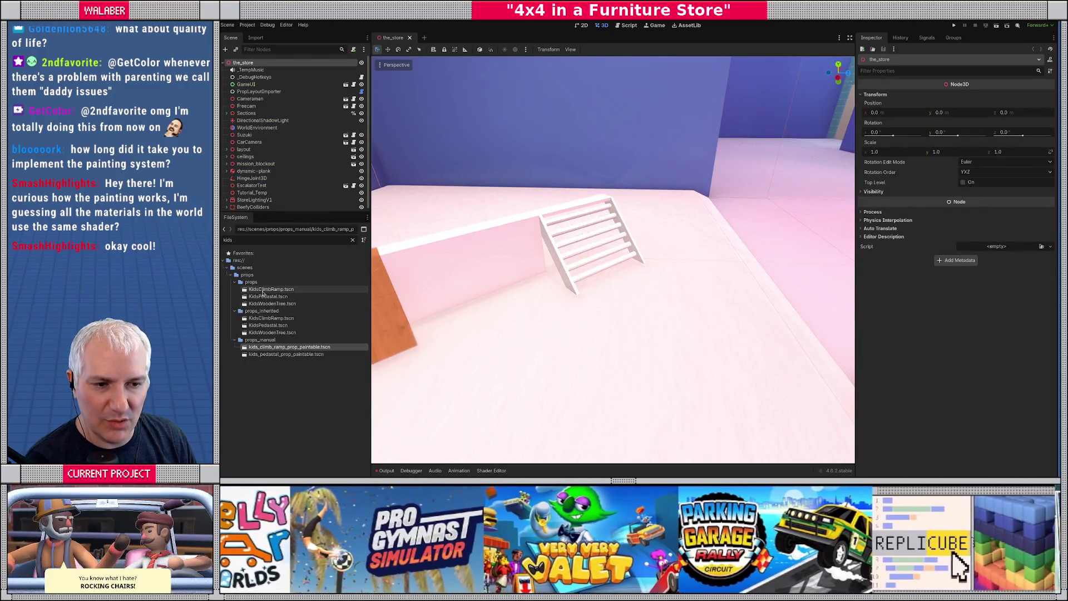
double_click(270, 289)
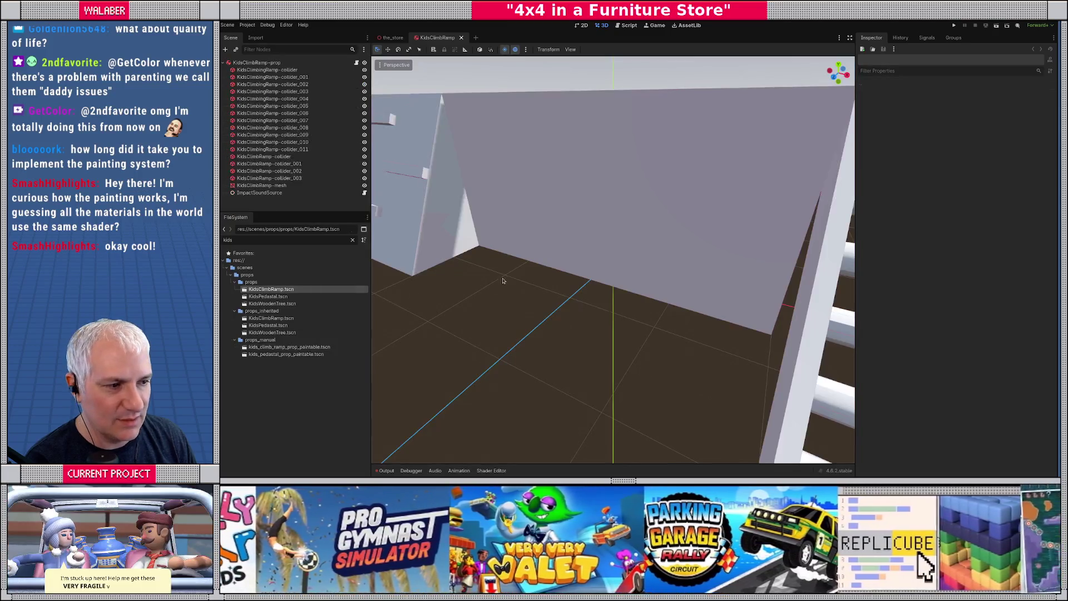
left_click(364, 185)
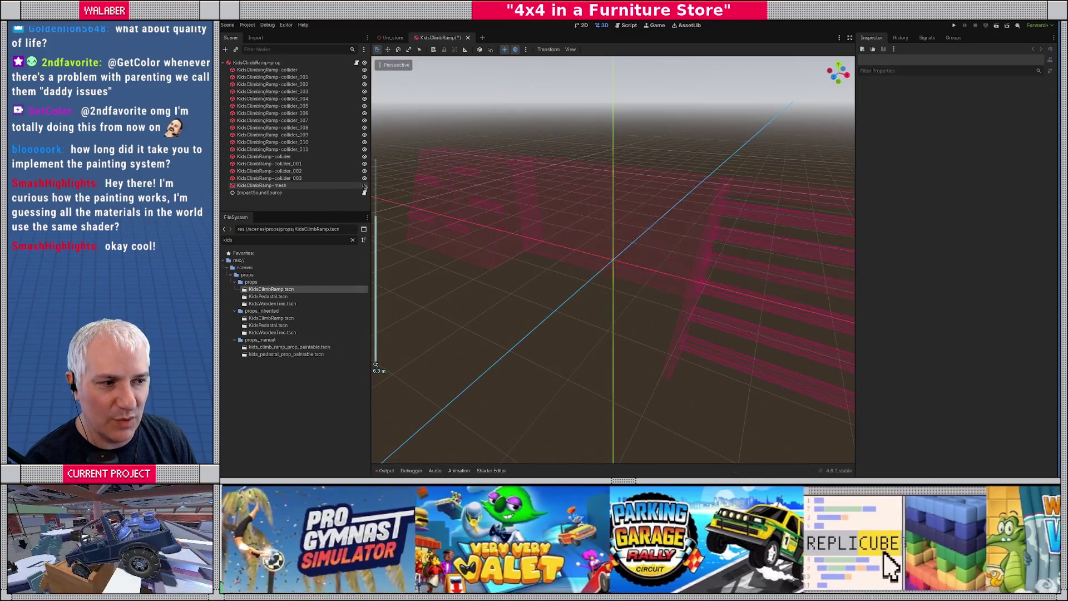
left_click(364, 186)
left_click(365, 185)
left_click(365, 185)
left_click(365, 185)
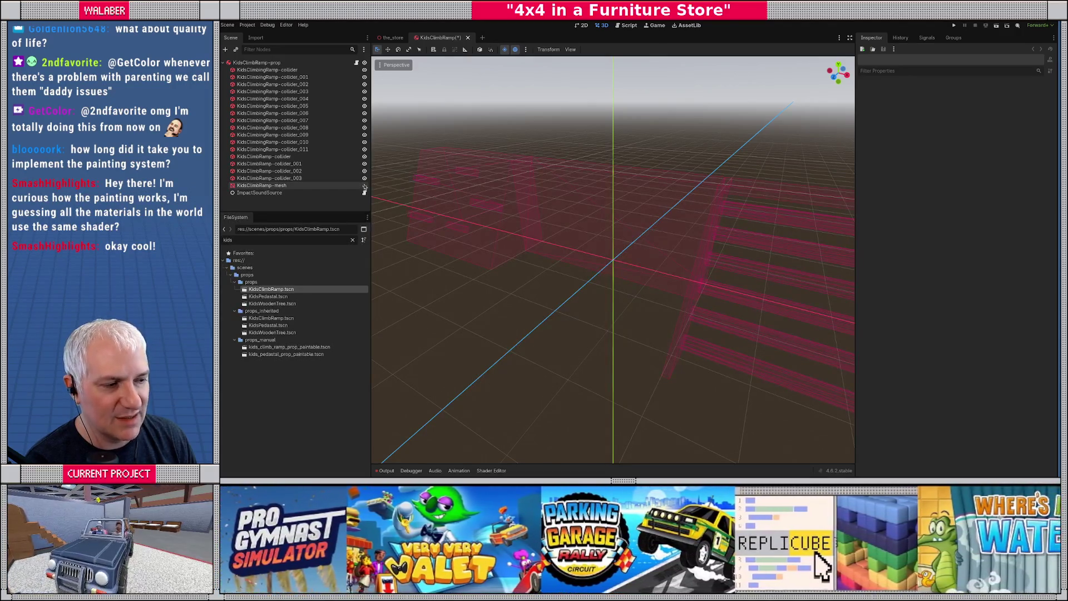
left_click(364, 185)
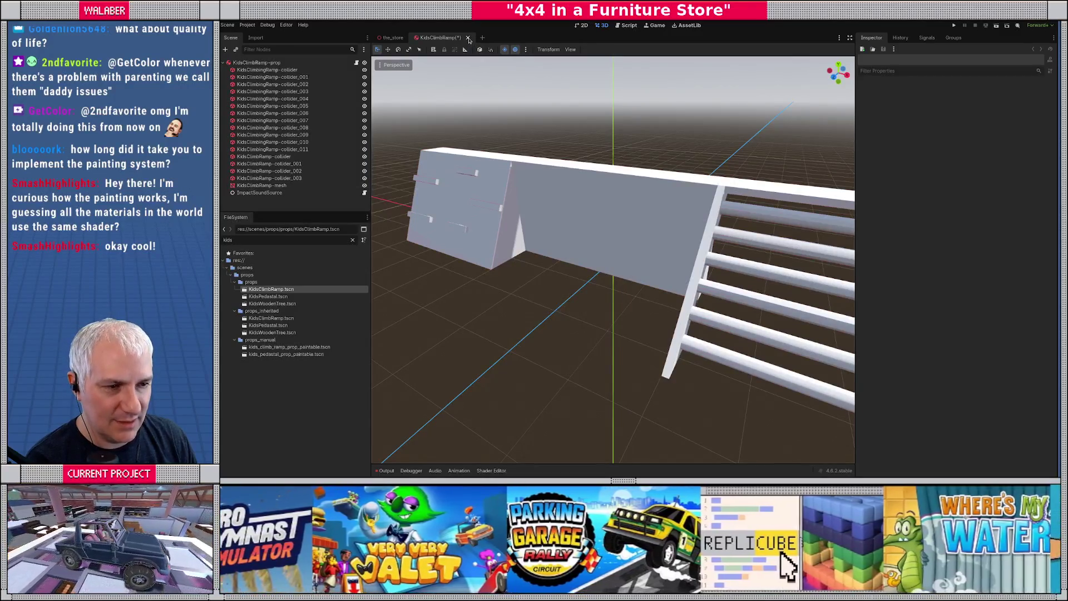
Close it, check the inherited KidsClimbRamp scene, then reopen kids_climb_ramp_prop_paintable.tscn.
left_click(468, 38)
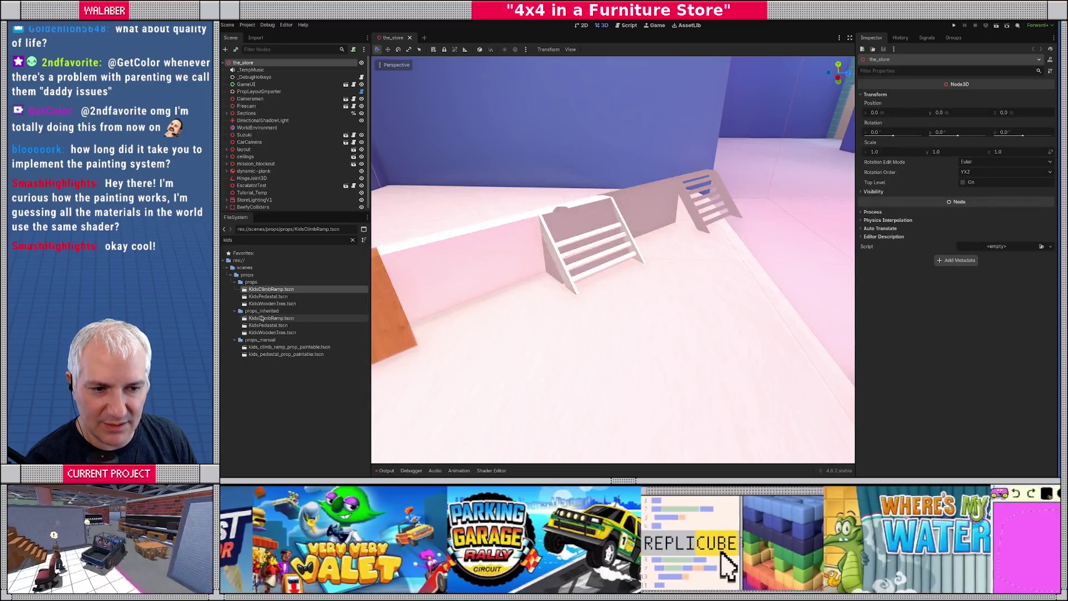
double_click(271, 318)
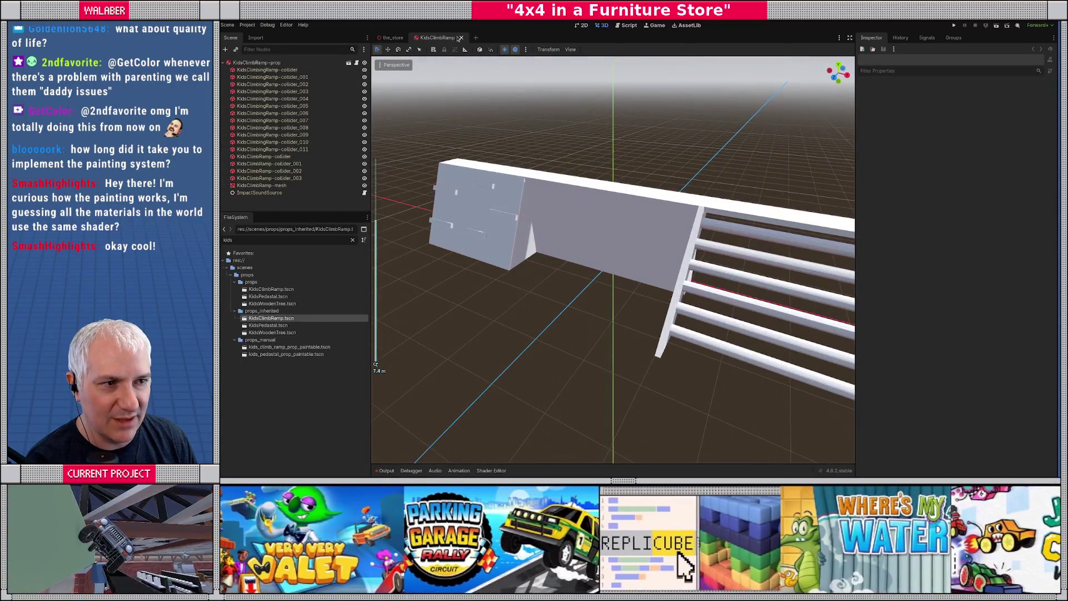
left_click(462, 37)
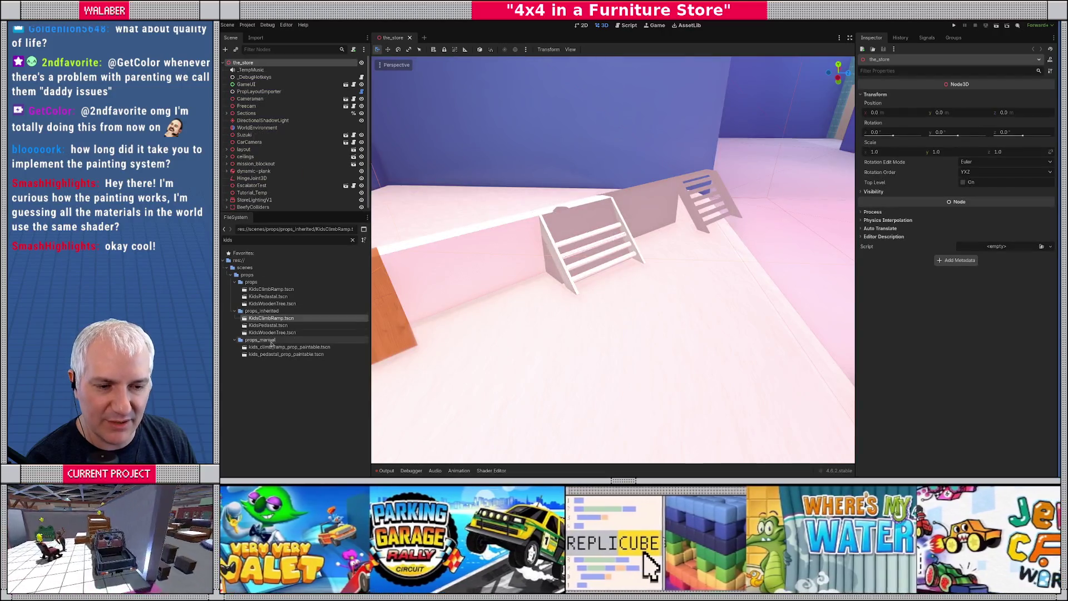
double_click(284, 347)
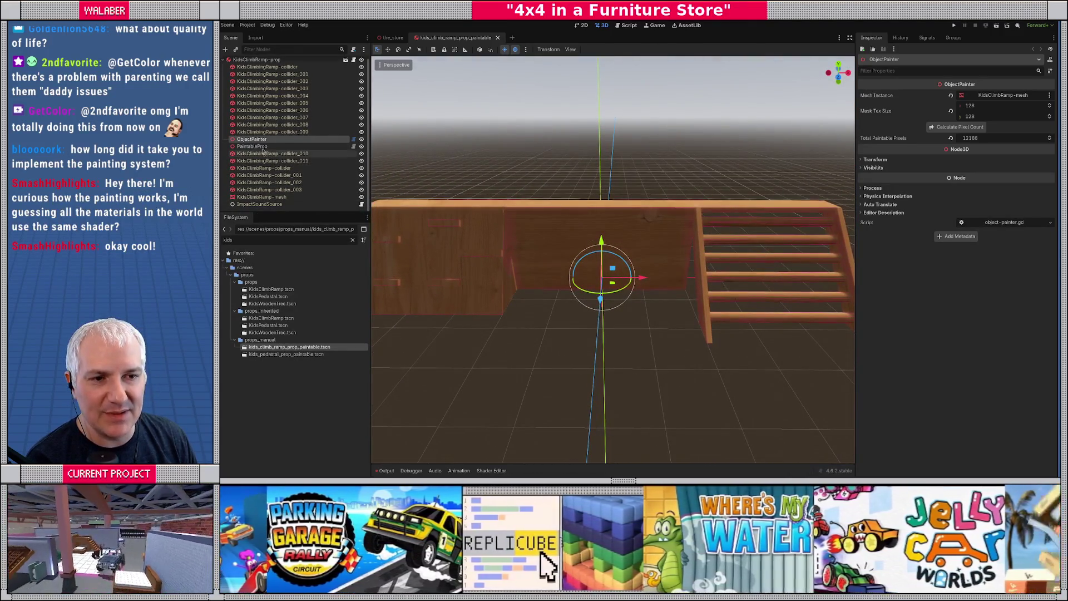
Move ObjectPainter and PaintableProp down below ImpactSoundSource in the scene tree.
left_click(261, 147, "shift")
key("ctrl+Down")
key("ctrl+Down")
key("ctrl+Down")
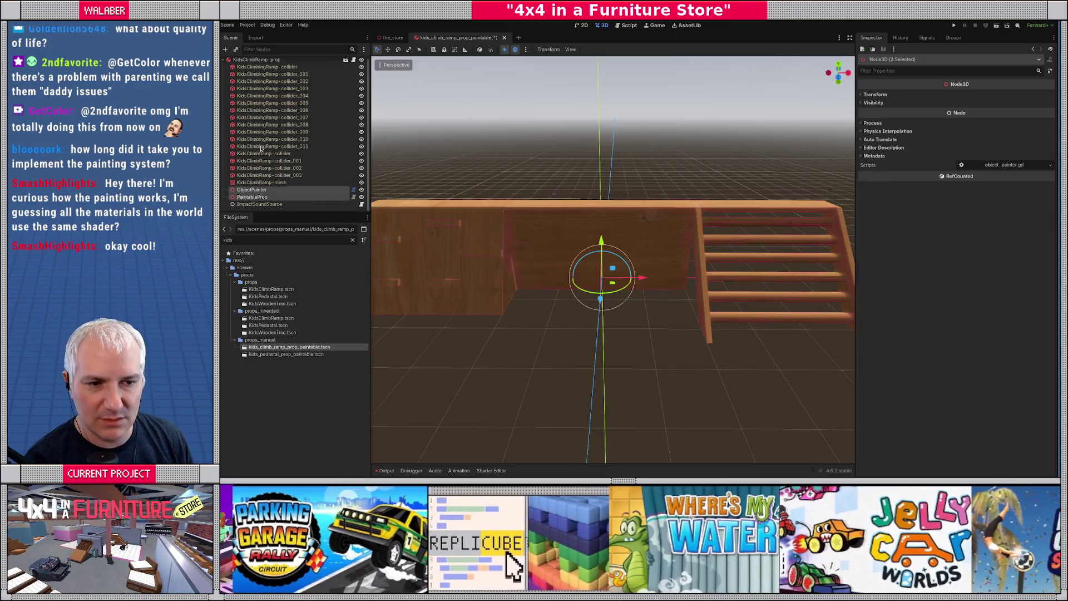
left_click(251, 197)
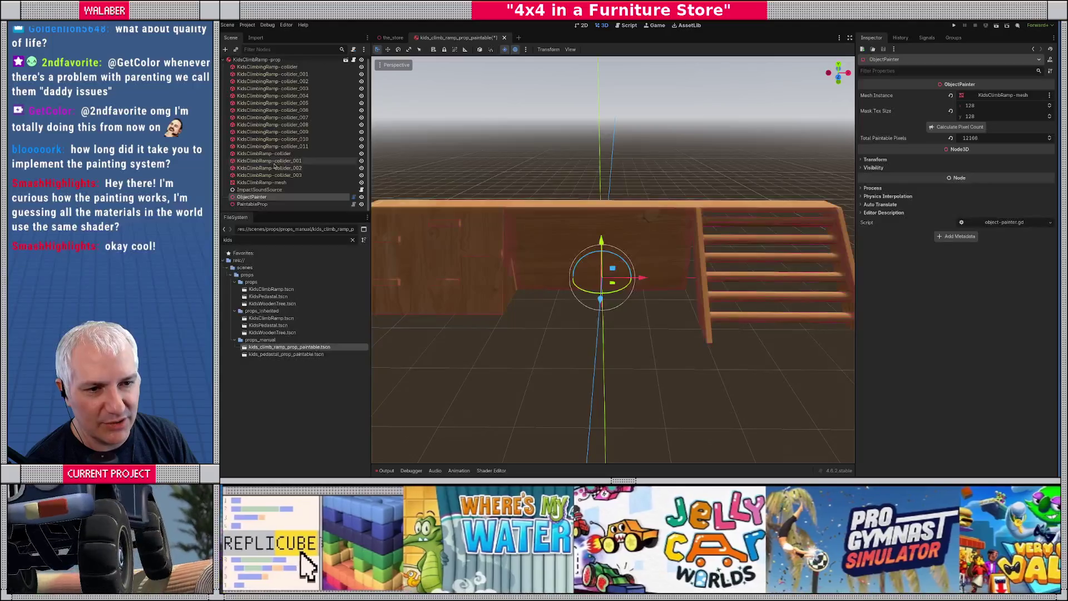
Set the KidsClimbRamp mesh material's Paint Color A to red and Paint Color B to green.
left_click(272, 182)
left_click(989, 143)
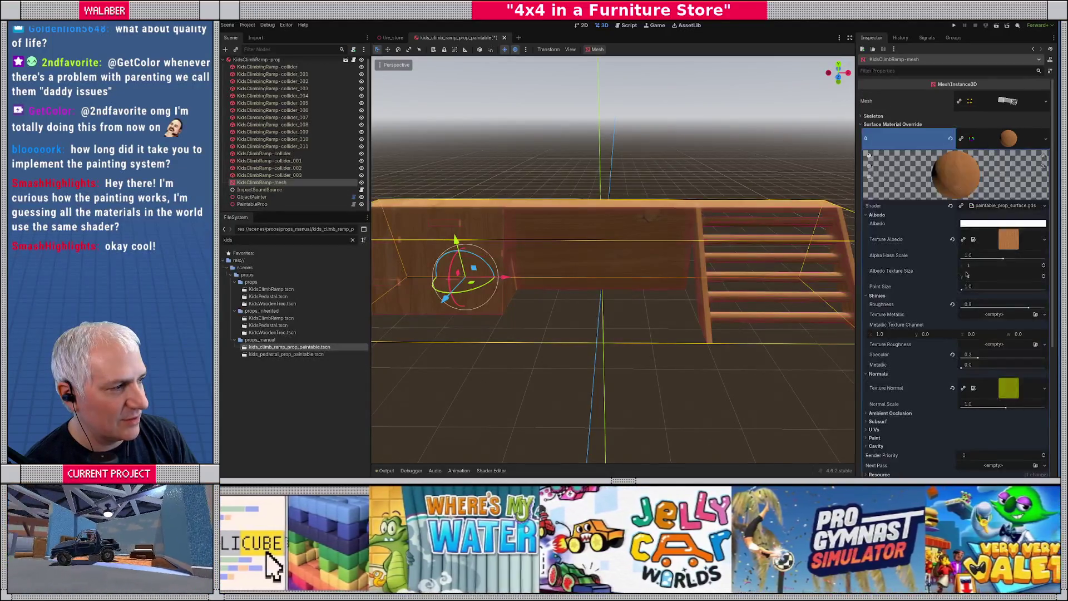
scroll(969, 303, "down", 10)
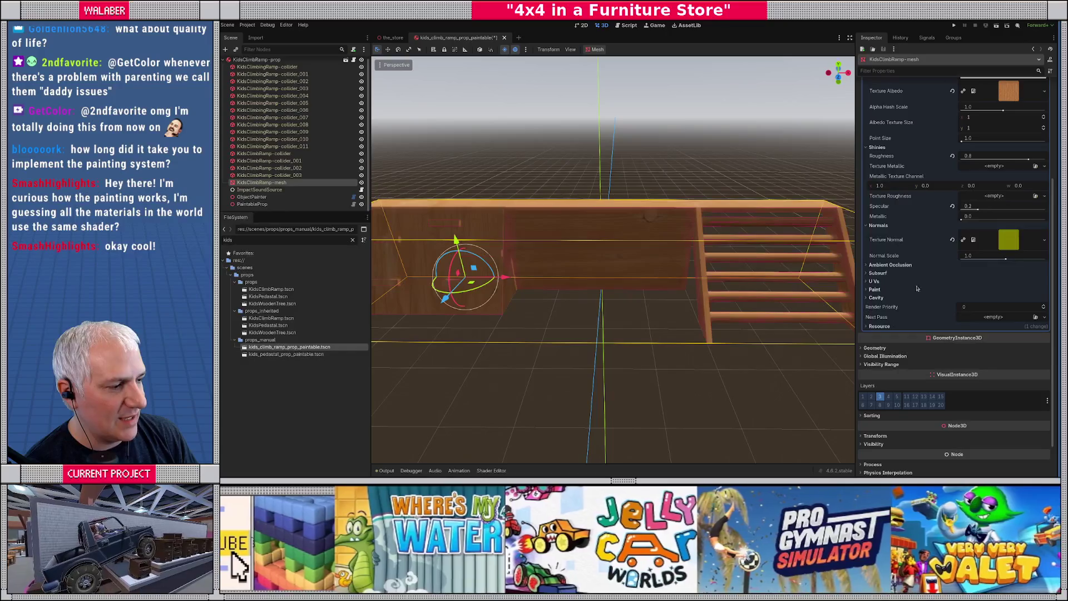
left_click(873, 289)
left_click(978, 299)
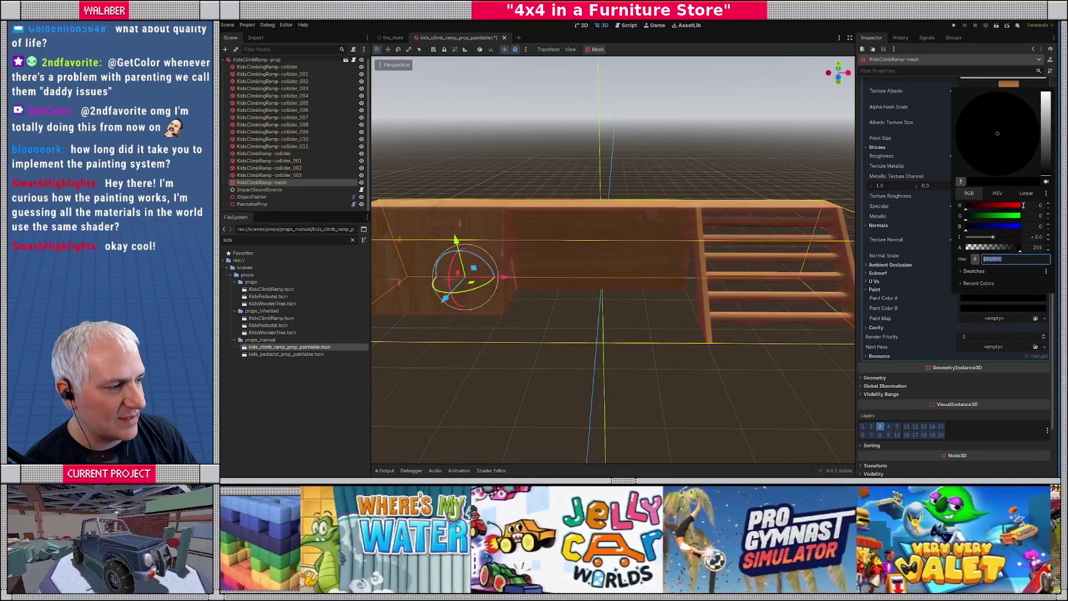
left_click_drag(1001, 207, 1037, 207)
left_click(982, 303)
left_click(981, 310)
left_click_drag(996, 233, 1058, 230)
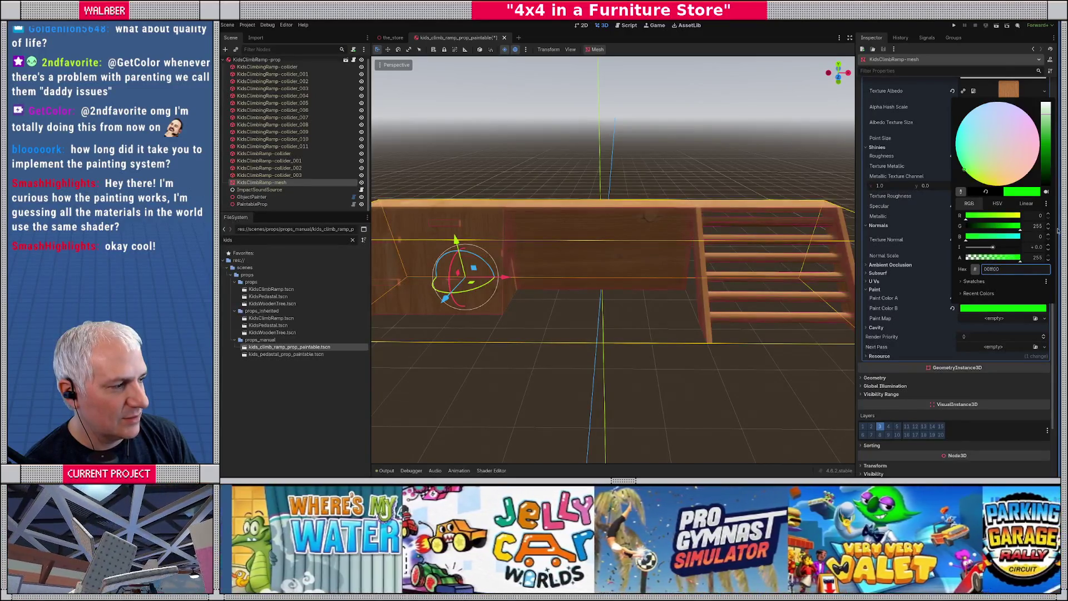
left_click(968, 318)
Quick Load the KitchenHighC texture as the Paint Map and inspect the painted ramp.
left_click(994, 319)
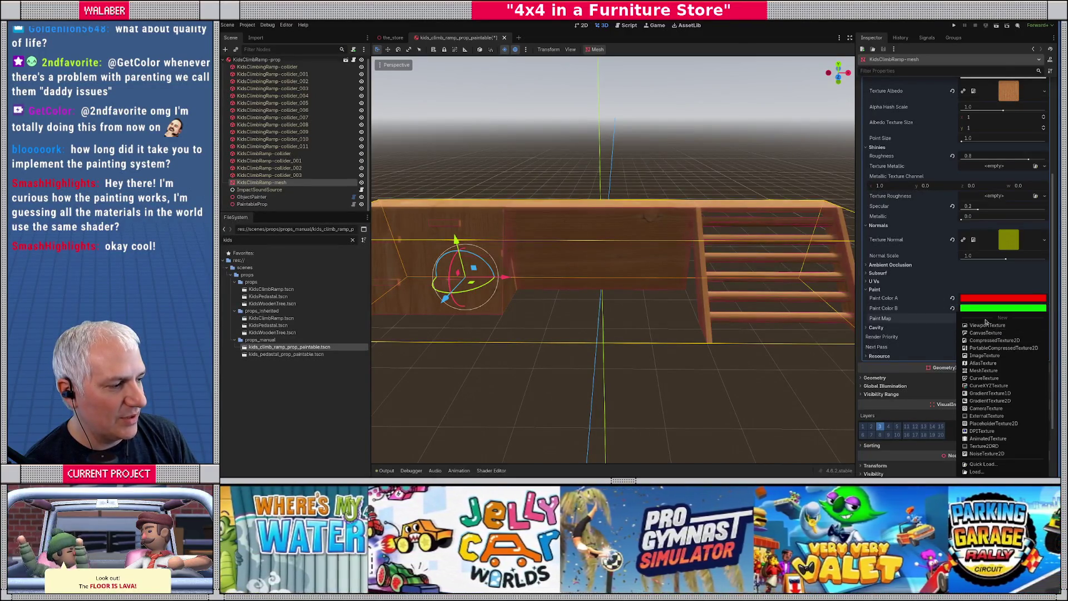
left_click(982, 464)
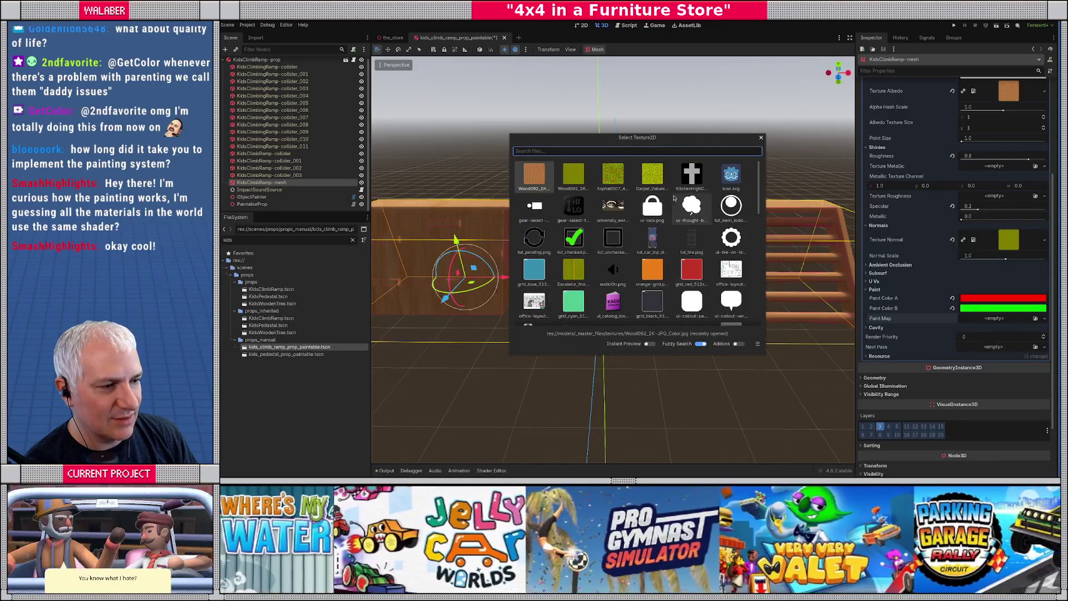
double_click(692, 174)
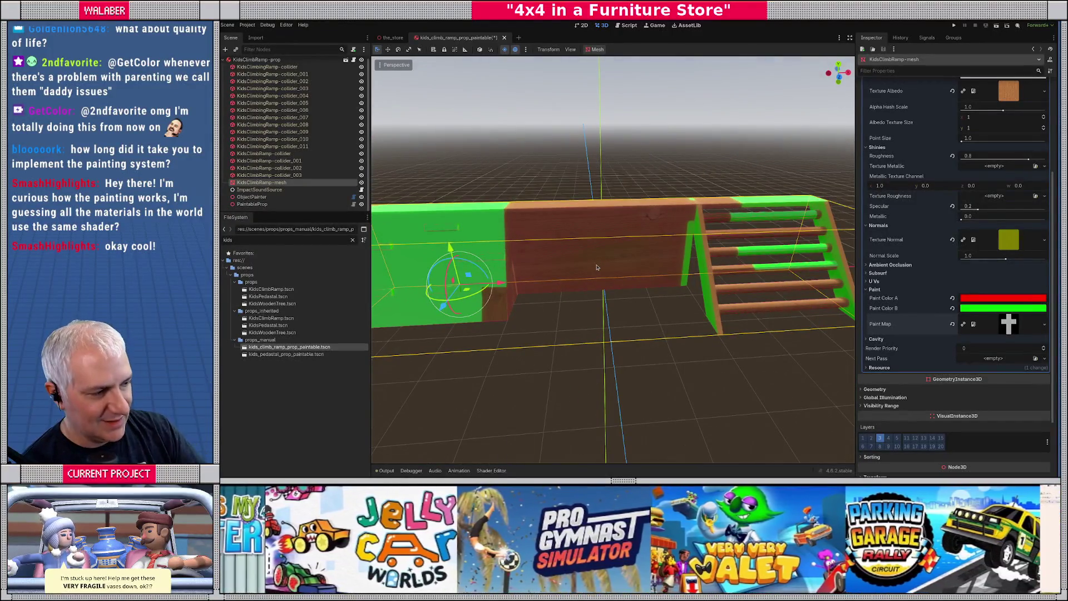
mouse_move(597, 268)
left_mouse_down()
mouse_move(656, 238)
mouse_move(637, 200)
mouse_move(608, 260)
left_mouse_up()
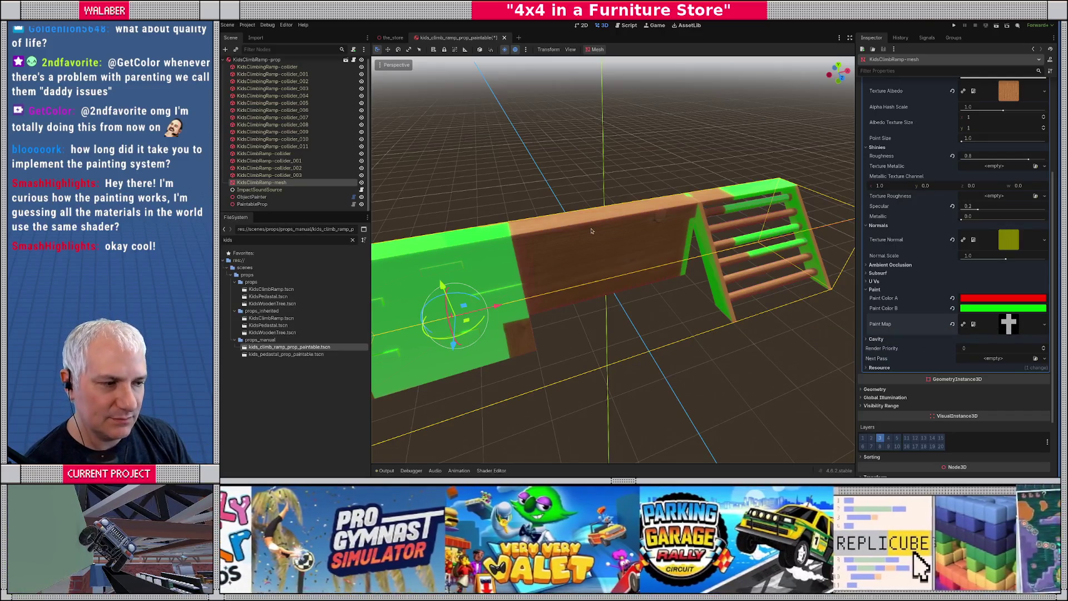
scroll(591, 231, "down", 3)
left_click(251, 197)
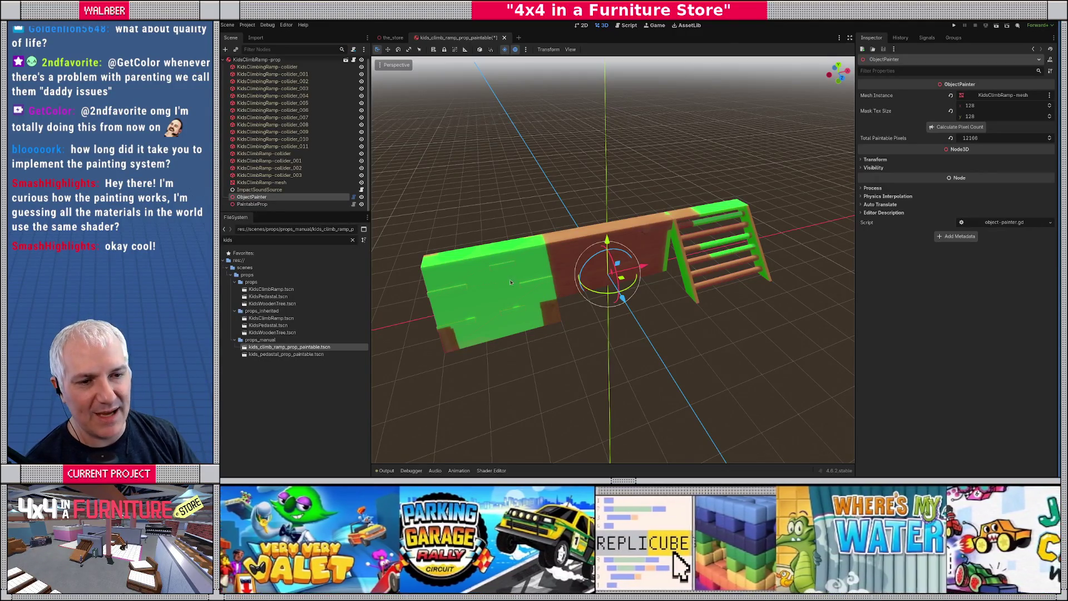
Check the PaintableProp settings and save the climb-ramp scene.
left_click(267, 204)
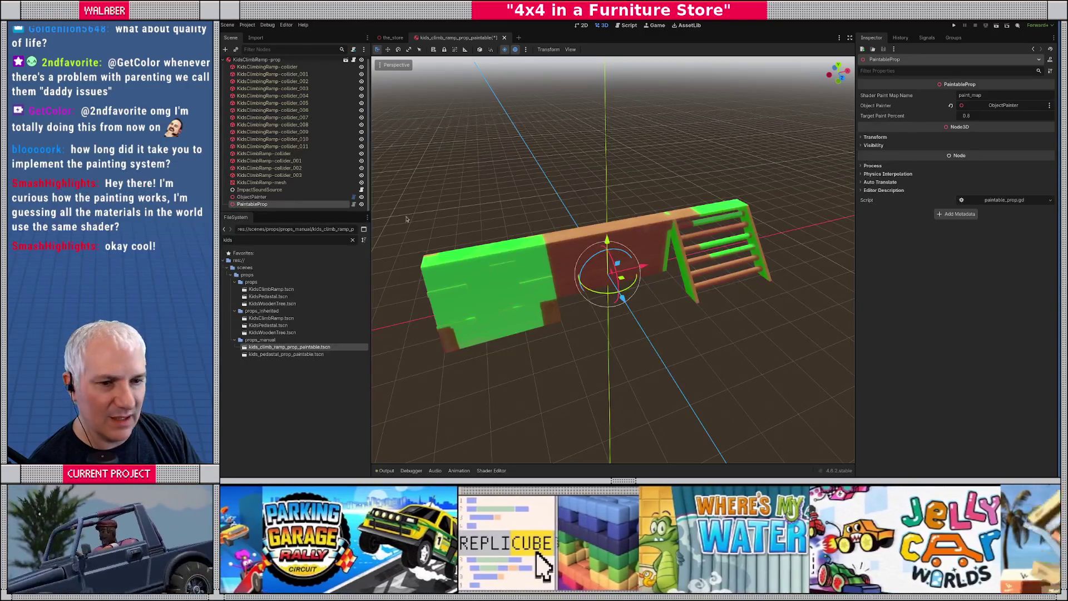
left_click_drag(573, 234, 548, 199)
key("ctrl+s")
Freeze the root KidsClimbRamp-prop with Kinematic freeze mode, save, and return to the_store.
left_click(257, 60)
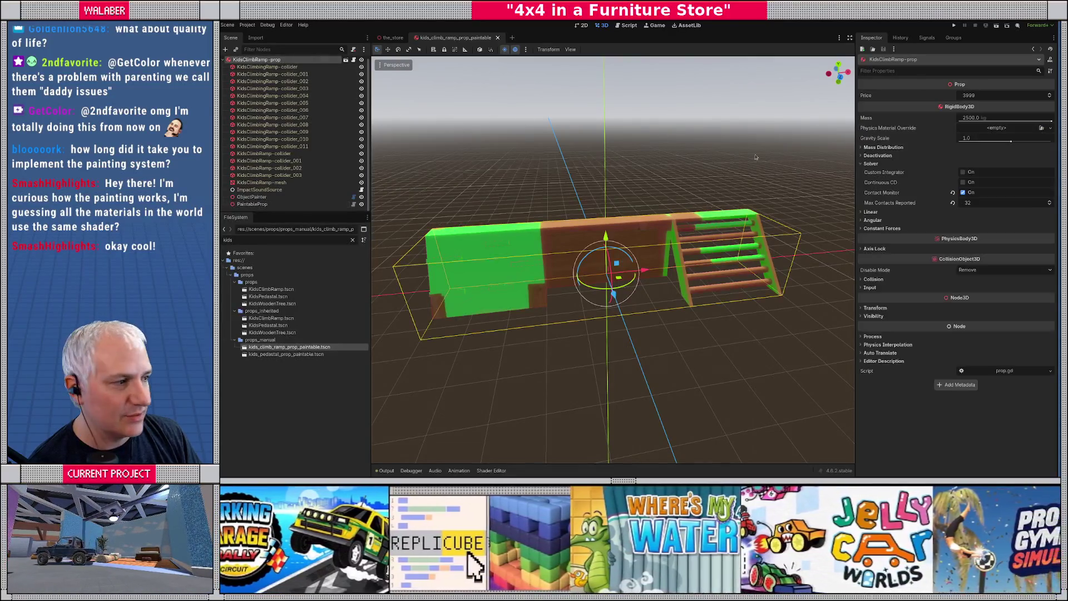
left_click(879, 155)
left_click(987, 211)
left_click(983, 225)
left_click(966, 194)
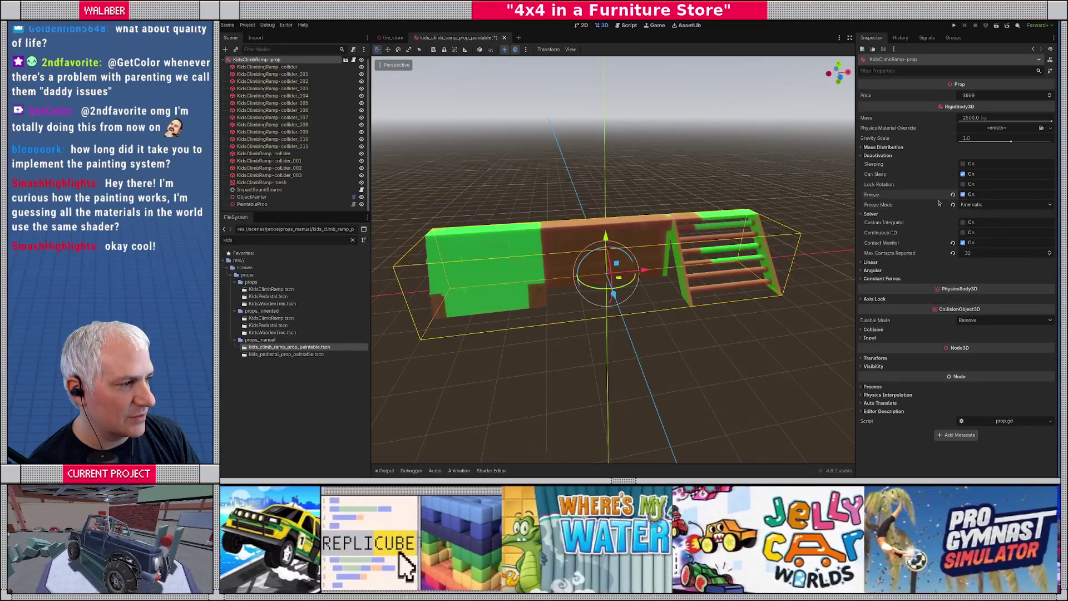
key("ctrl+s")
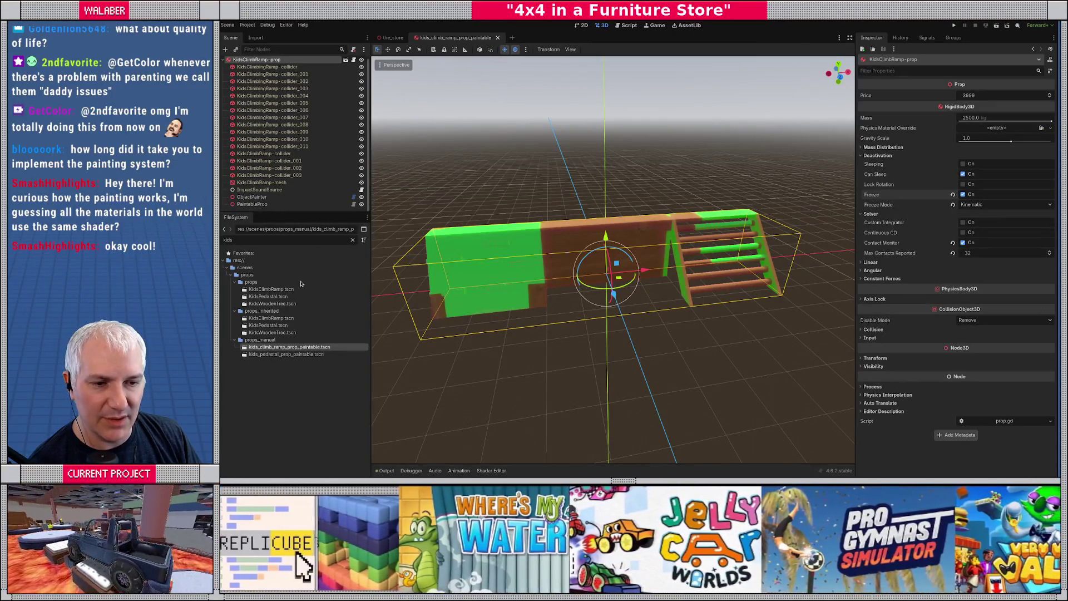
key("ctrl+Tab")
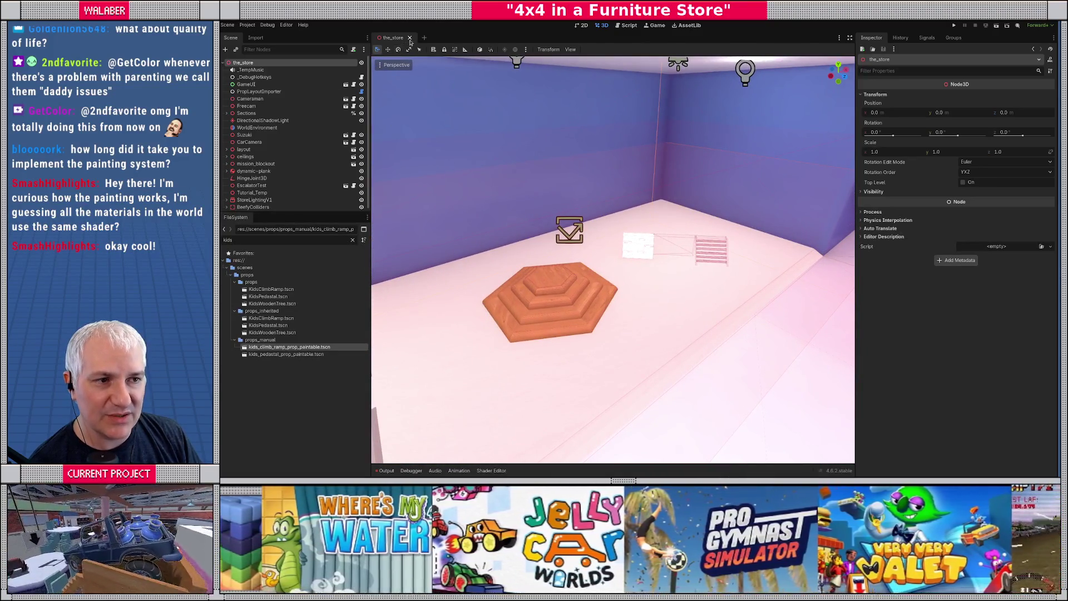
Close the_store and inspect the KidsWoodenTree scene's top and trunk parts before closing it.
key("ctrl+shift+w")
left_click(272, 333)
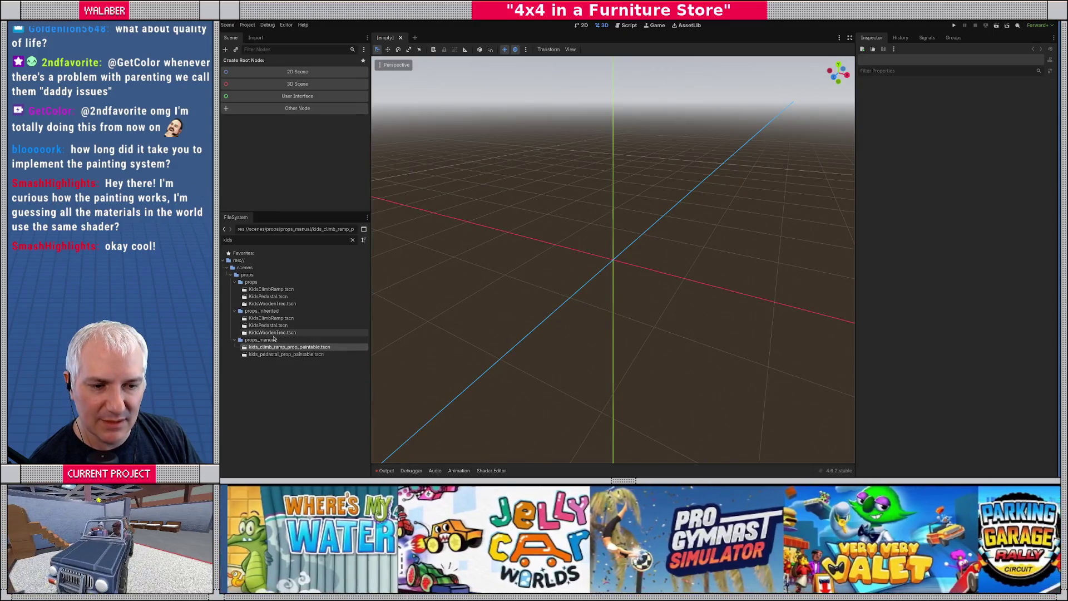
double_click(273, 333)
scroll(621, 237, "down", 3)
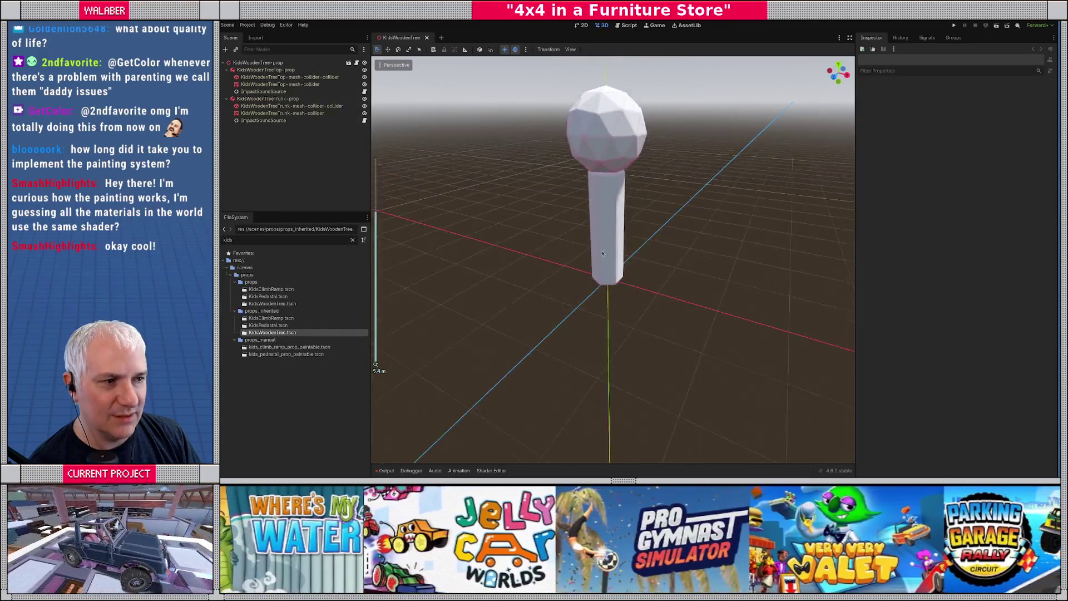
left_click(598, 162)
mouse_move(453, 171)
left_mouse_down()
mouse_move(524, 209)
mouse_move(501, 212)
mouse_move(534, 228)
mouse_move(550, 223)
mouse_move(528, 237)
left_mouse_up()
left_click(267, 98)
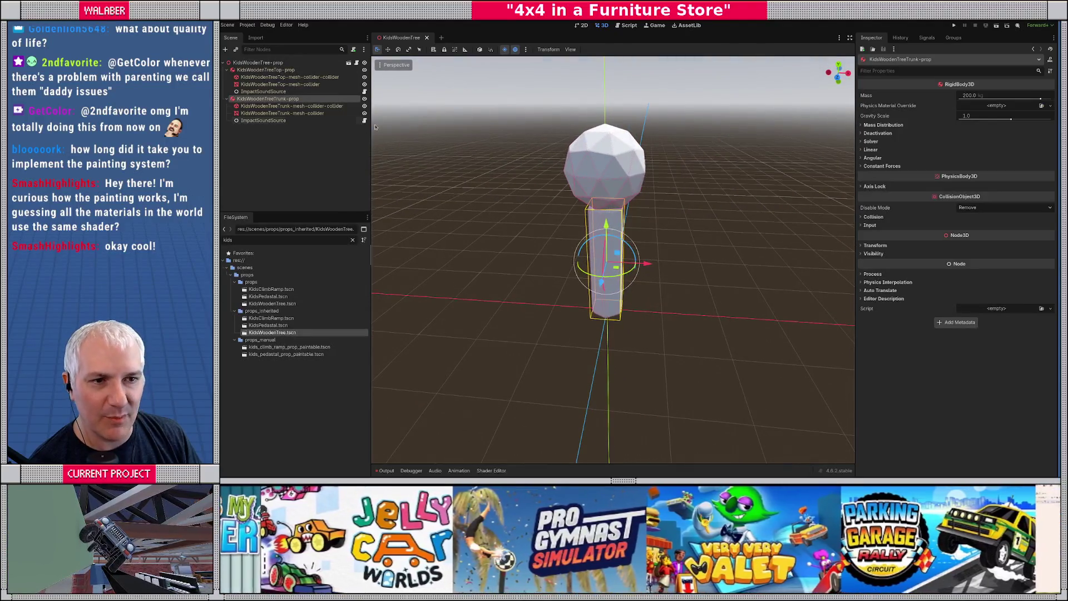
left_click(427, 38)
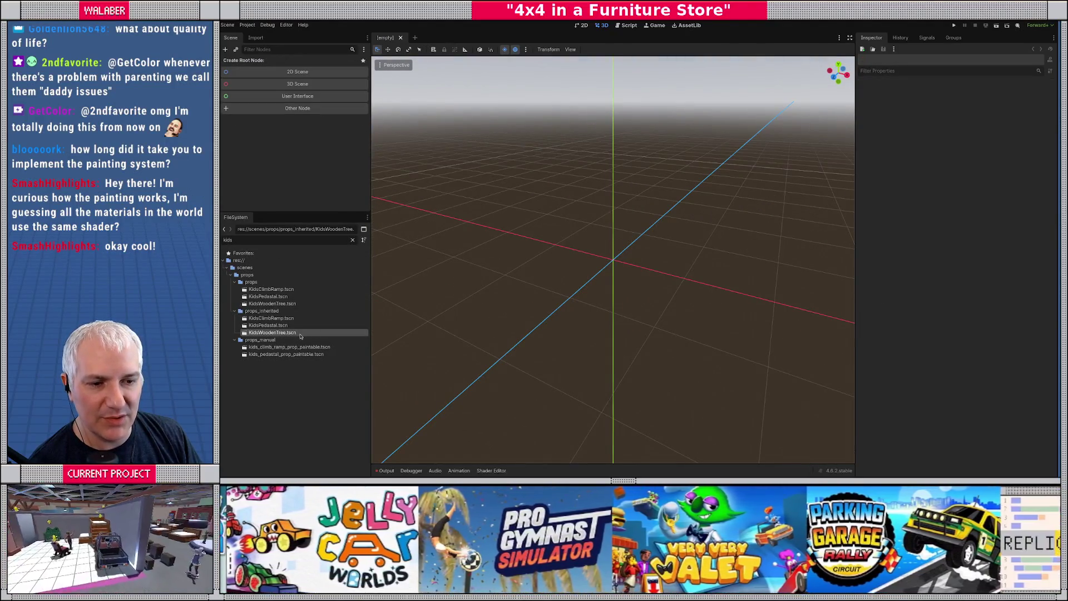
Create a scene inheriting KidsWoodenTree and save it as scenes/props/props_manual/kids_wooden_tree_prop_paintable.tscn.
right_click(304, 332)
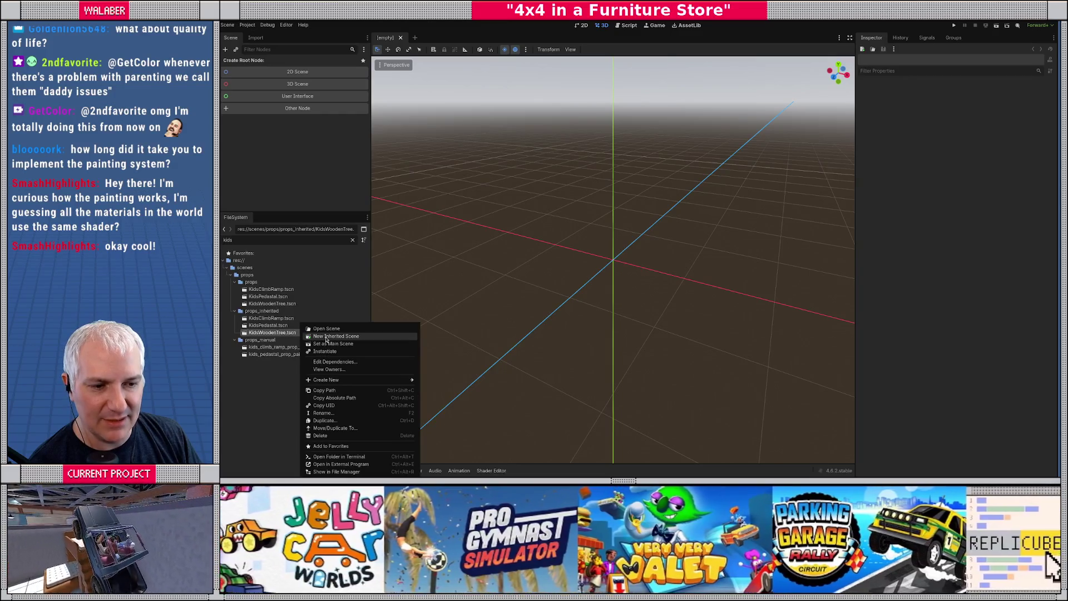
left_click(329, 336)
key("ctrl+s")
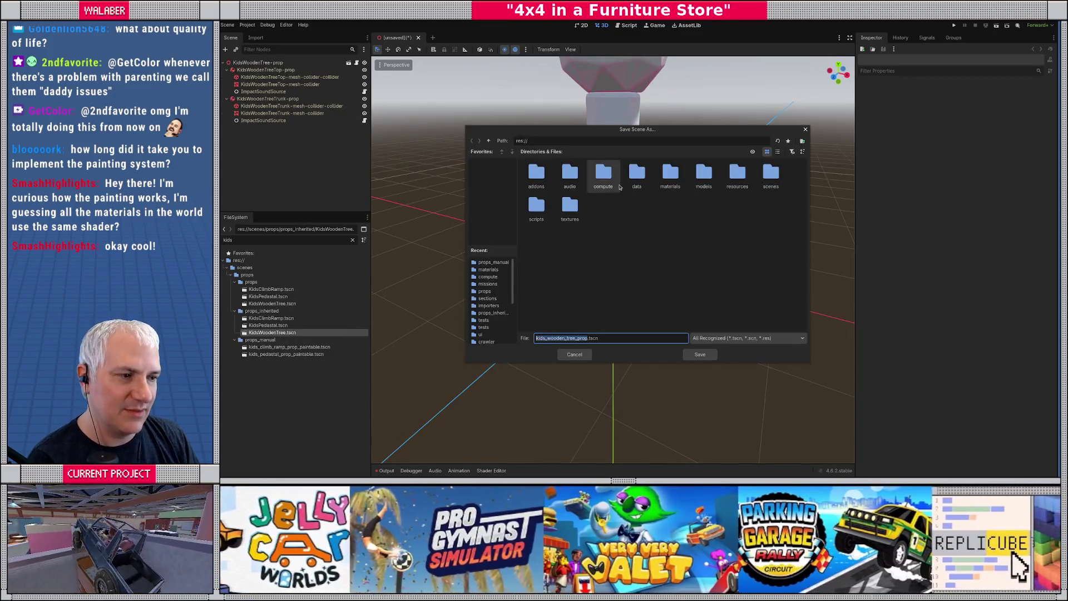
double_click(770, 174)
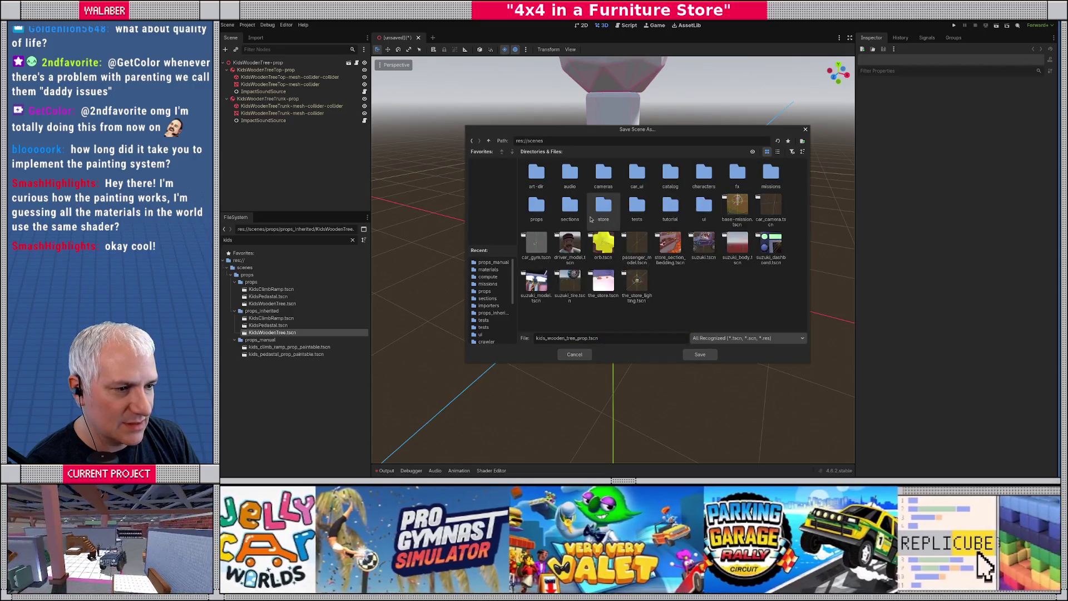
double_click(672, 177)
double_click(672, 177)
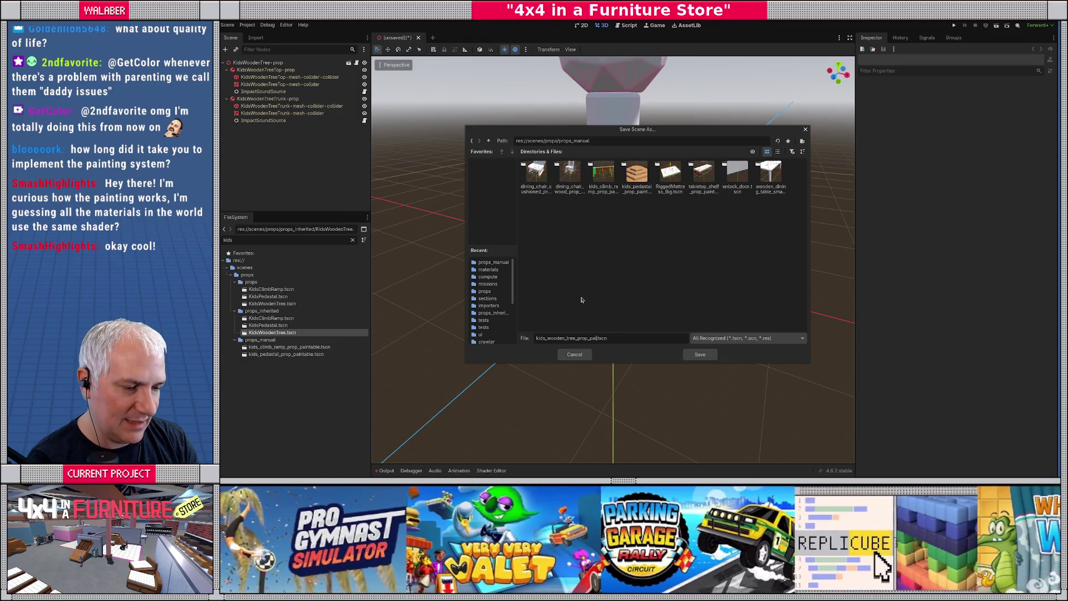
type("e")
key("Return")
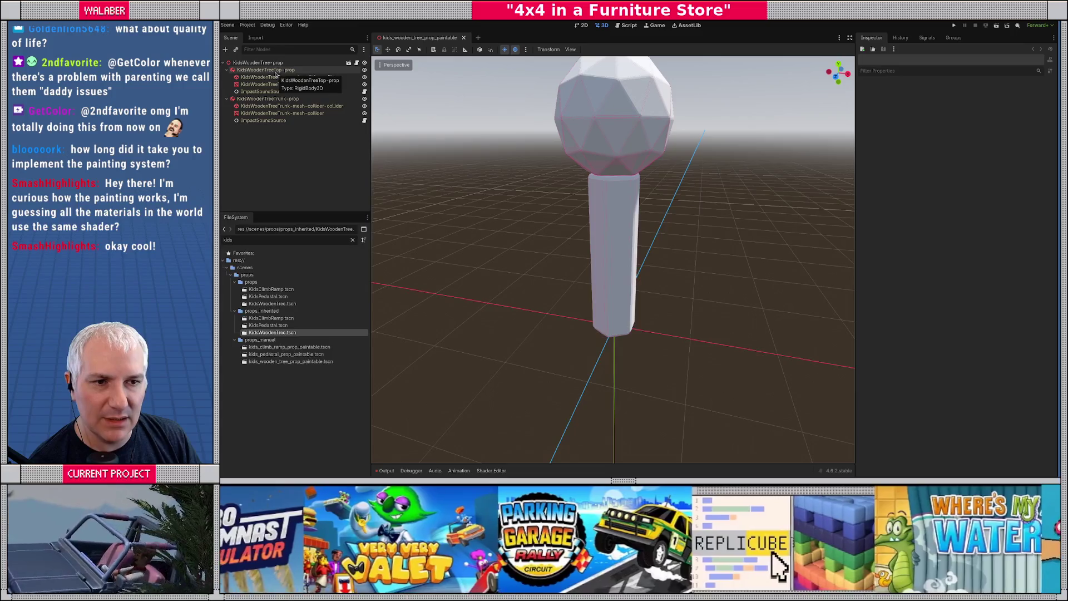
Quick-load paint_prop.tres into surface material override slot 0 of the tree top mesh.
left_click(276, 71)
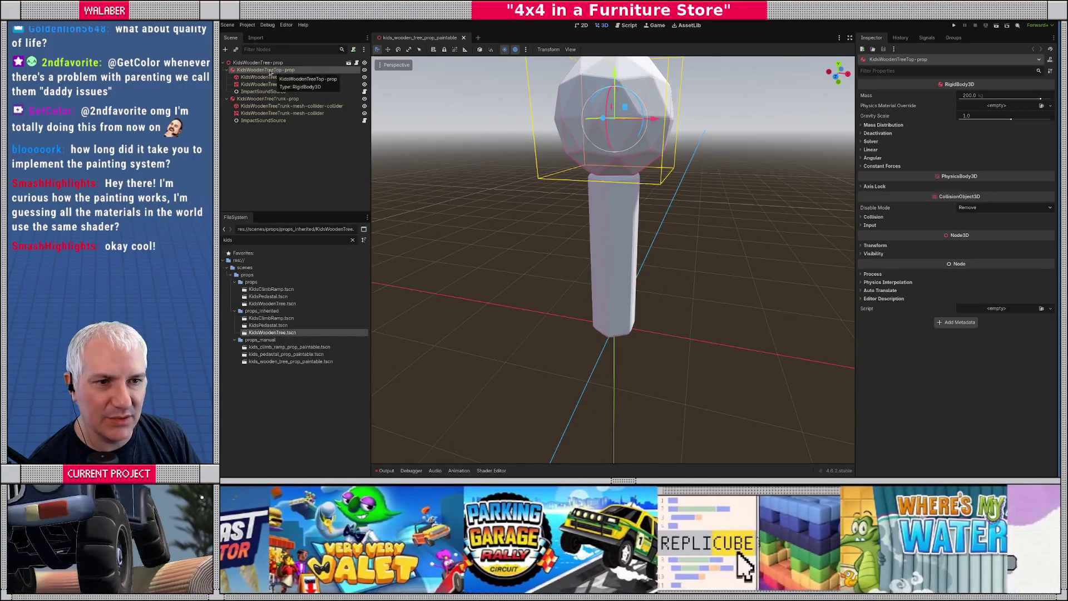
left_click(282, 85)
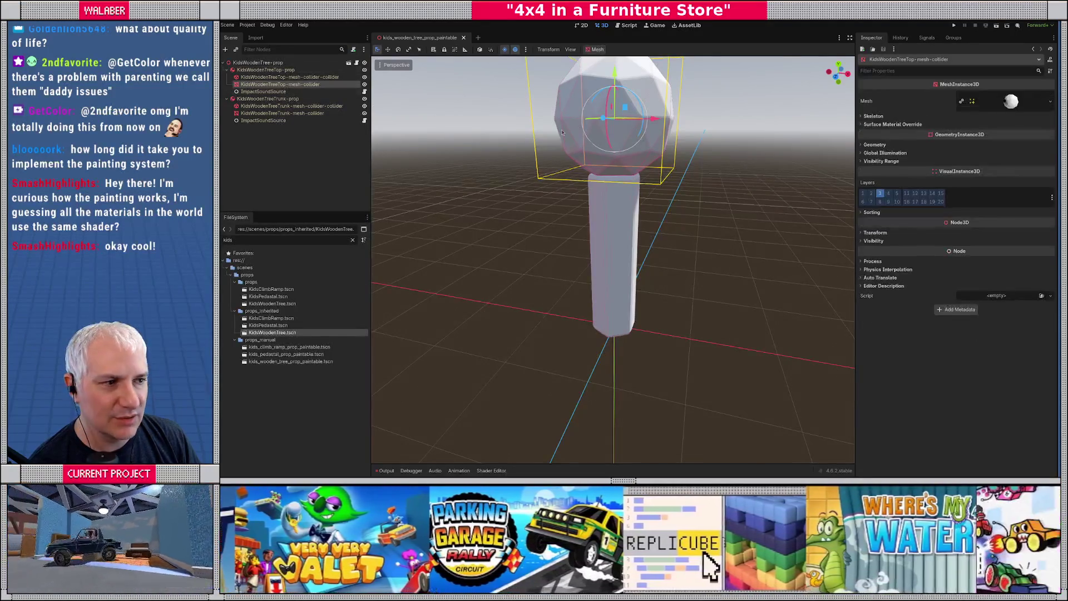
left_click(904, 124)
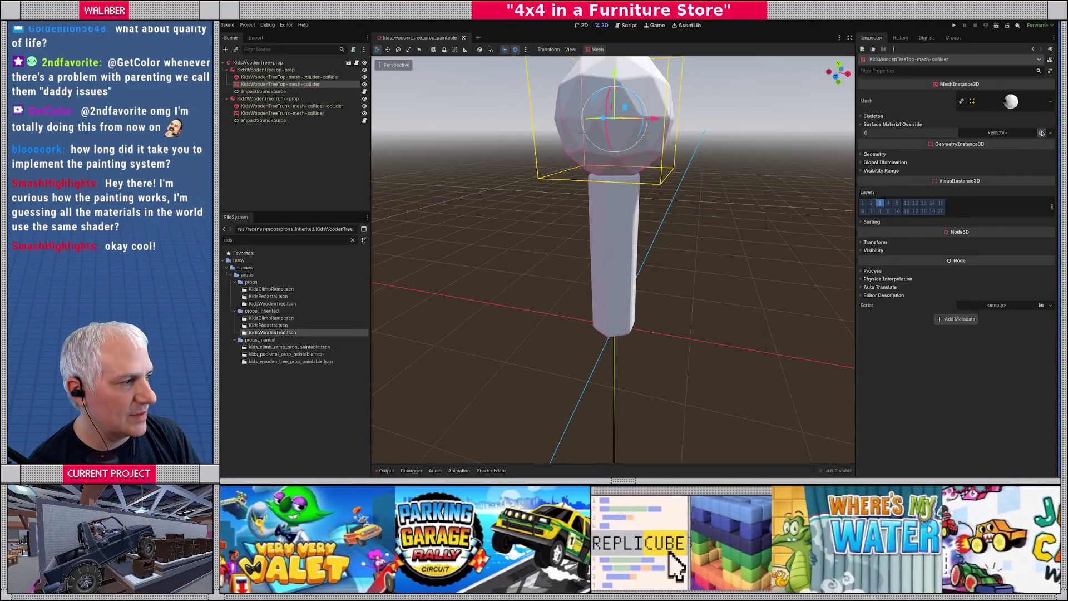
left_click(1041, 133)
type("tree")
key("Return")
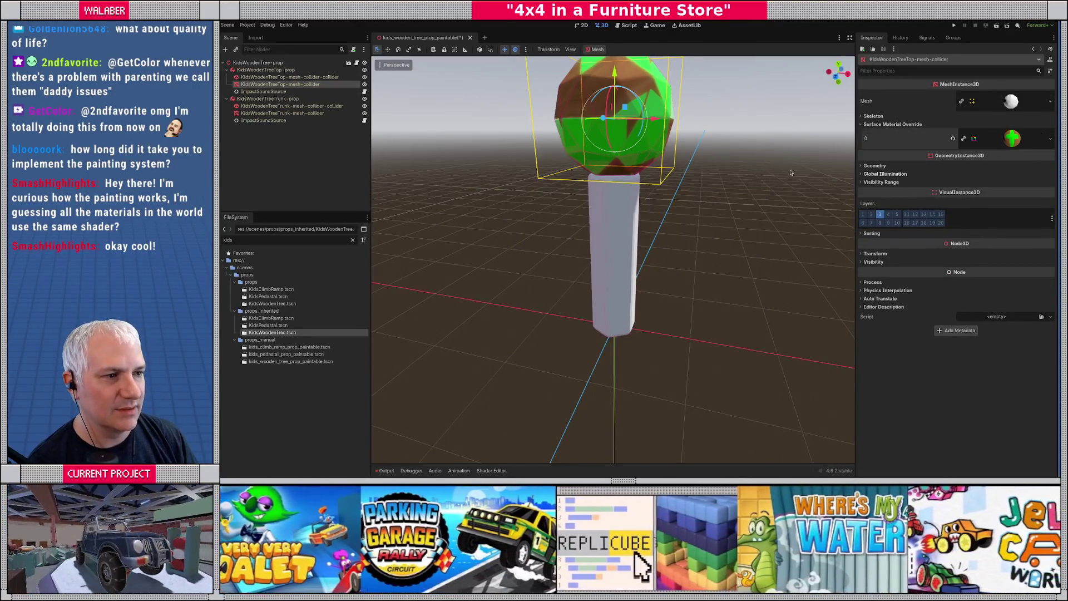
Give the trunk mesh the same paint_prop.tres override and check the green-painted tree.
left_click(283, 113)
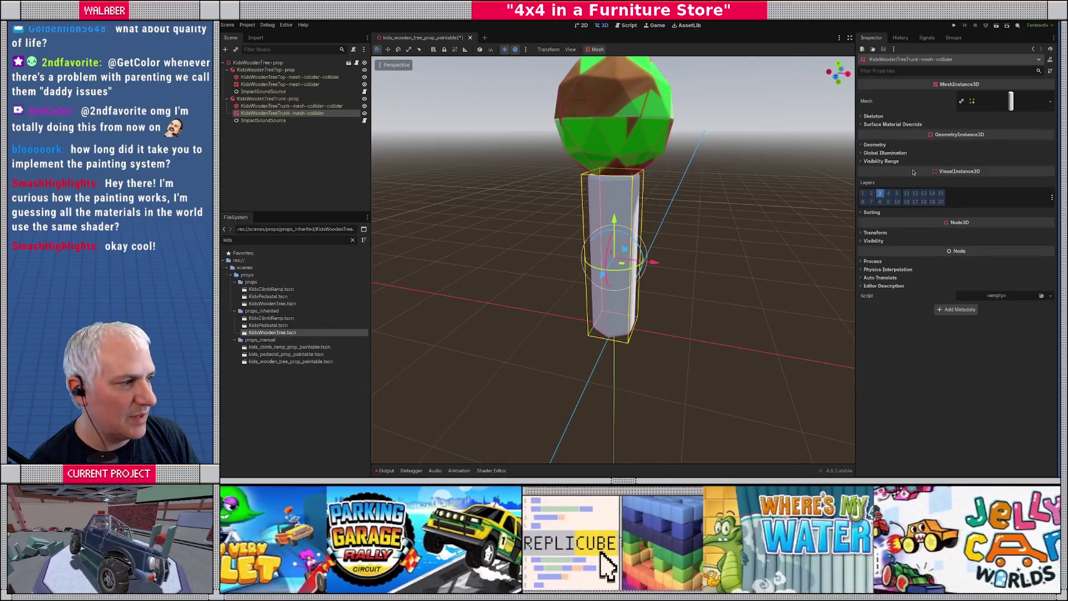
left_click(904, 125)
left_click(1041, 134)
type("trunk")
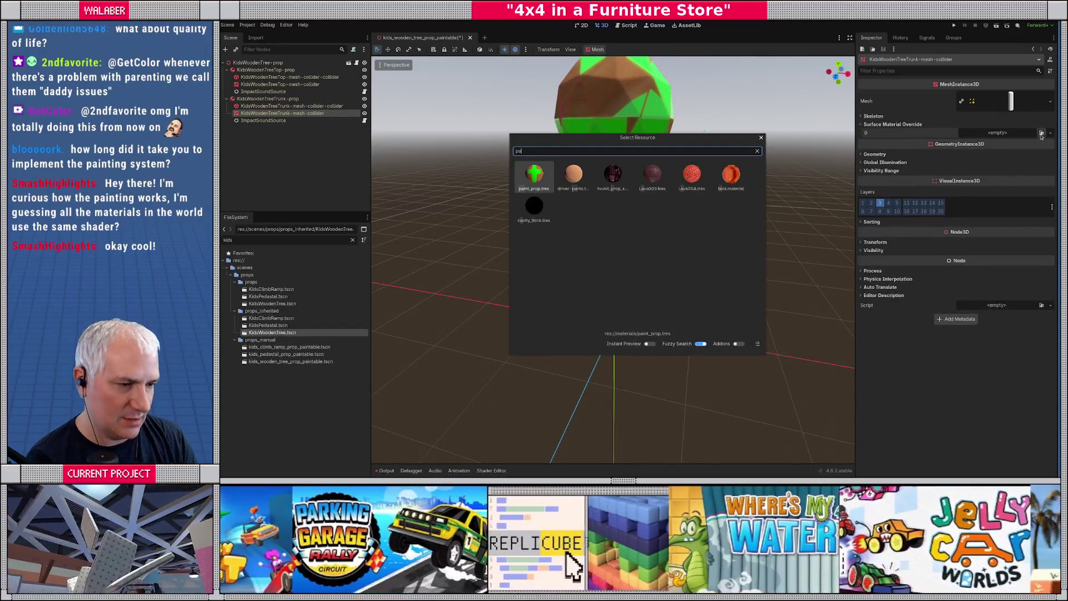
key("Return")
mouse_move(839, 262)
left_mouse_down()
mouse_move(618, 275)
mouse_move(682, 249)
left_mouse_up()
scroll(612, 273, "up", 3)
scroll(612, 274, "up", 3)
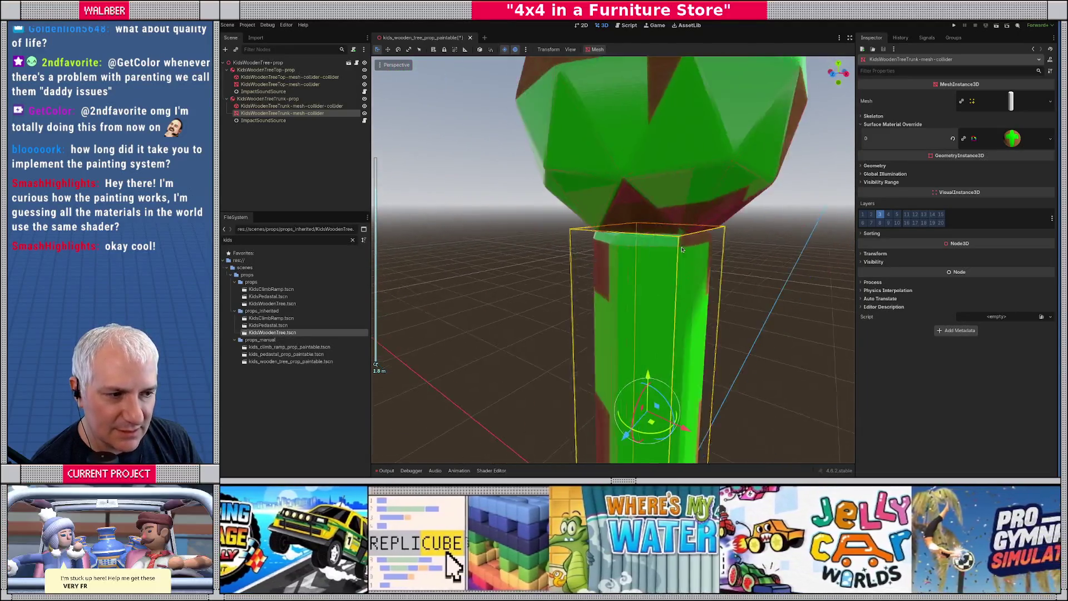
scroll(682, 249, "down", 6)
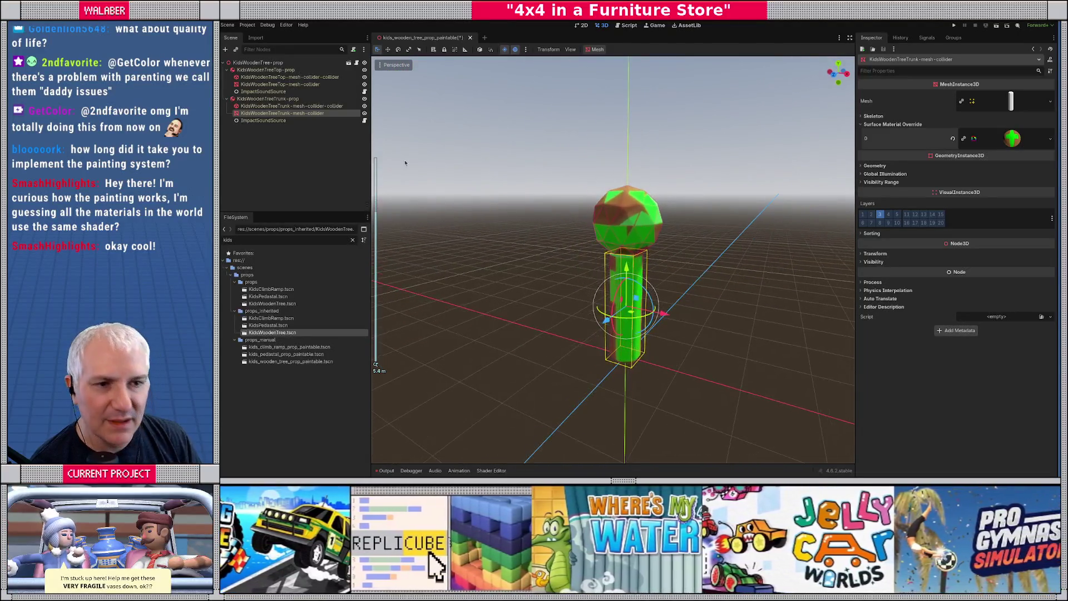
left_click(276, 70)
right_click(279, 71)
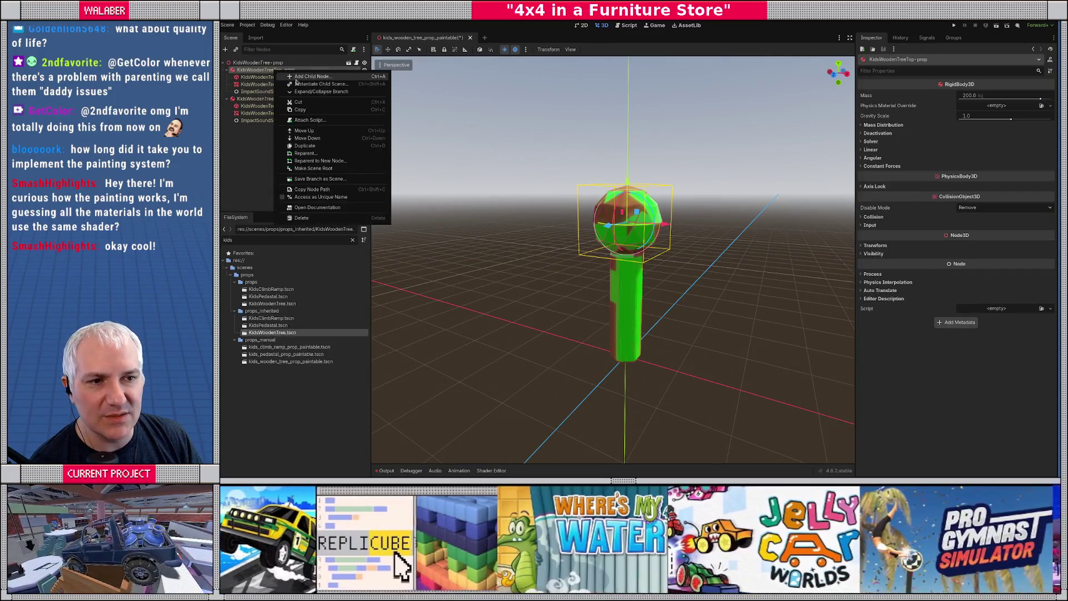
Add an ObjectPainter under the tree top with a 64×64 mask, using the top mesh.
left_click(295, 78)
type("obje")
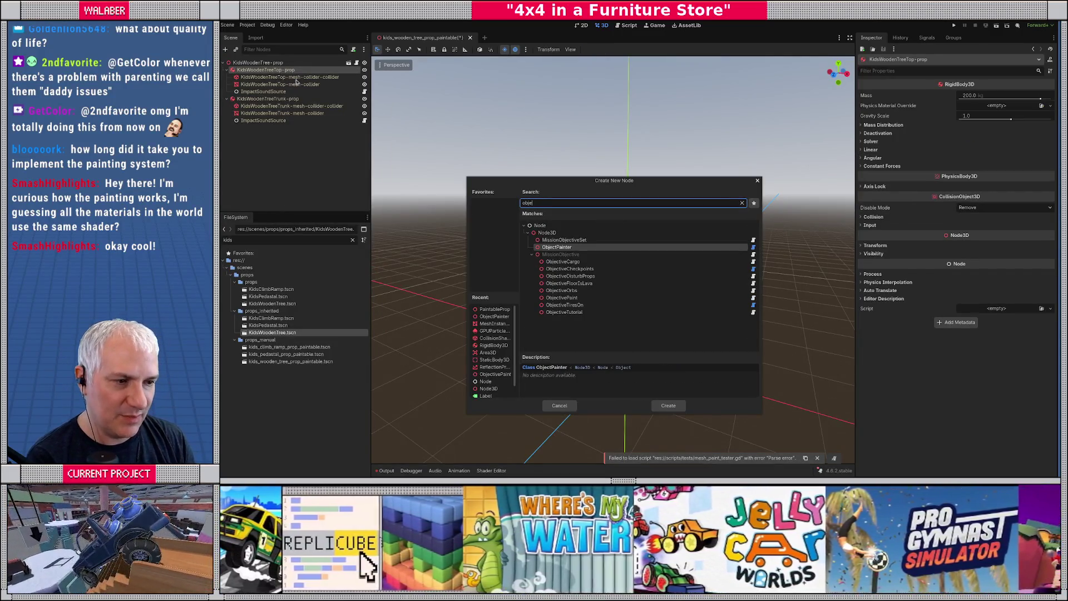
key("Return")
left_click(991, 106)
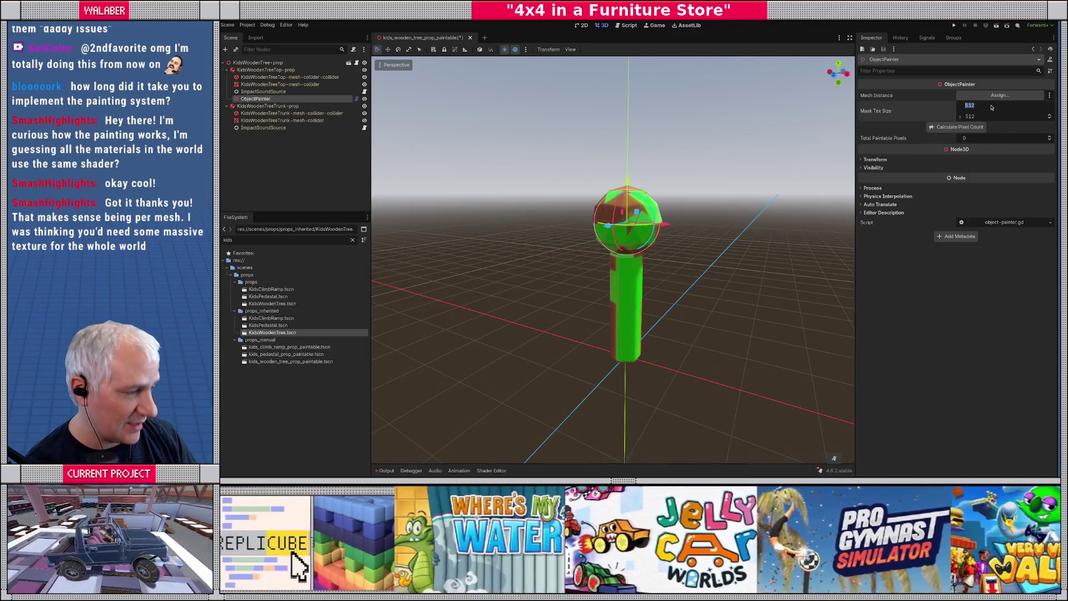
type("4")
key("Tab")
type("64")
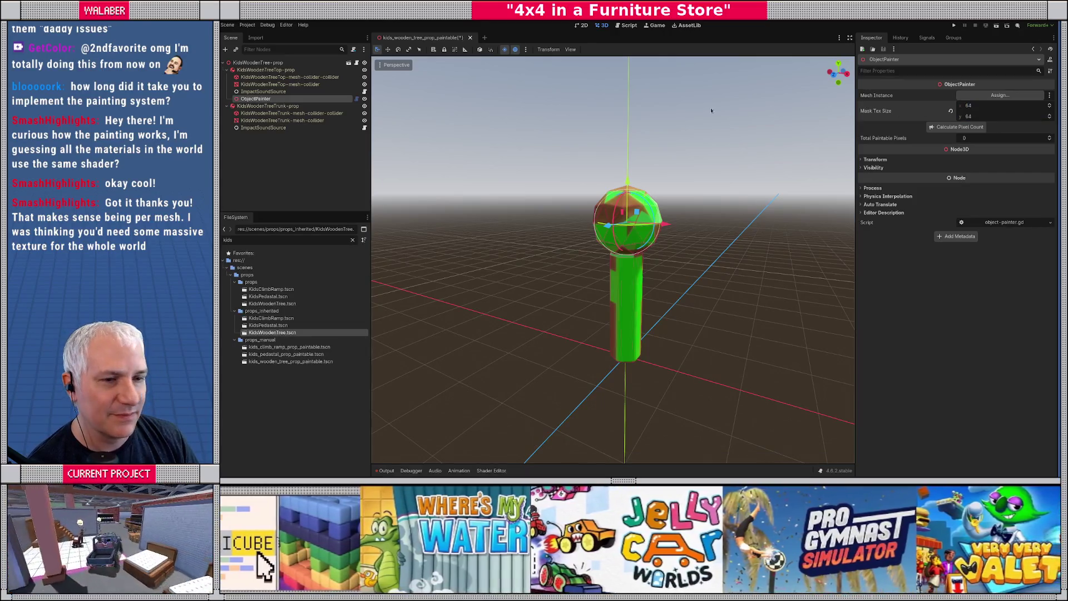
left_click_drag(280, 85, 999, 95)
Add a PaintableProp under the tree top linked to its ObjectPainter.
left_click(258, 70)
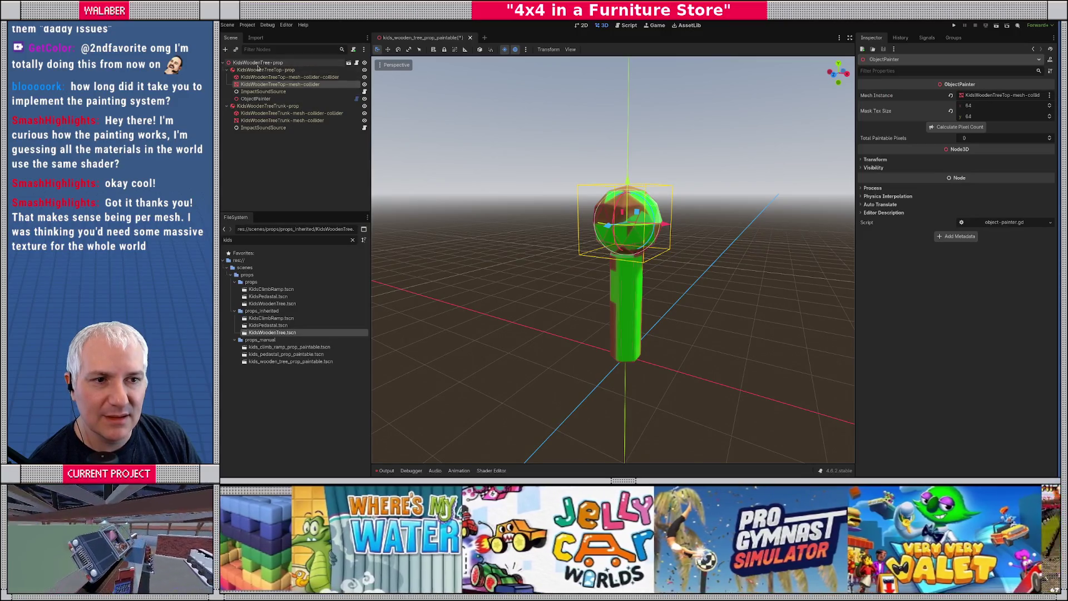
right_click(273, 71)
left_click(280, 78)
type("paintablep")
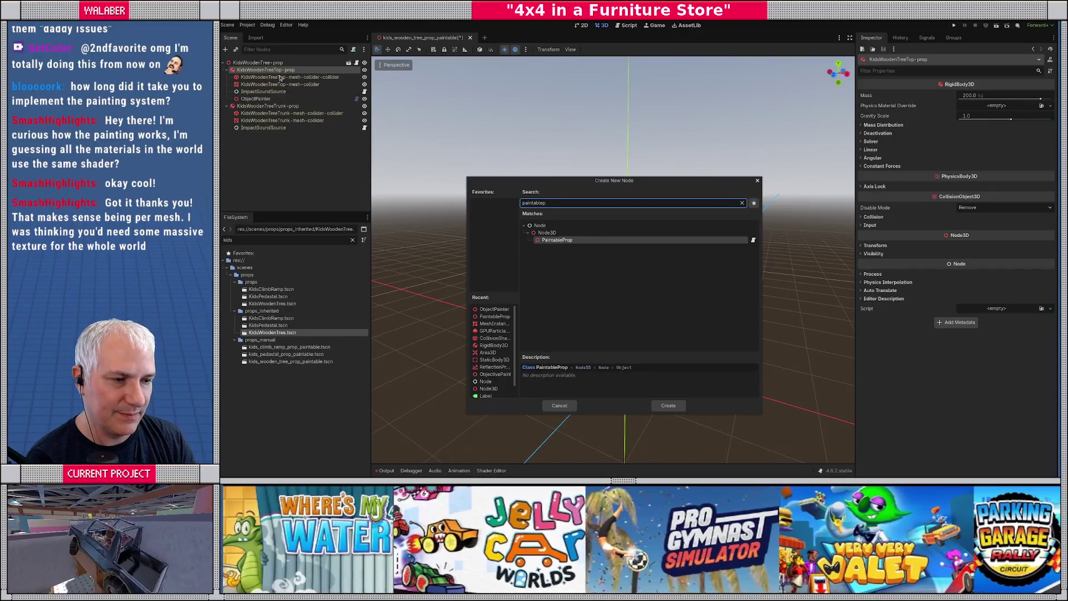
key("Return")
left_click_drag(256, 98, 995, 101)
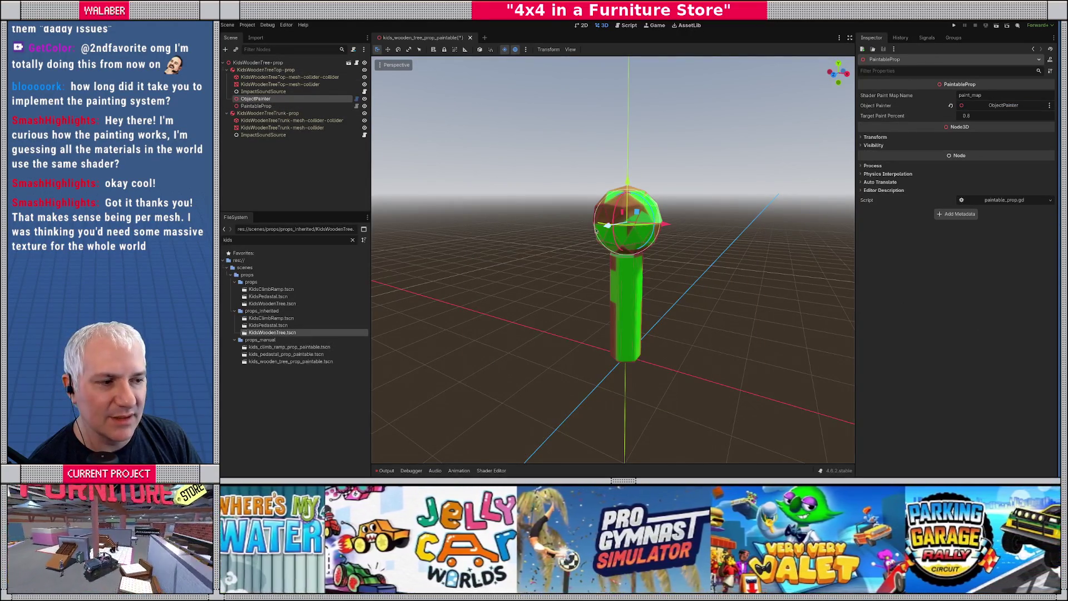
Add an ObjectPainter under the trunk with a 64×64 mask, using the trunk mesh.
right_click(270, 114)
left_click(290, 124)
type("ob")
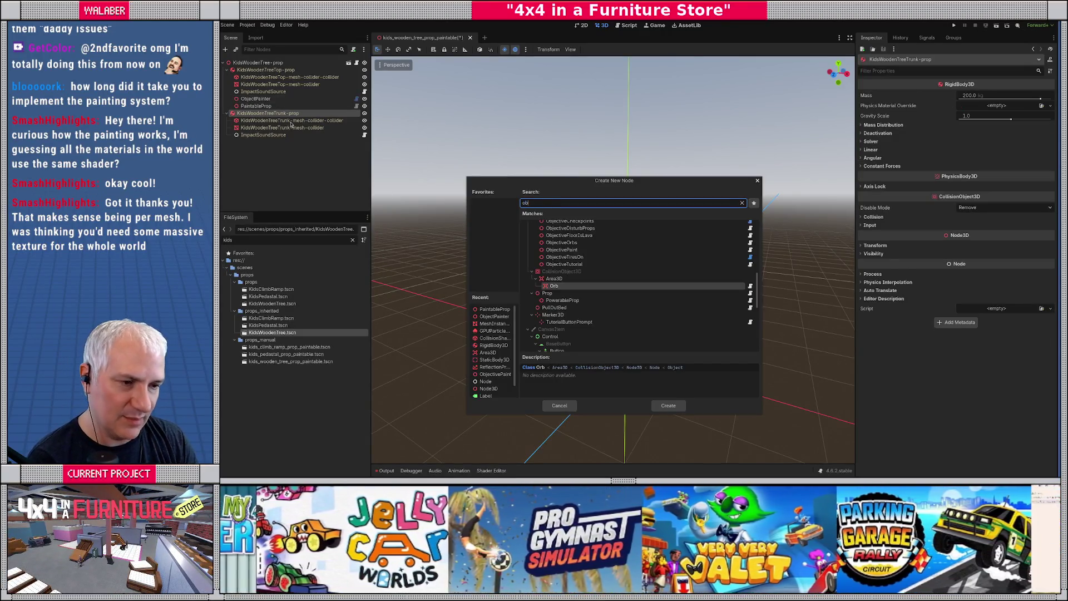
type("jectp")
key("Return")
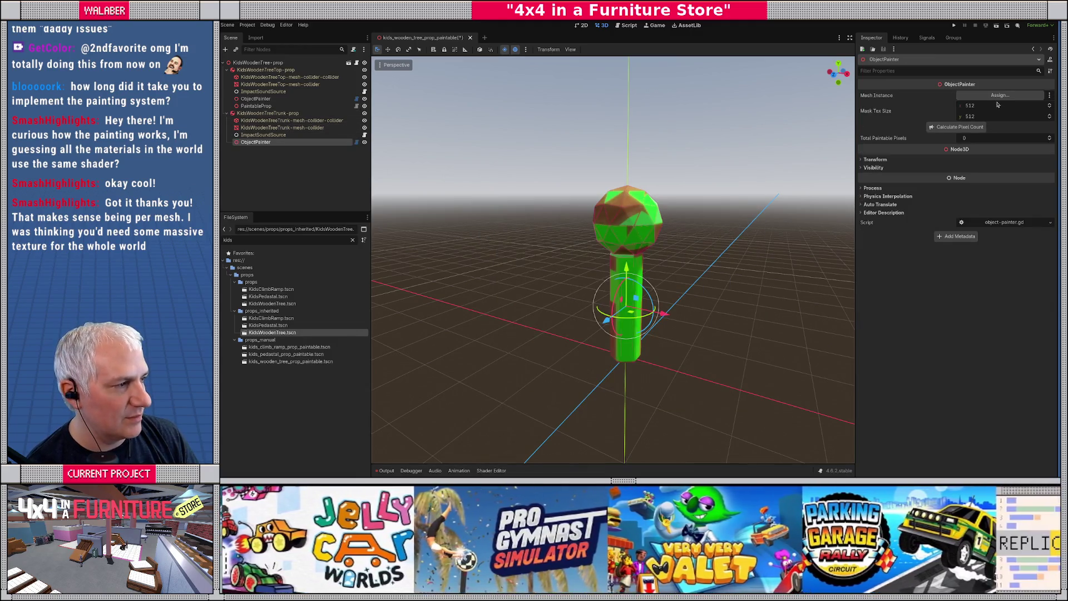
left_click(998, 106)
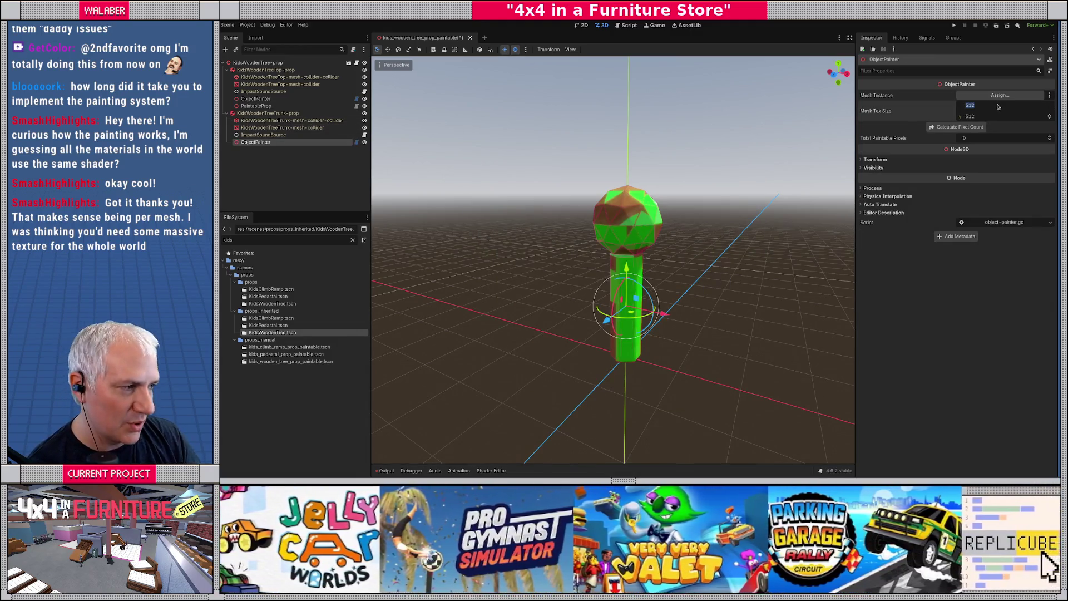
type("64")
left_click_drag(282, 128, 1000, 96)
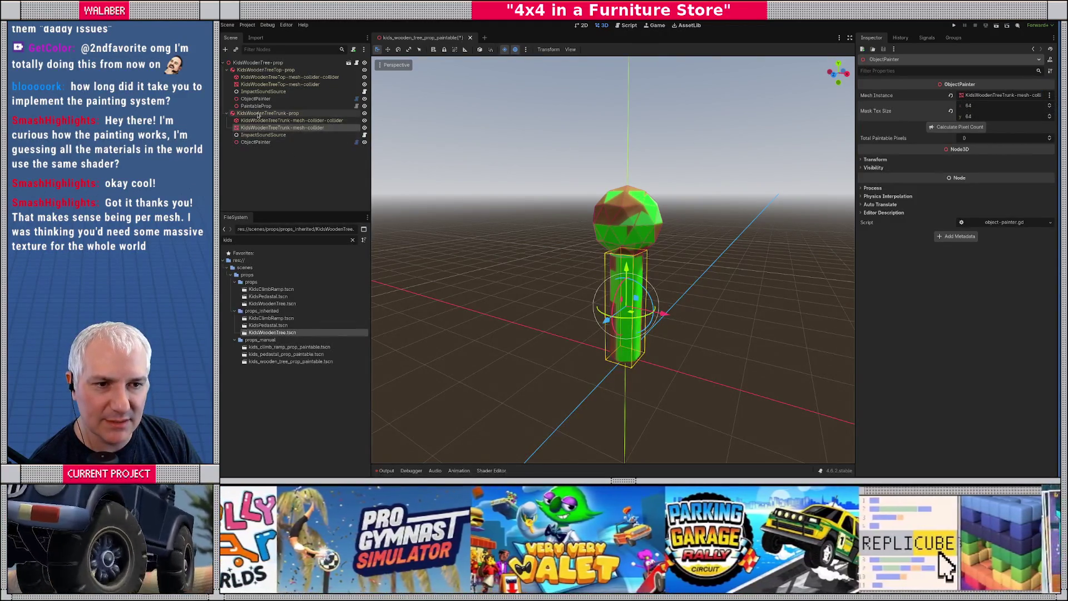
Add a PaintableProp under the trunk linked to its ObjectPainter, then save and close the scene.
right_click(267, 114)
left_click(280, 119)
type("paintab")
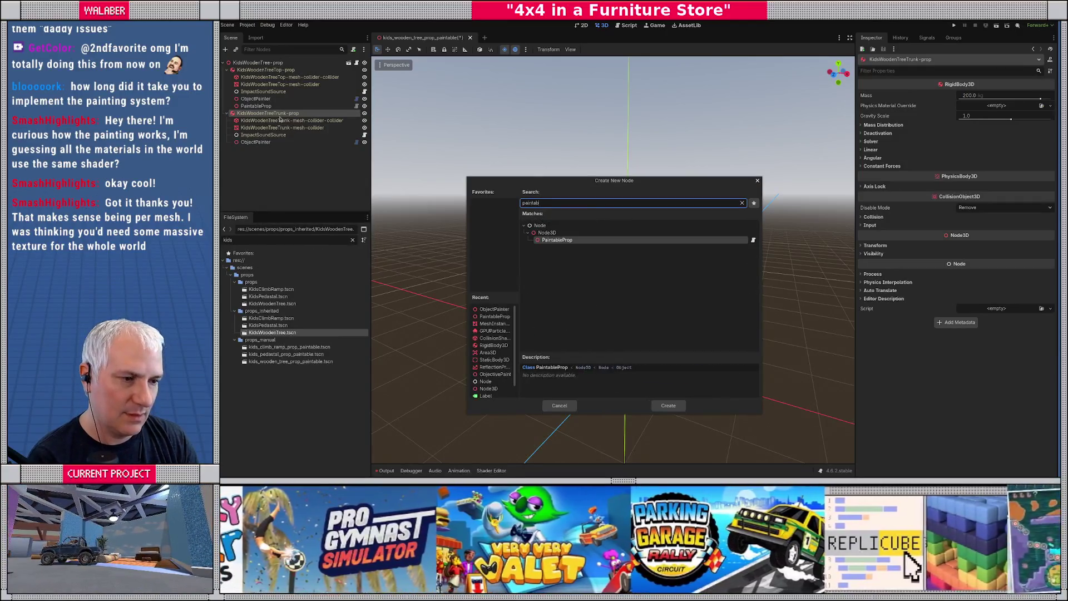
key("Return")
left_click_drag(255, 141, 1000, 105)
key("ctrl+s")
left_click(464, 38)
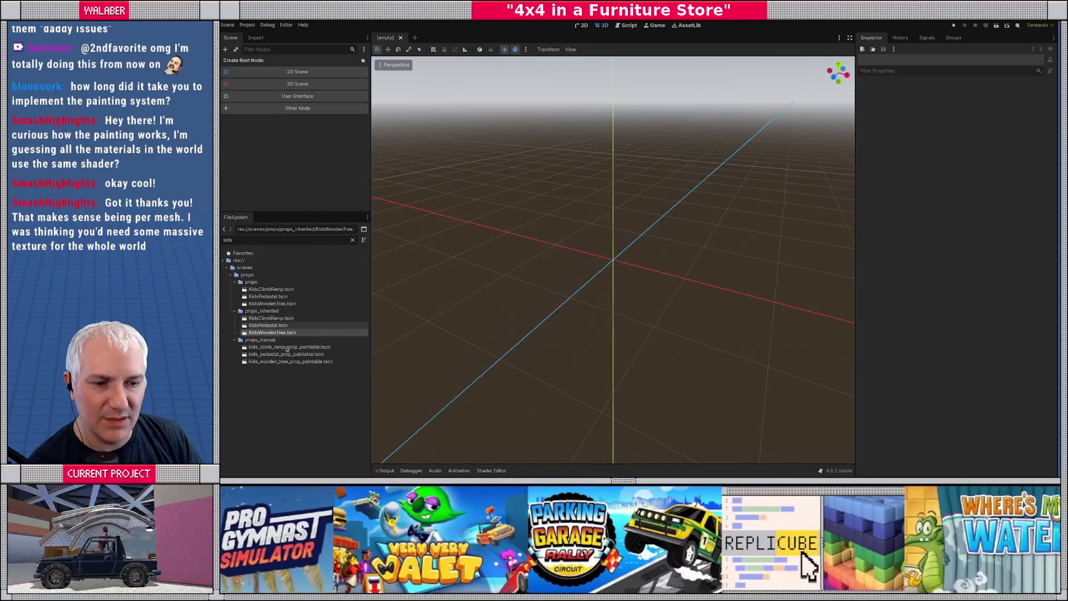
Reopen the paintable tree scene and calculate the trunk ObjectPainter's pixel count (3268).
double_click(276, 362)
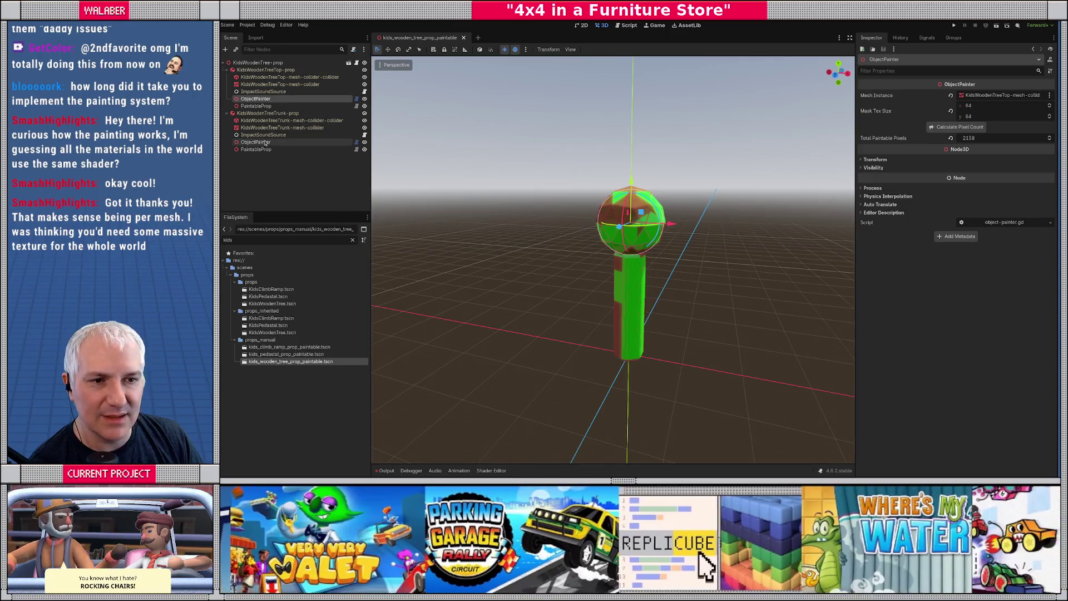
left_click(265, 143)
left_click(948, 127)
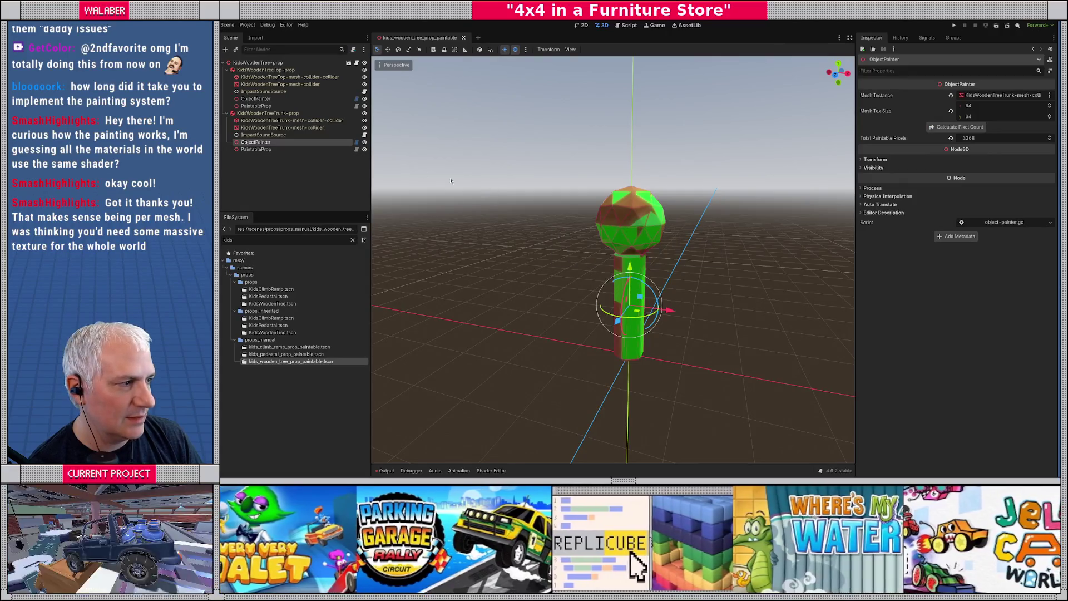
Review the top's ObjectPainter and both tree bodies, then close the scene.
left_click(256, 98)
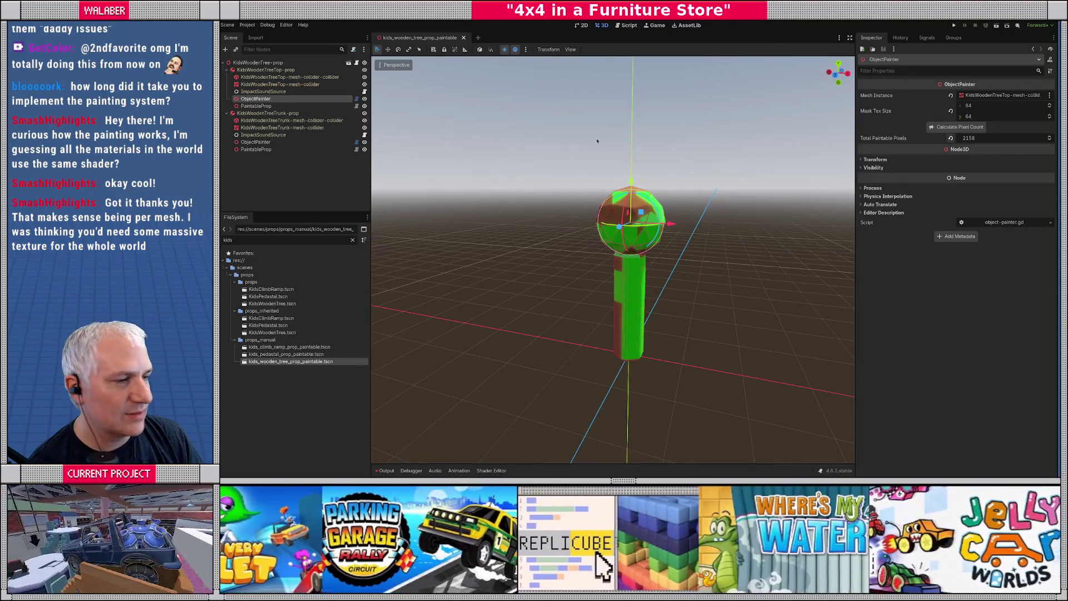
mouse_move(602, 254)
left_mouse_down()
mouse_move(586, 281)
mouse_move(598, 273)
left_mouse_up()
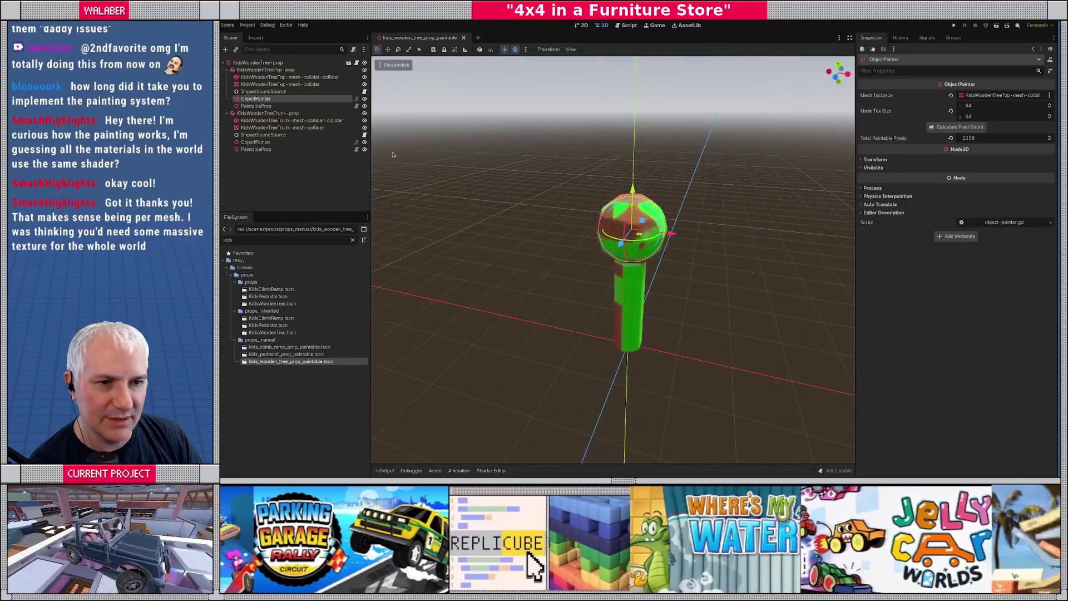
left_click(270, 113)
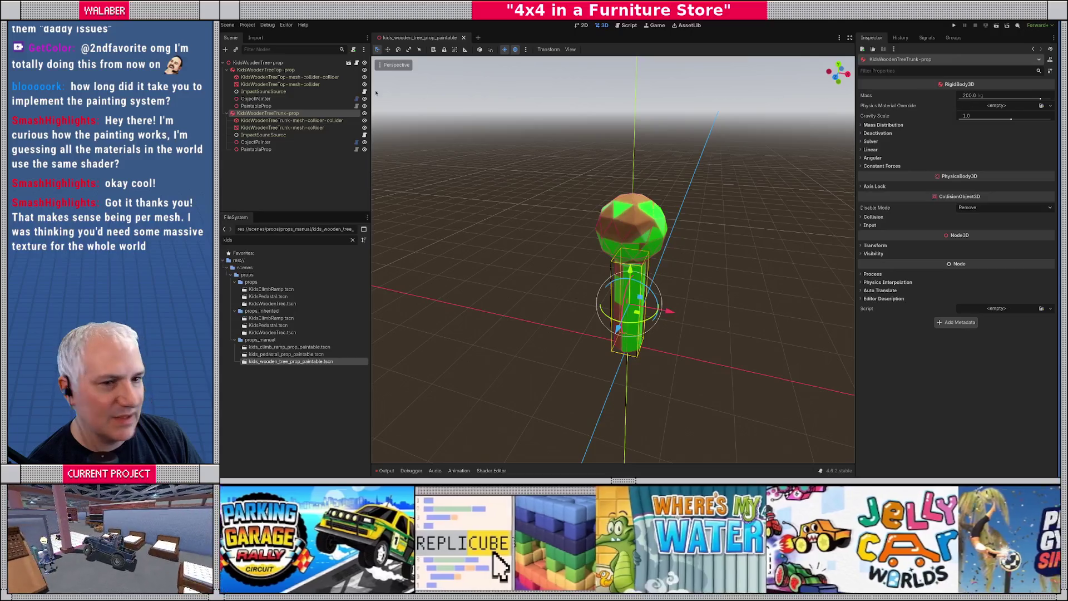
left_click(266, 69)
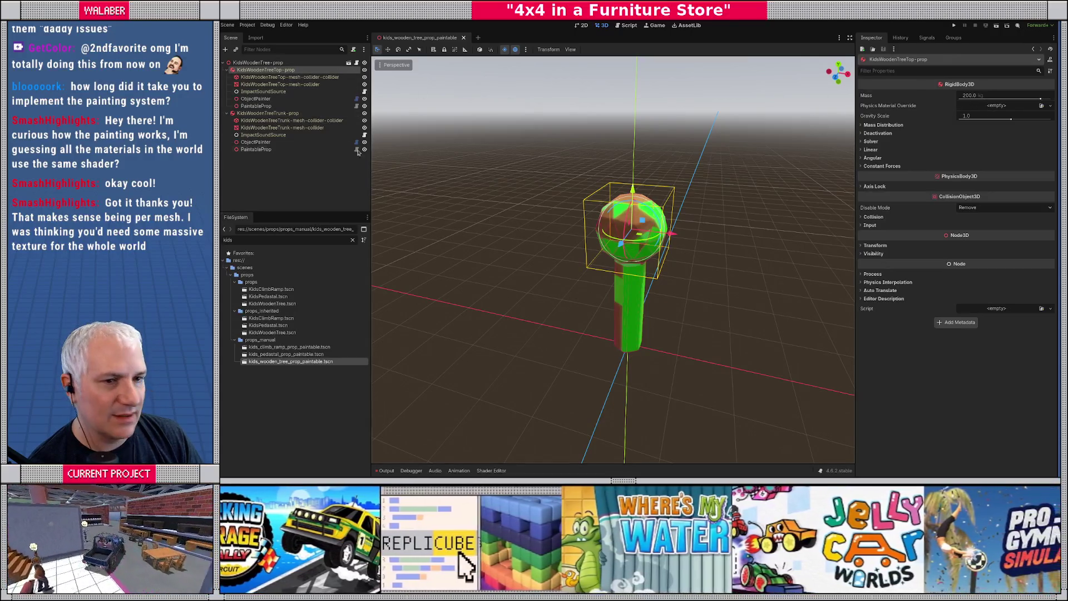
left_click(270, 113)
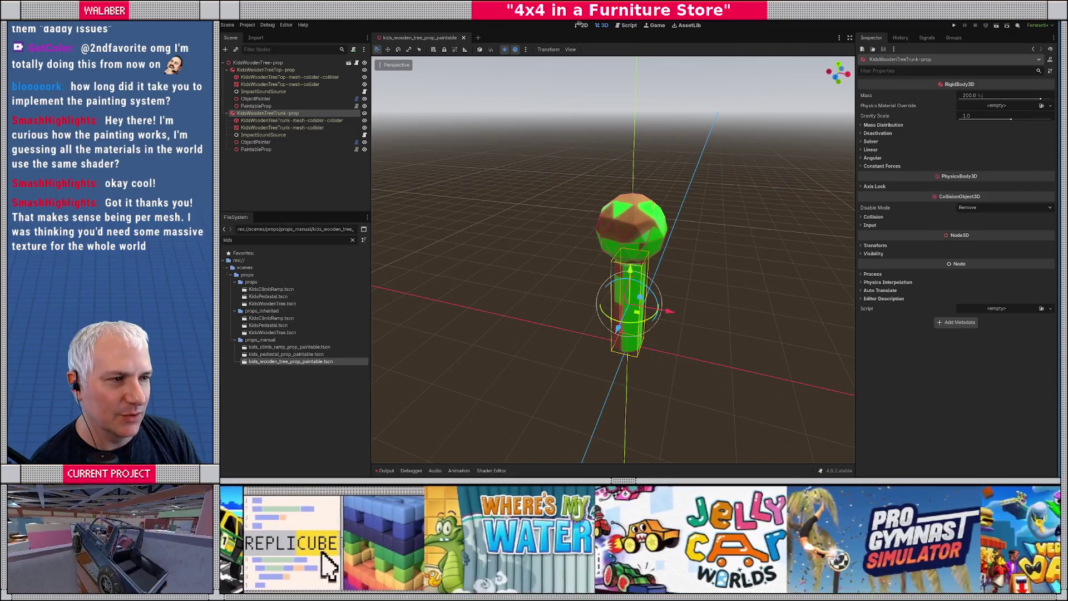
left_click(463, 38)
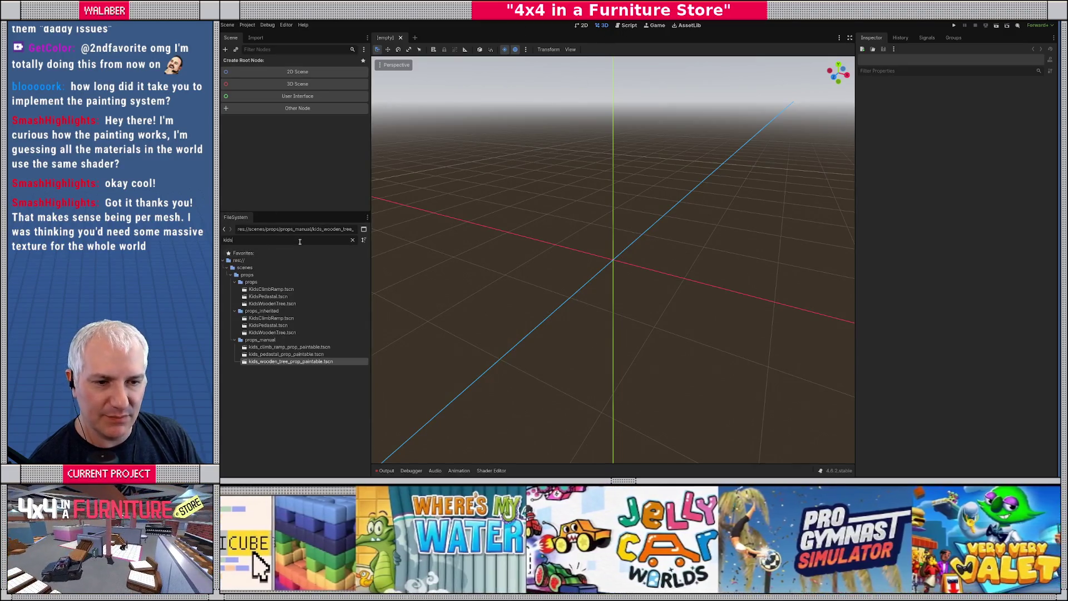
Filter FileSystem for 'the_st', open the_store.tscn and fly around the store.
type("the_st")
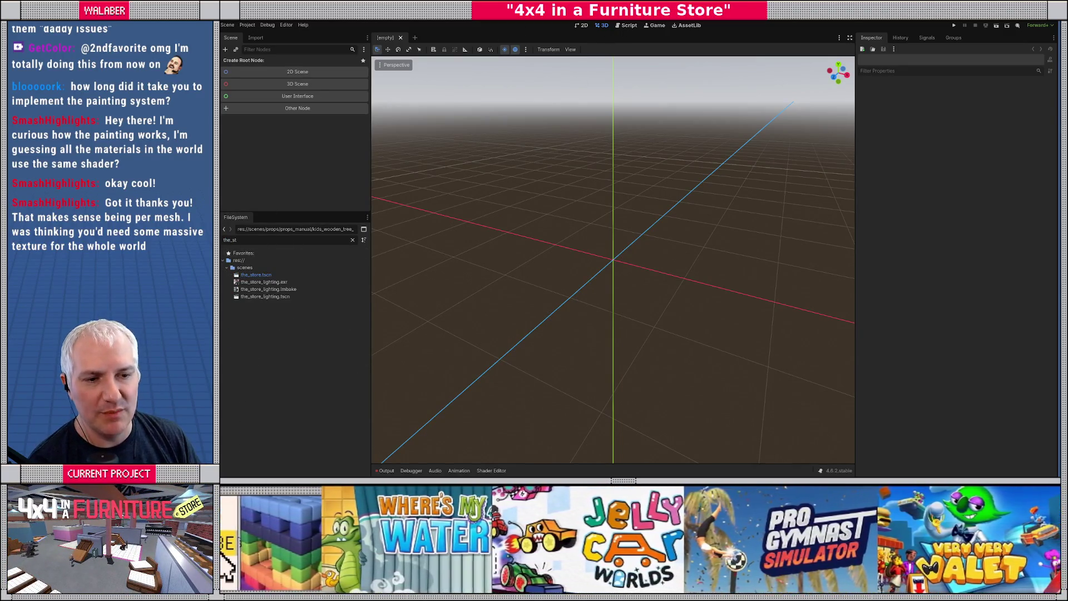
left_click(287, 276)
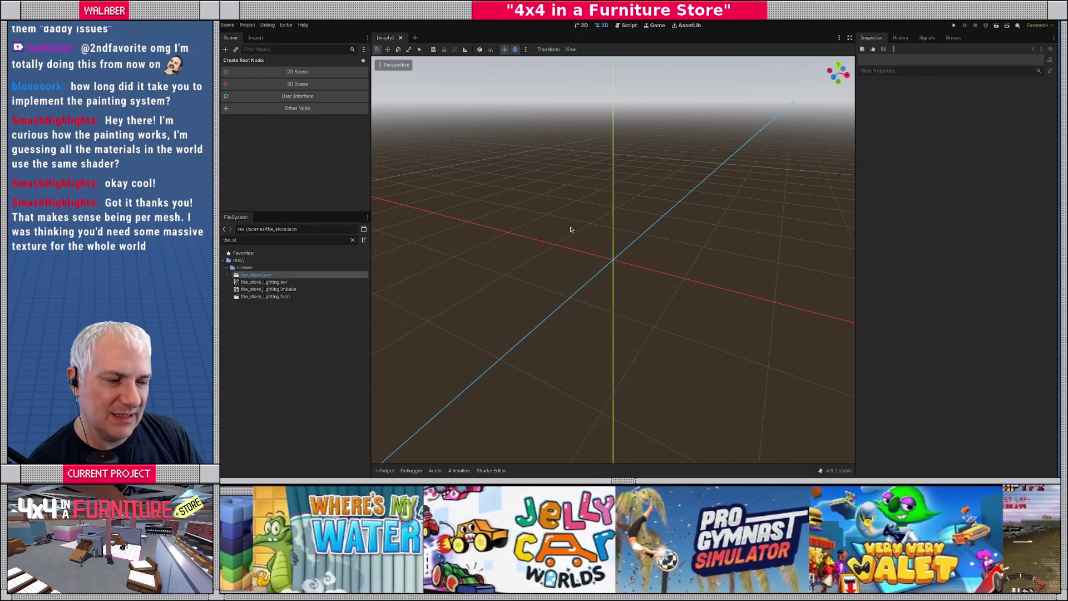
key("w")
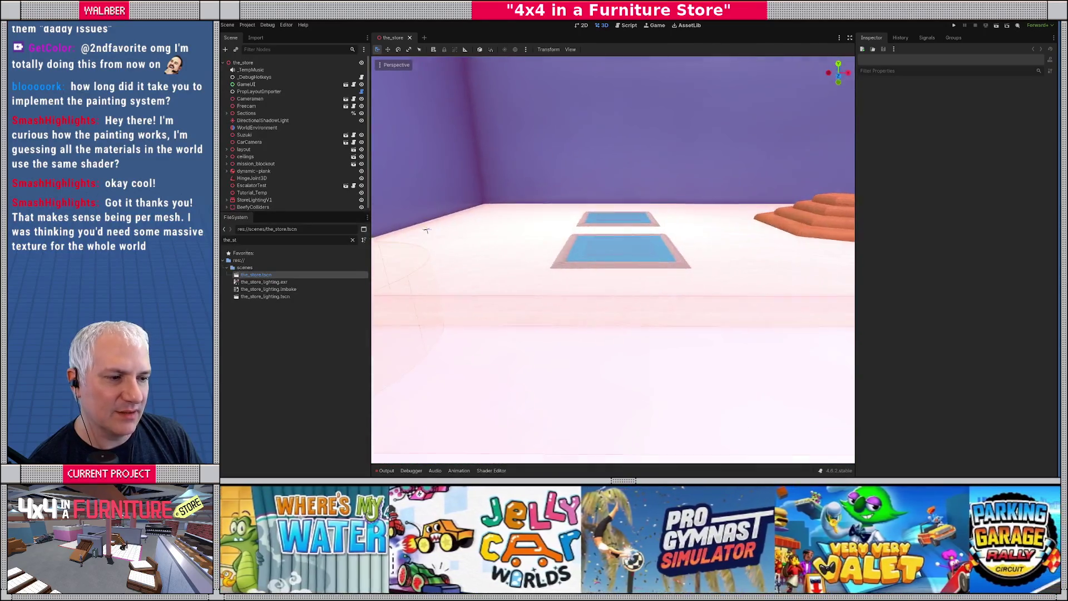
key("s")
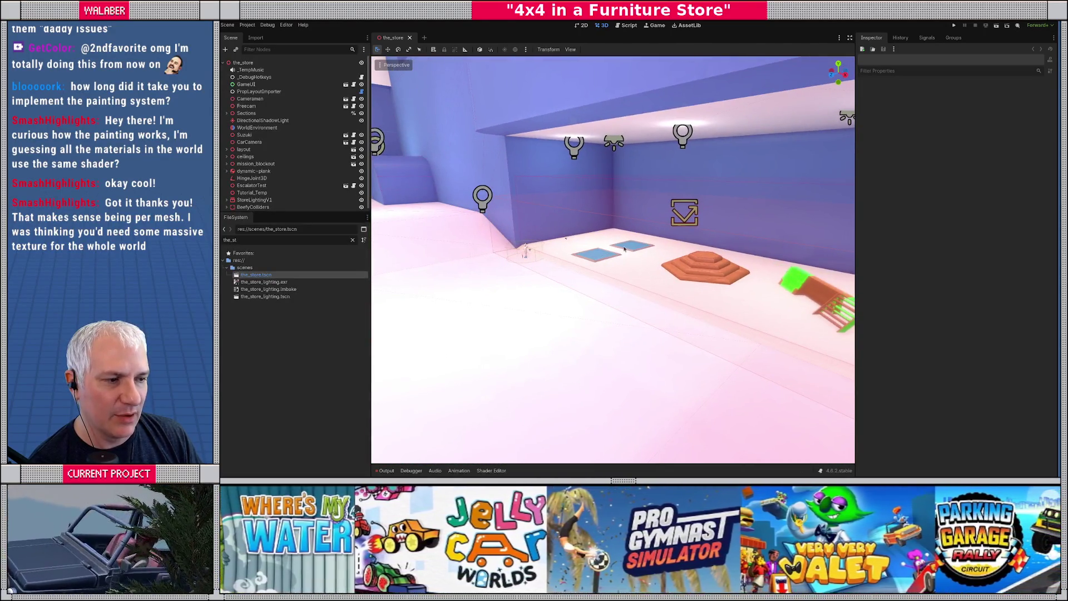
key("s")
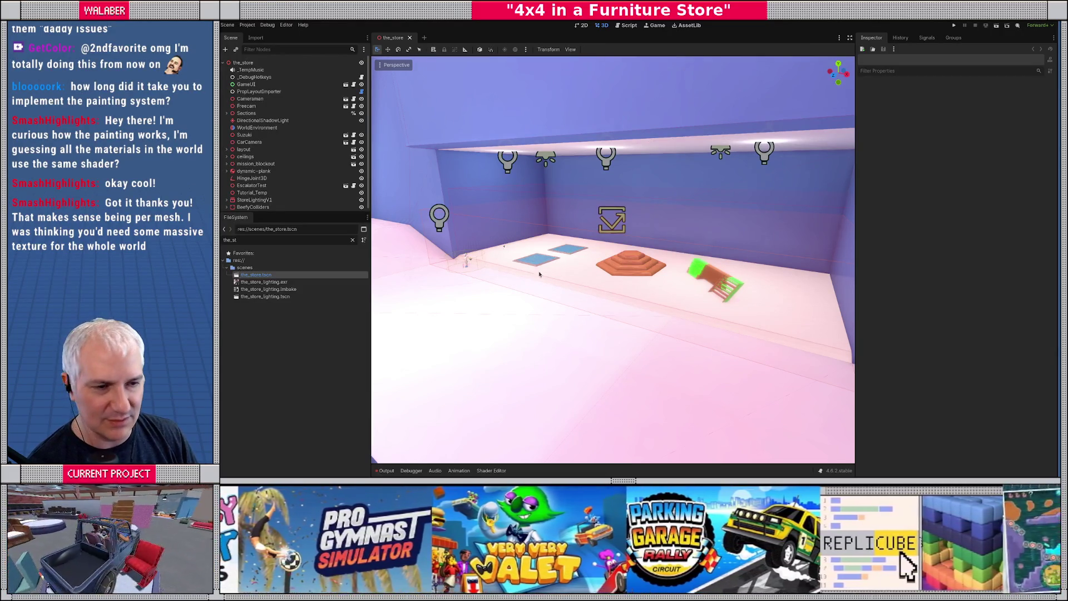
scroll(240, 164, "down", 1)
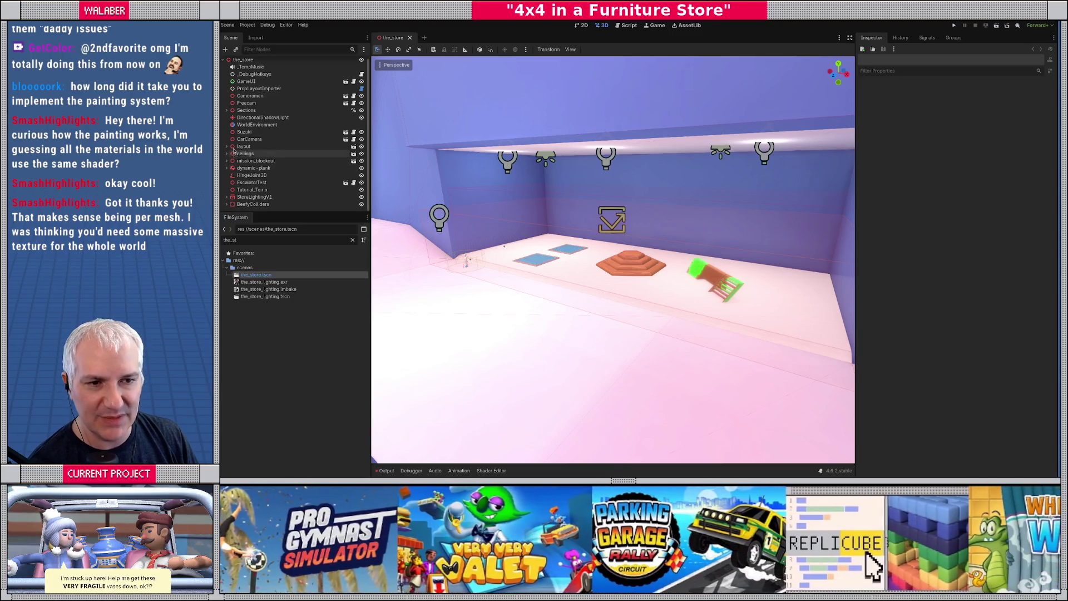
Expand Sections > Paint > PaintProps and select the KidsClimbRamp-prop.
left_click(227, 110)
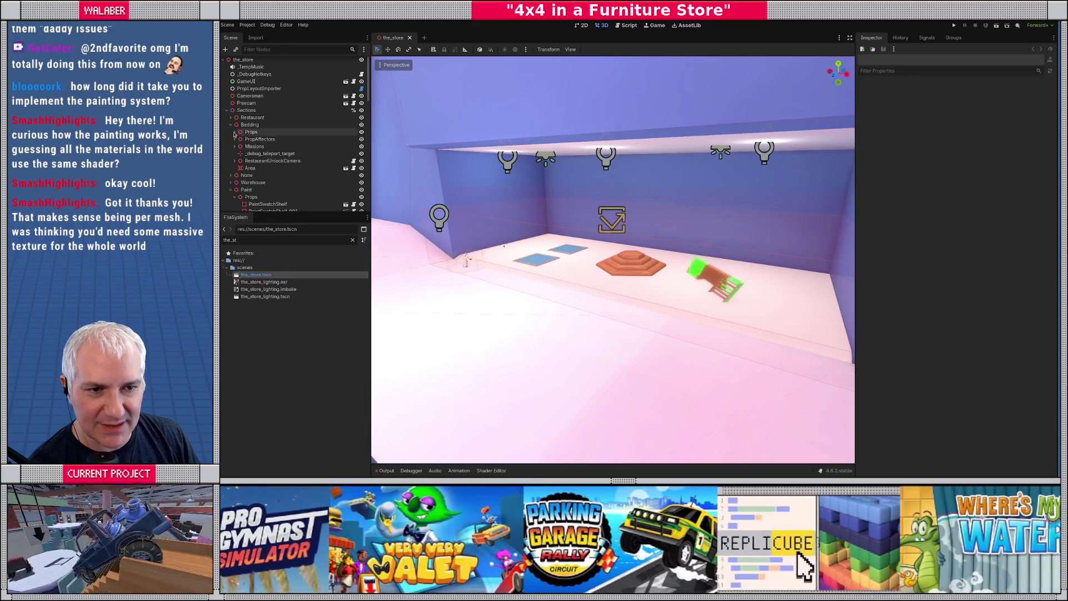
left_click(230, 125)
left_click(234, 153)
left_click(250, 153)
scroll(239, 167, "down", 2)
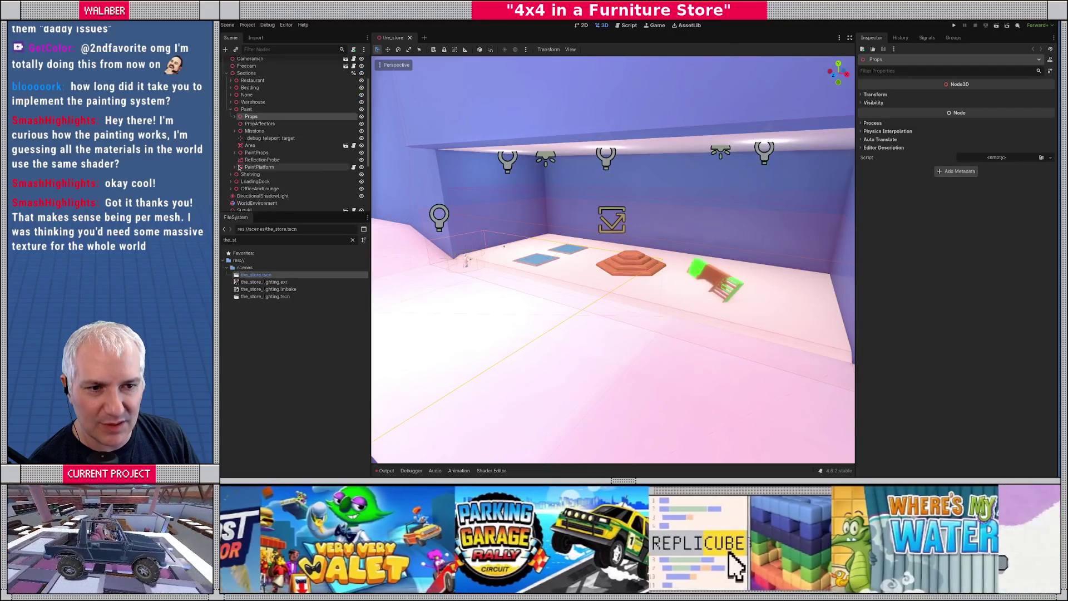
left_click(234, 153)
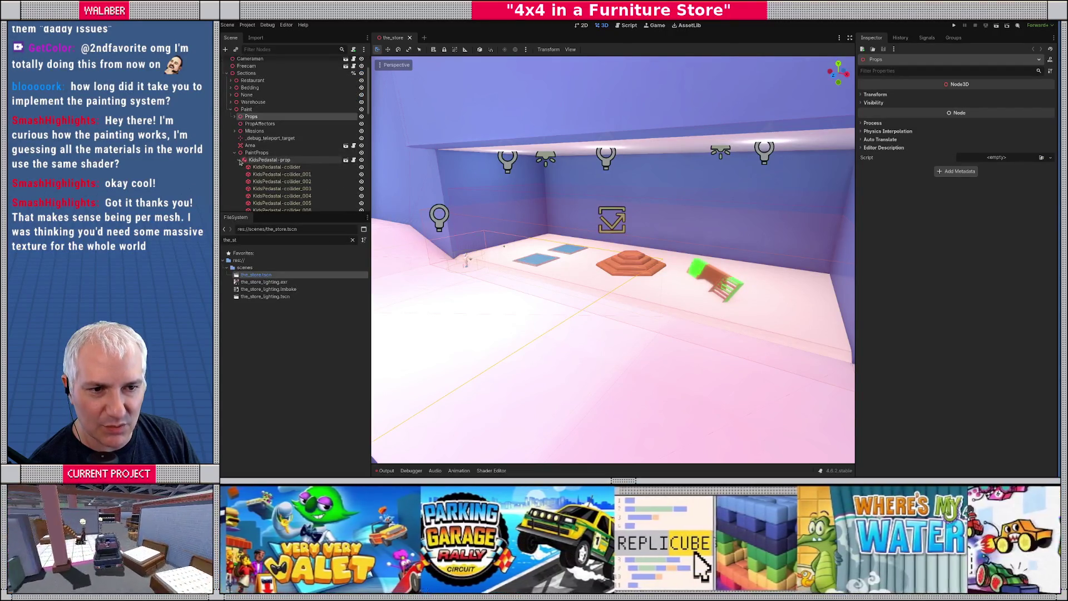
scroll(245, 167, "down", 3)
left_click(281, 194)
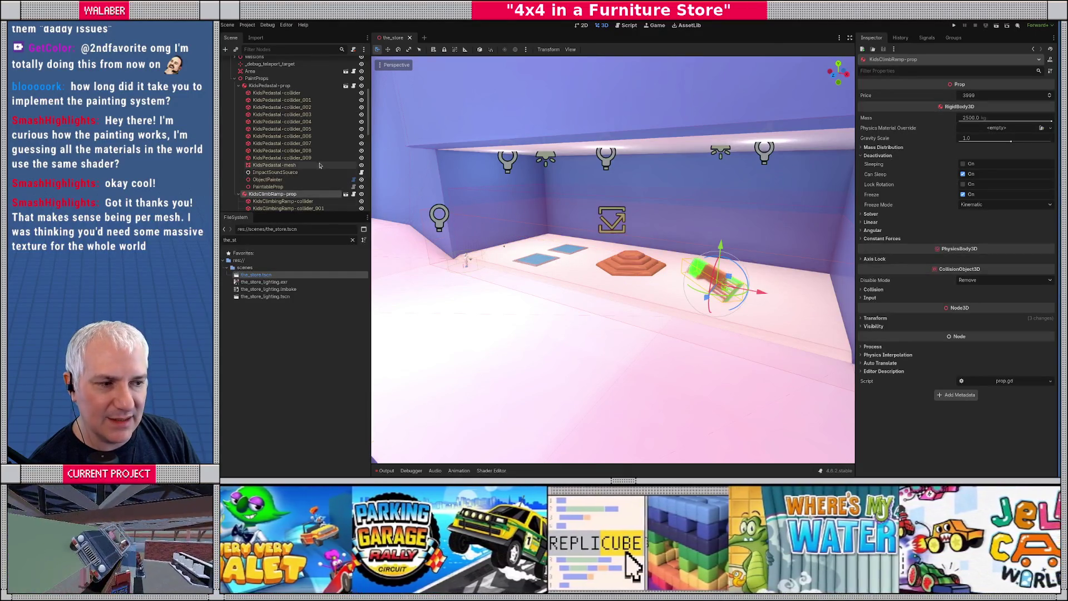
Straighten KidsClimbRamp-prop by setting its Transform Rotation Y to 0.
scroll(653, 279, "down", 2)
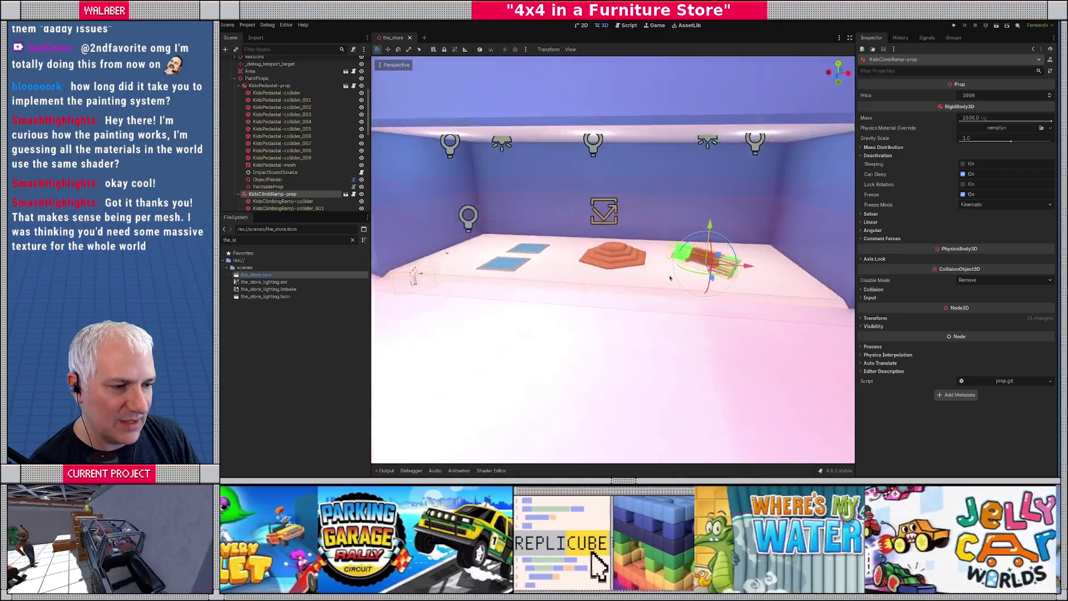
scroll(612, 281, "up", 6)
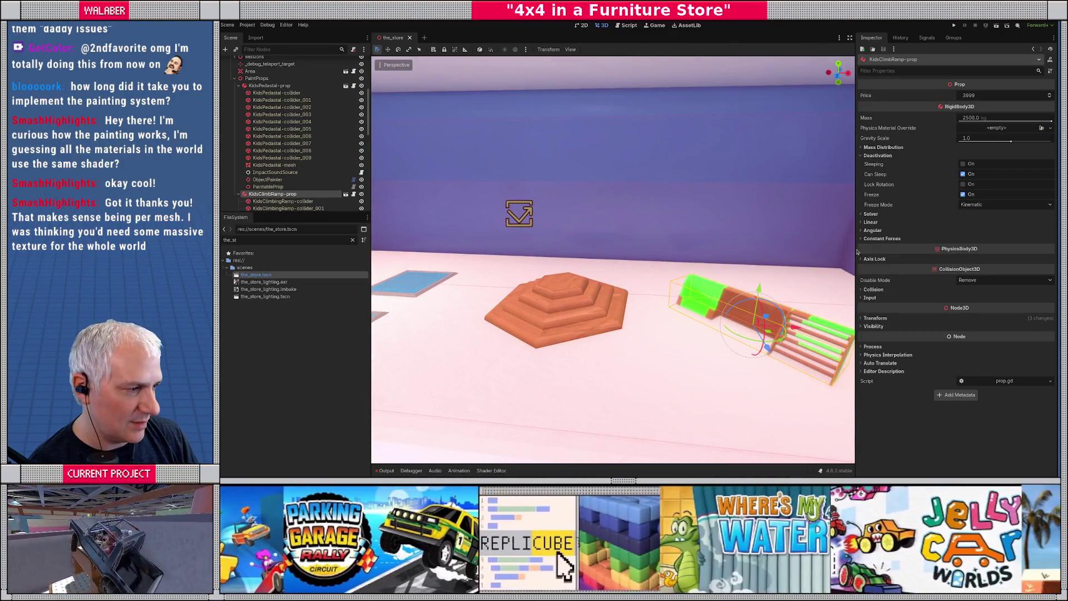
left_click(876, 318)
left_click(940, 356)
type("0")
key("Return")
Nudge the framed ramp down on Y and along Z beside the pedestal, to 10.0, 10.816, -130.882.
mouse_move(702, 306)
left_mouse_down()
mouse_move(634, 274)
mouse_move(556, 272)
left_mouse_up()
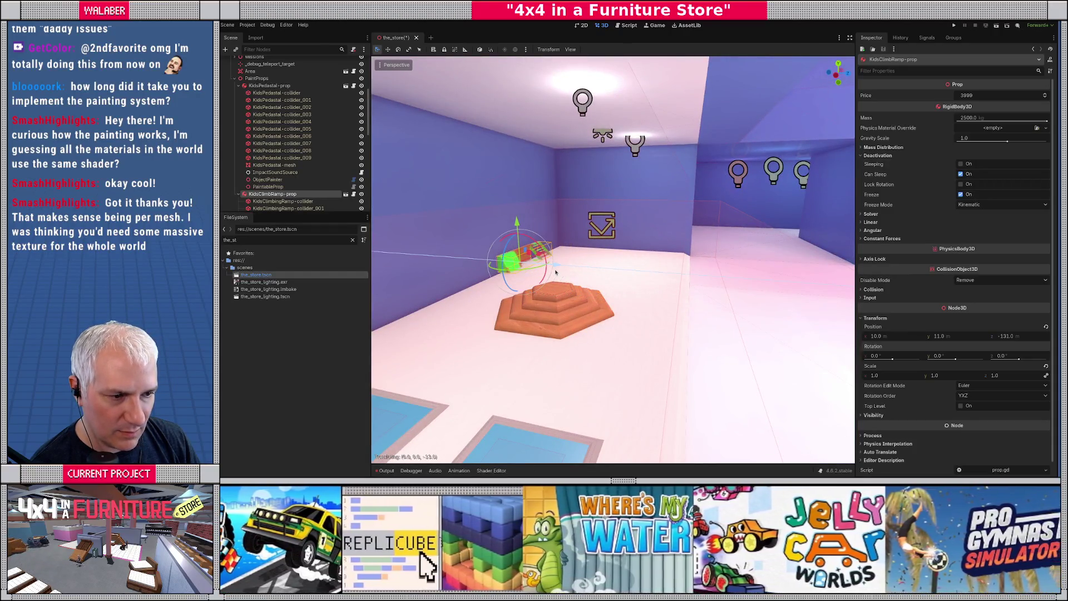
key("f")
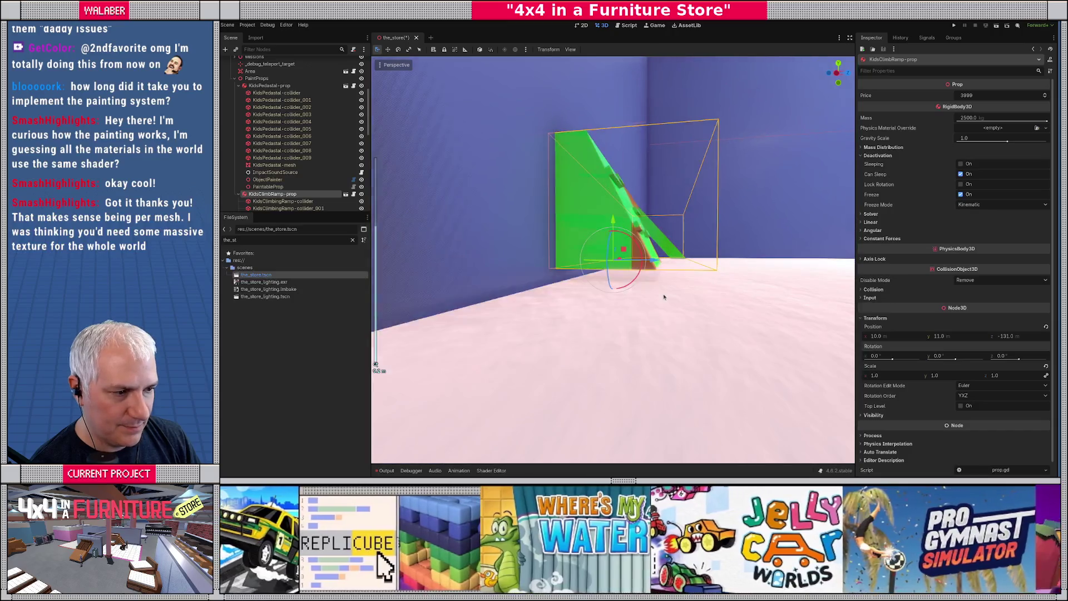
mouse_move(664, 297)
left_mouse_down()
mouse_move(665, 311)
mouse_move(657, 295)
left_mouse_up()
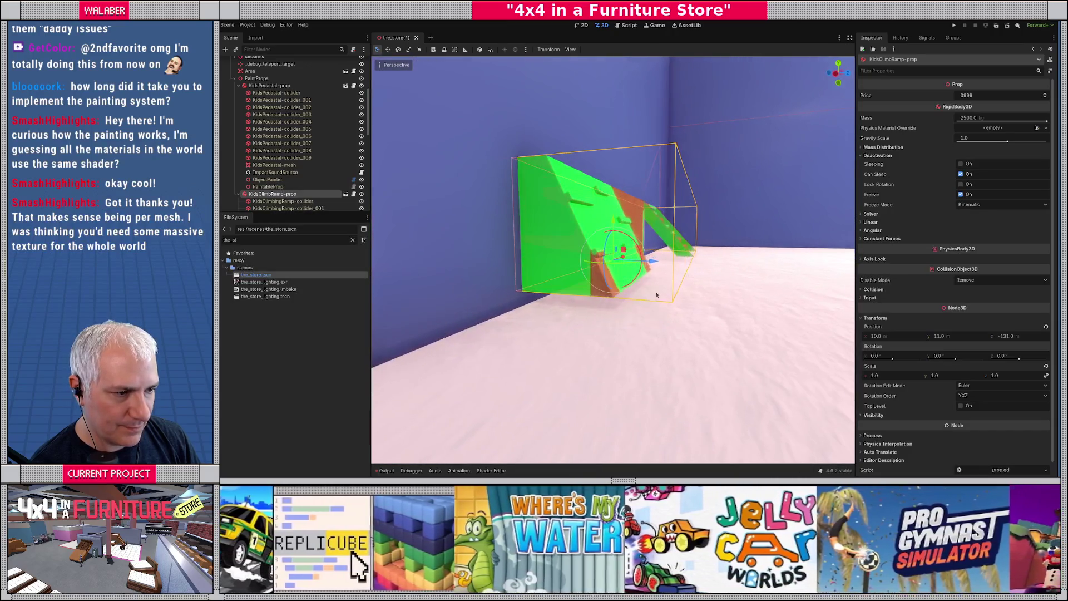
left_click_drag(615, 221, 614, 227)
left_click_drag(653, 270, 659, 273)
scroll(625, 310, "down", 5)
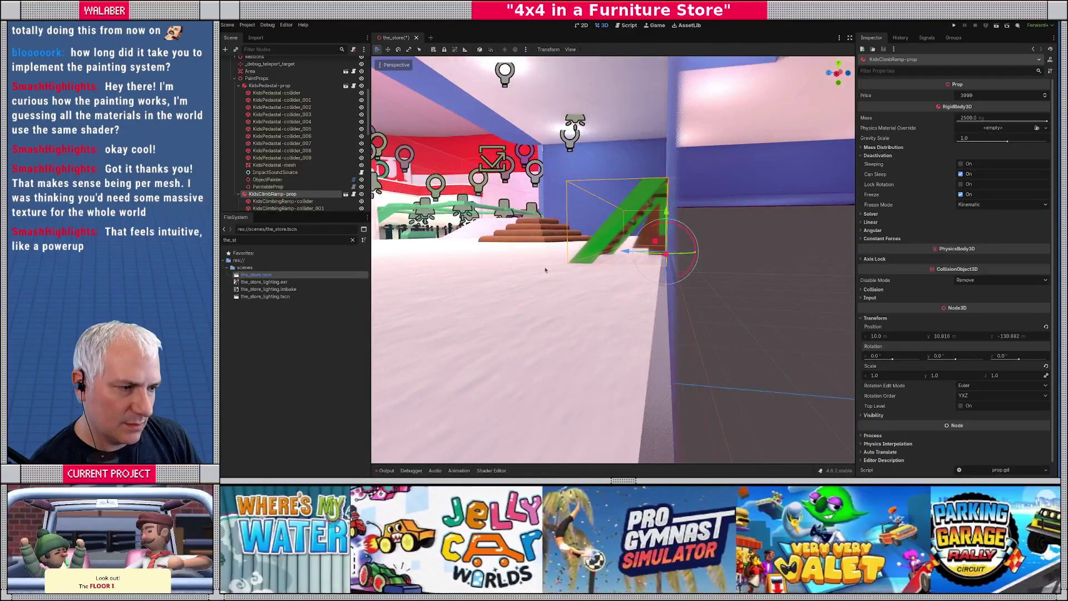
scroll(549, 270, "down", 5)
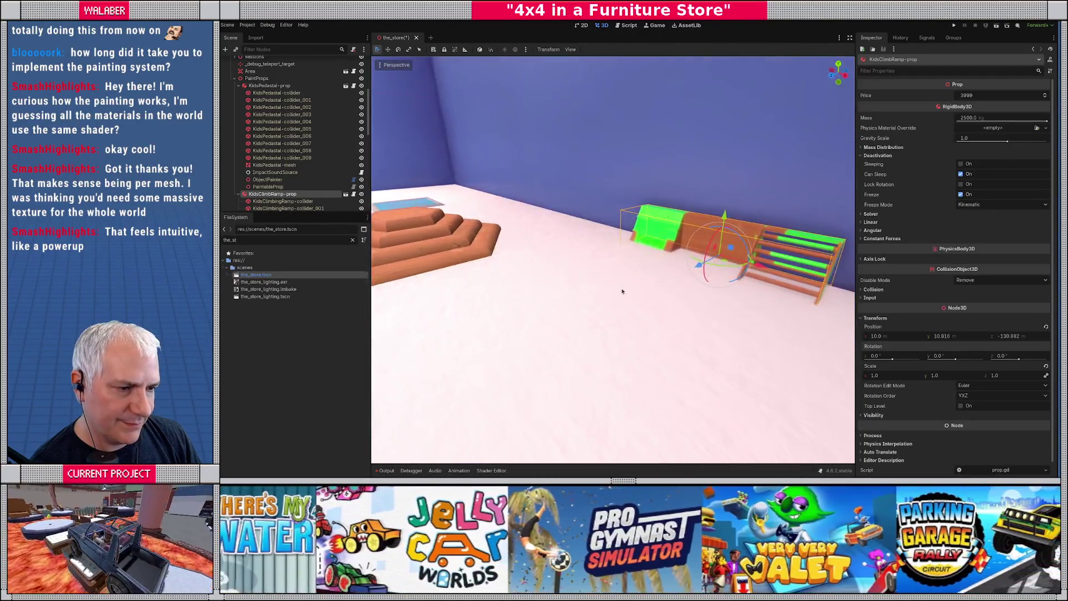
scroll(577, 299, "up", 5)
mouse_move(671, 298)
left_mouse_down()
mouse_move(704, 306)
mouse_move(705, 291)
mouse_move(681, 289)
left_mouse_up()
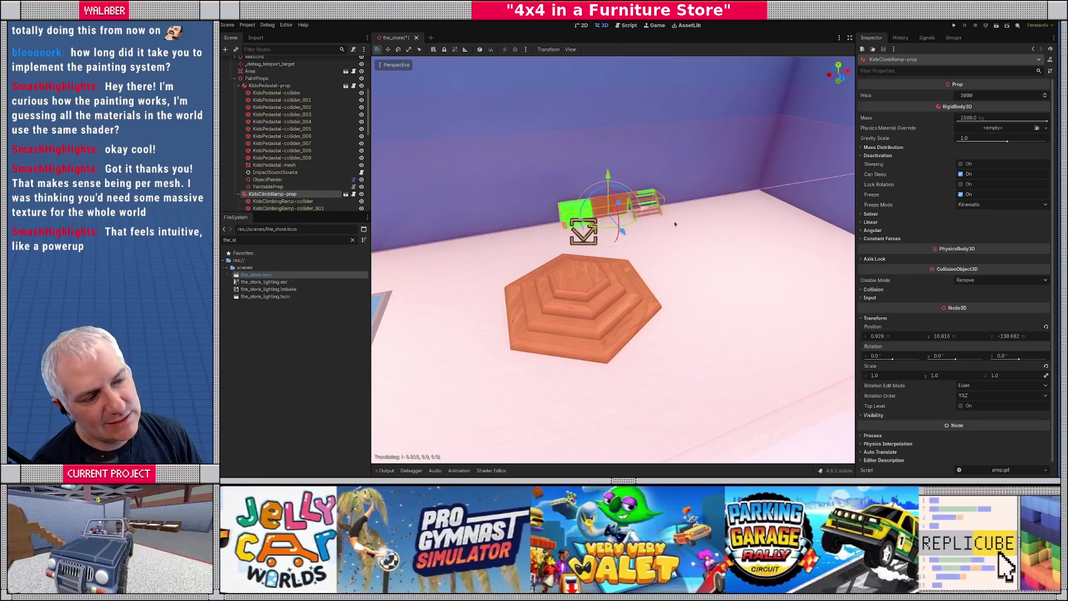
scroll(657, 257, "down", 5)
left_click_drag(656, 257, 572, 267)
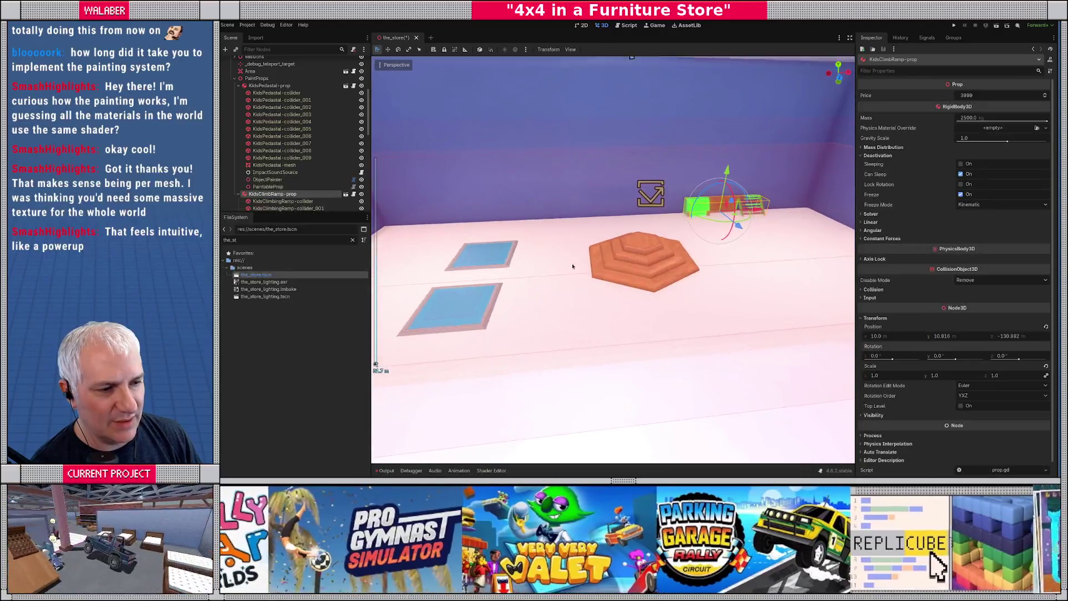
scroll(576, 271, "down", 4)
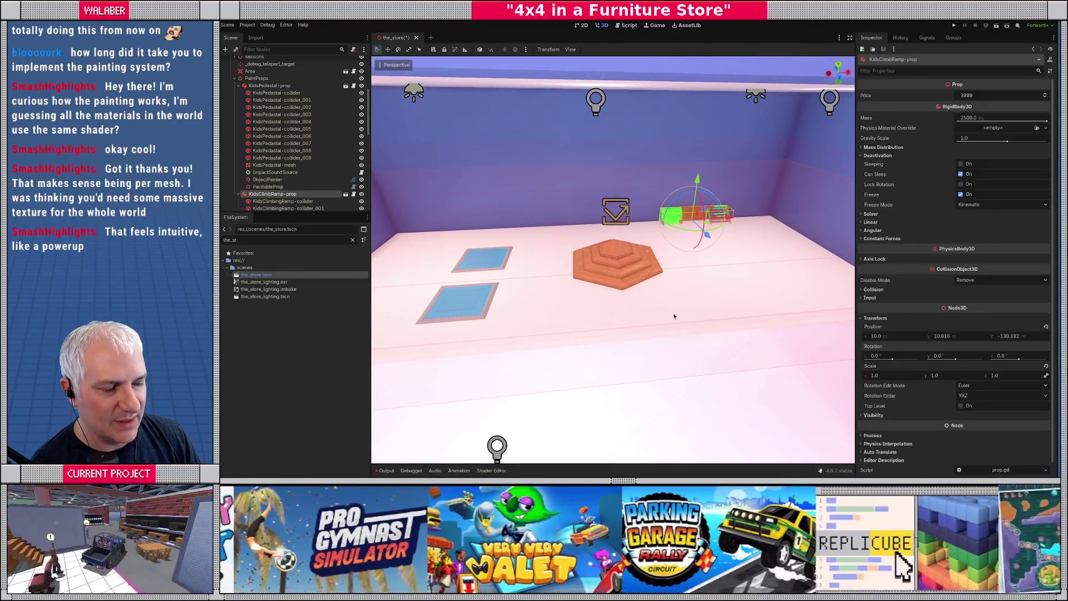
scroll(675, 316, "up", 6)
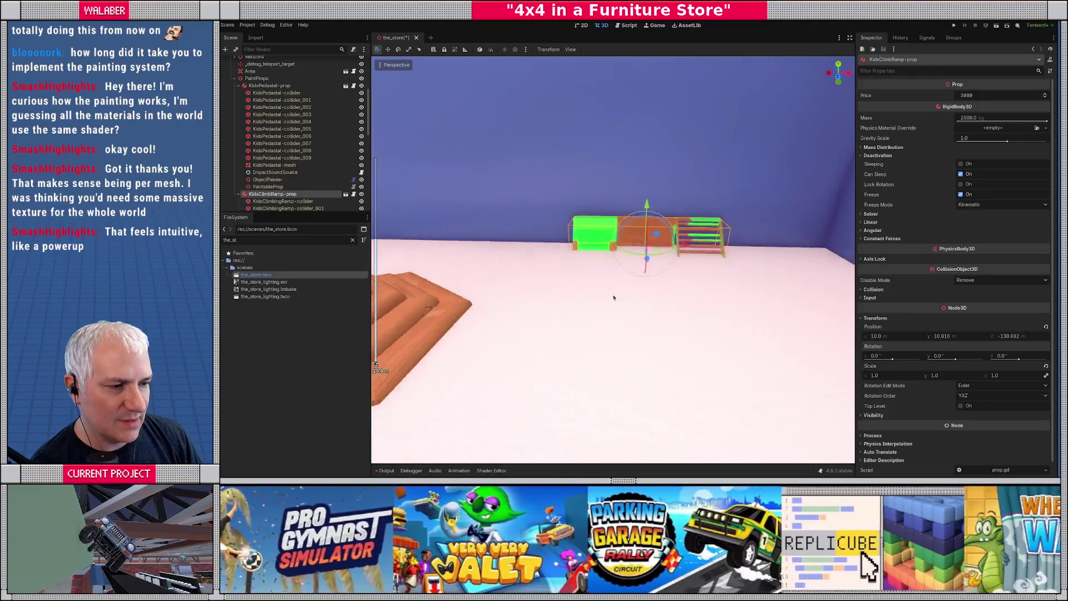
Filter the FileSystem for 'kids' and drop kids_wooden_tree_prop_paintable.tscn onto the store floor.
scroll(616, 299, "down", 5)
mouse_move(632, 298)
left_mouse_down()
mouse_move(579, 290)
mouse_move(723, 310)
mouse_move(565, 328)
mouse_move(646, 322)
mouse_move(626, 351)
mouse_move(632, 329)
left_mouse_up()
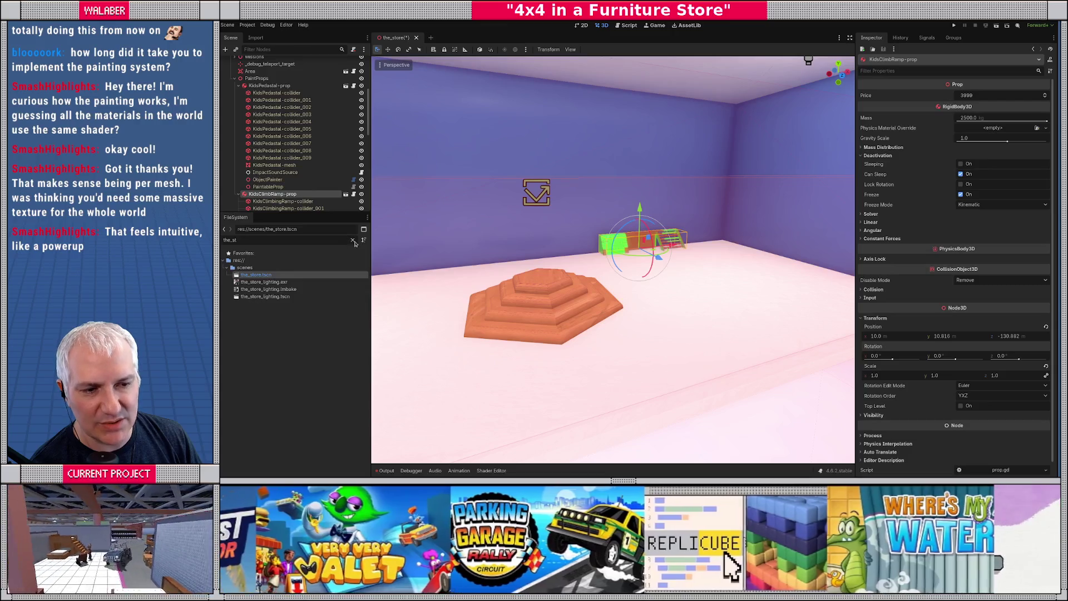
left_click(353, 241)
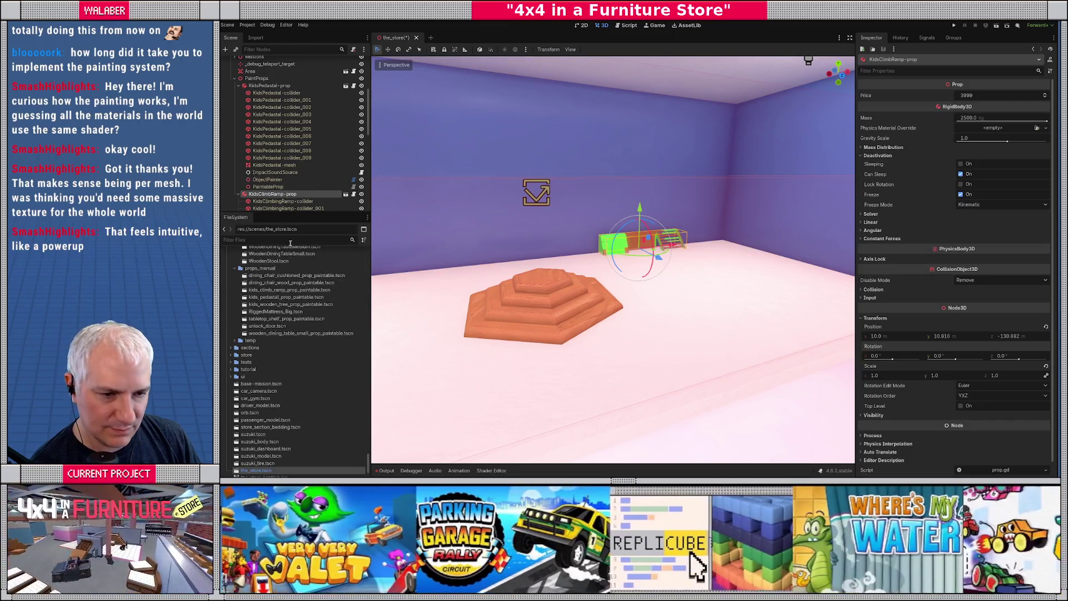
type("kids")
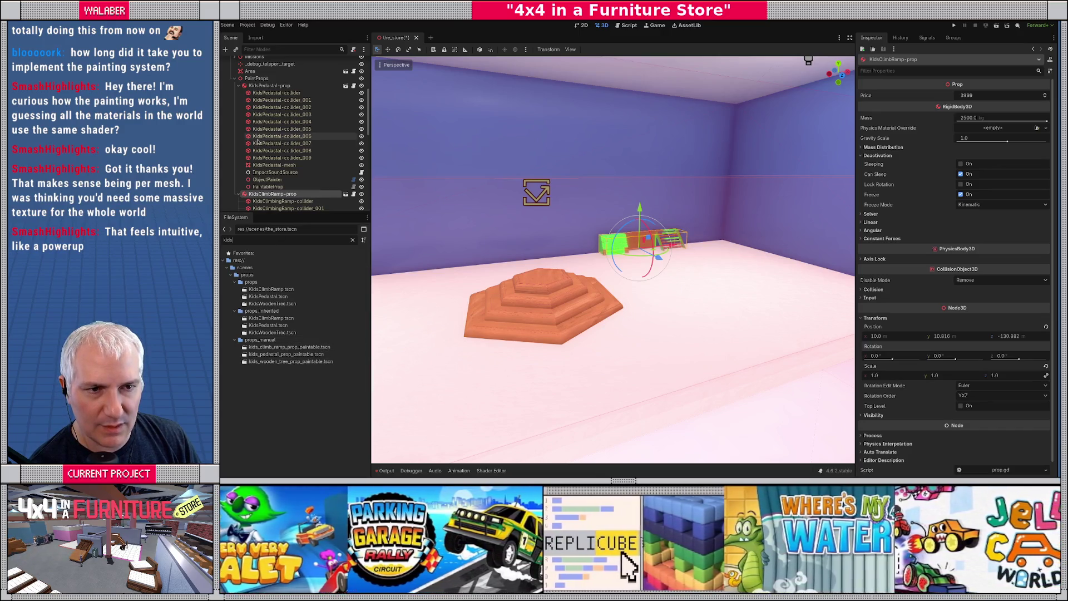
mouse_move(288, 362)
left_mouse_down()
mouse_move(599, 348)
mouse_move(701, 313)
left_mouse_up()
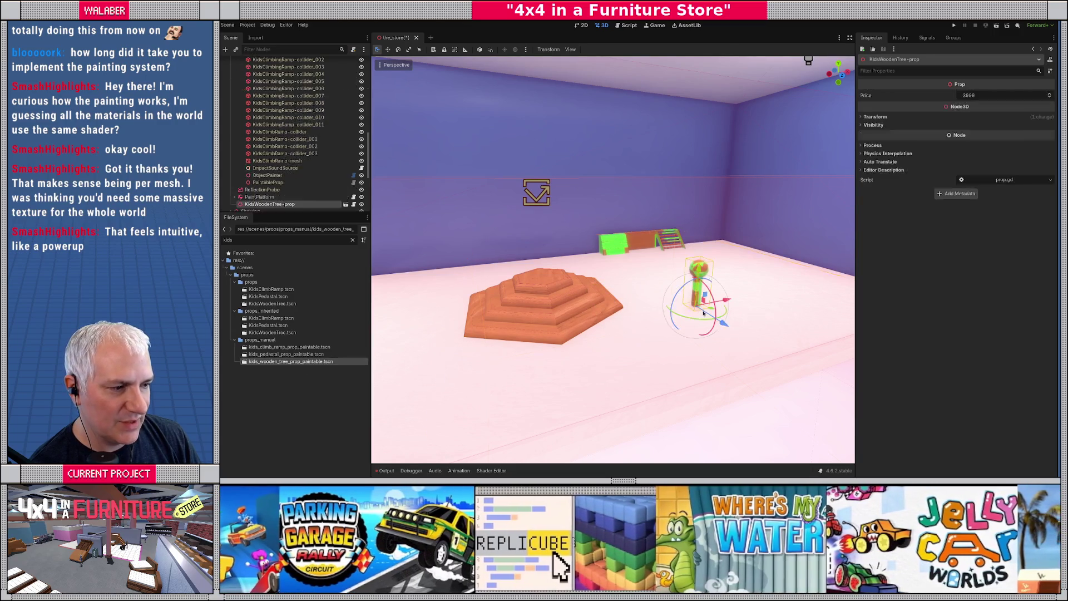
scroll(259, 187, "up", 3)
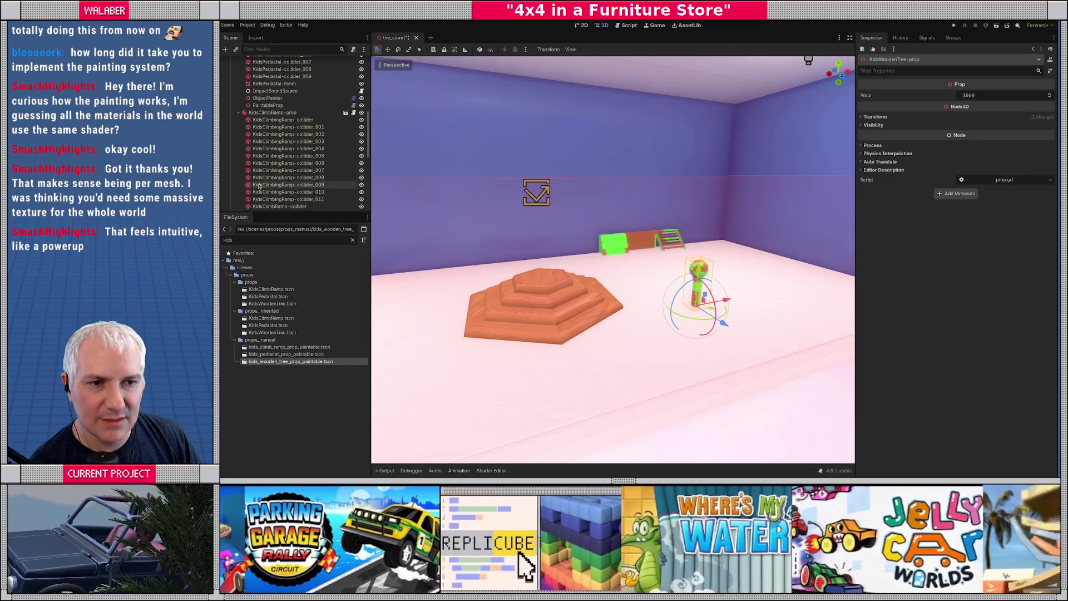
scroll(259, 186, "down", 4)
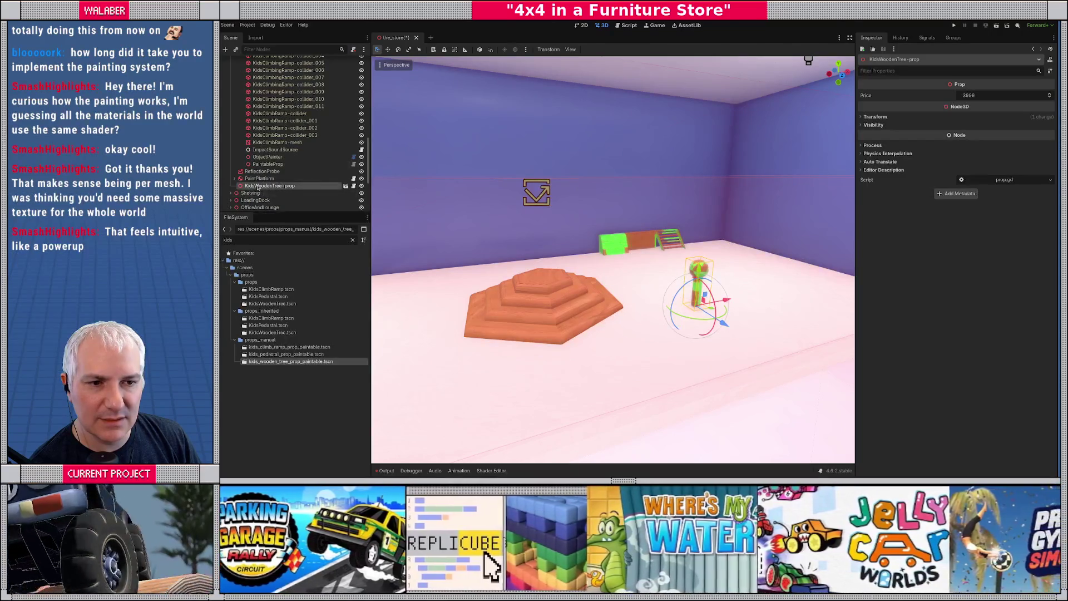
Move the wooden tree node under PaintProps and collapse the pedestal's children.
mouse_move(268, 109)
left_mouse_down()
mouse_move(259, 59)
mouse_move(250, 137)
left_mouse_up()
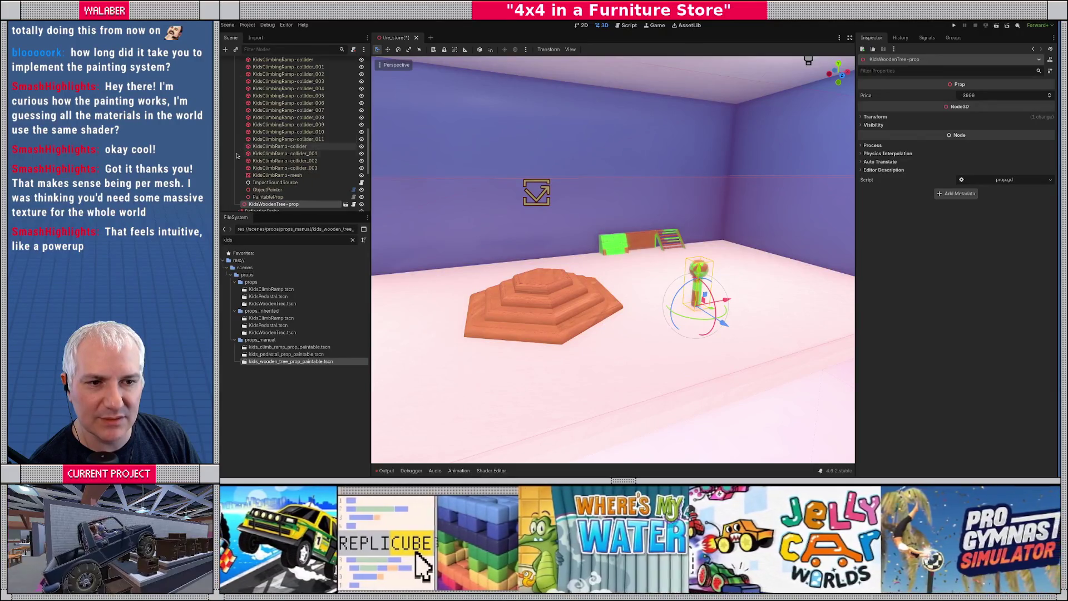
scroll(245, 133, "up", 5)
left_click(239, 131)
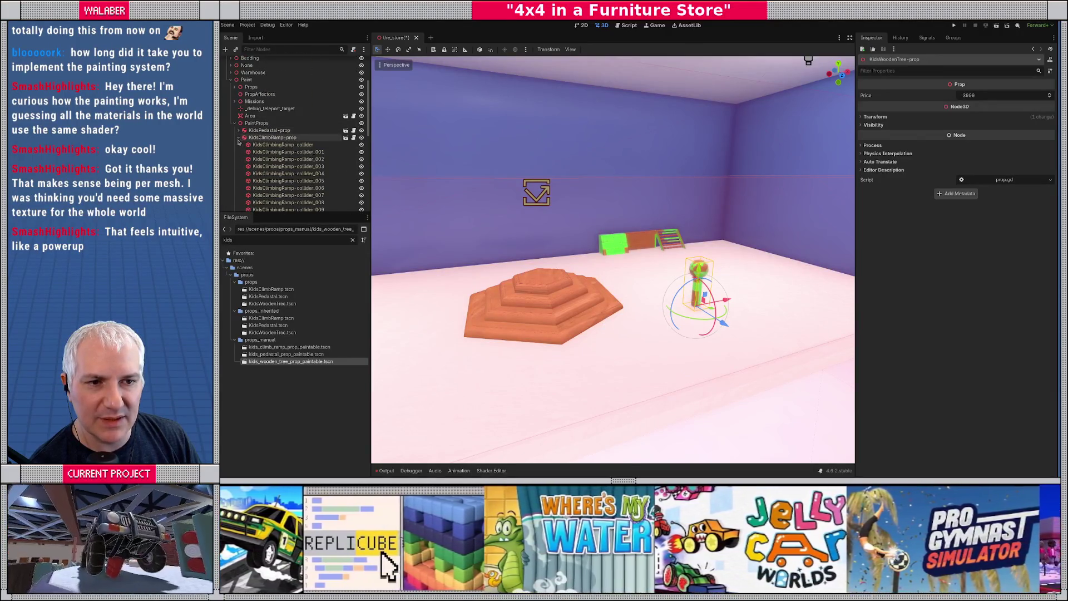
Duplicate the wooden tree repeatedly with Ctrl+D, shifting each copy across the floor.
left_click(239, 138)
mouse_move(673, 291)
left_mouse_down()
mouse_move(667, 315)
mouse_move(563, 290)
left_mouse_up()
scroll(667, 315, "up", 4)
key("ctrl+d")
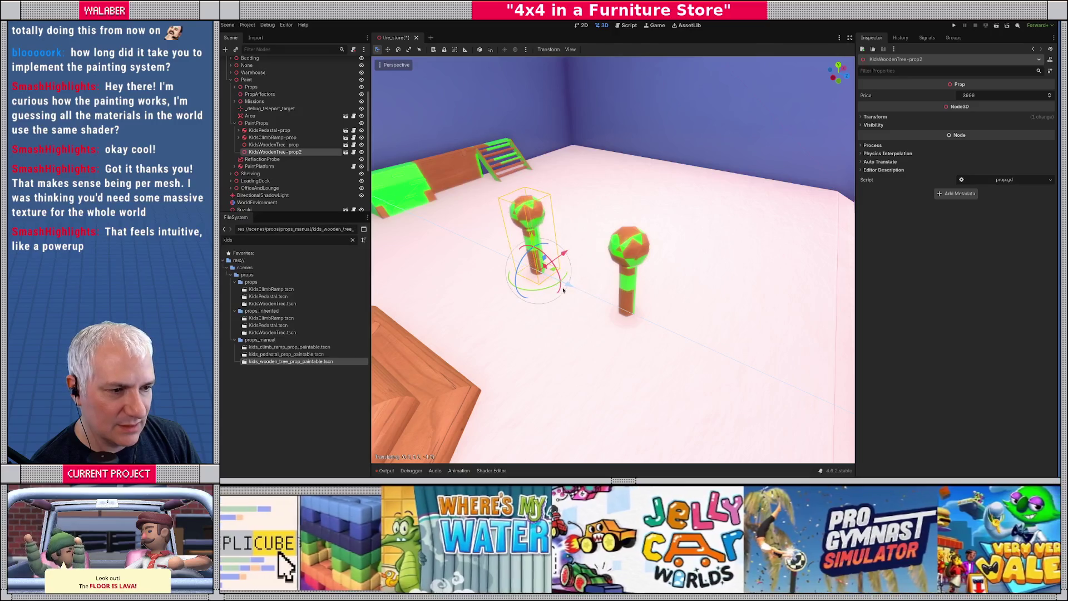
key("ctrl+d")
mouse_move(562, 251)
left_mouse_down()
mouse_move(631, 222)
mouse_move(706, 247)
left_mouse_up()
key("ctrl+d")
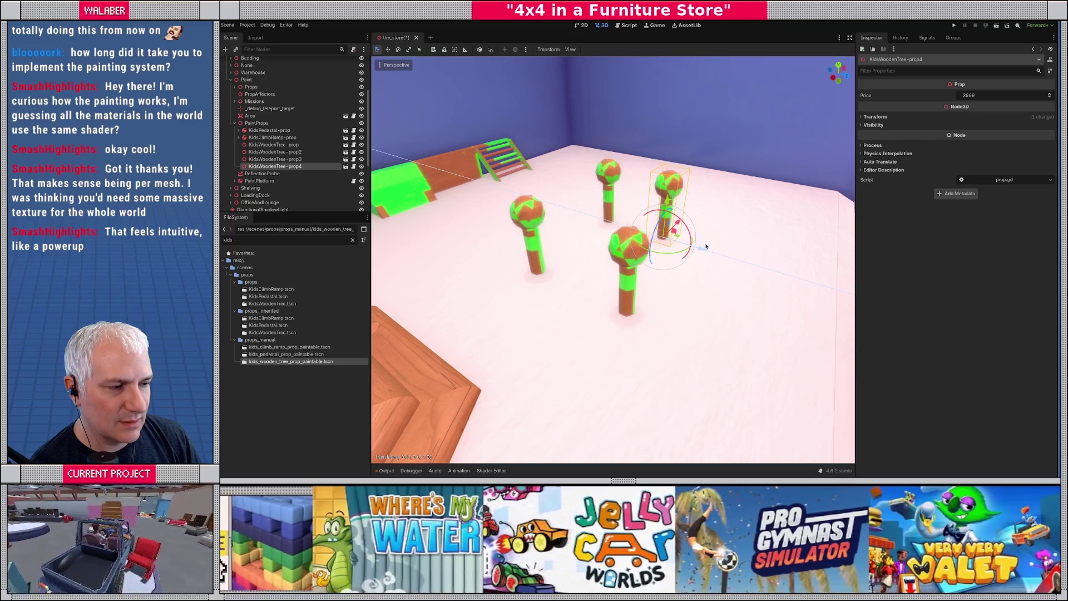
mouse_move(669, 282)
left_mouse_down()
mouse_move(669, 300)
mouse_move(723, 272)
mouse_move(761, 216)
mouse_move(573, 300)
mouse_move(601, 288)
left_mouse_up()
key("ctrl+d")
key("ctrl+d")
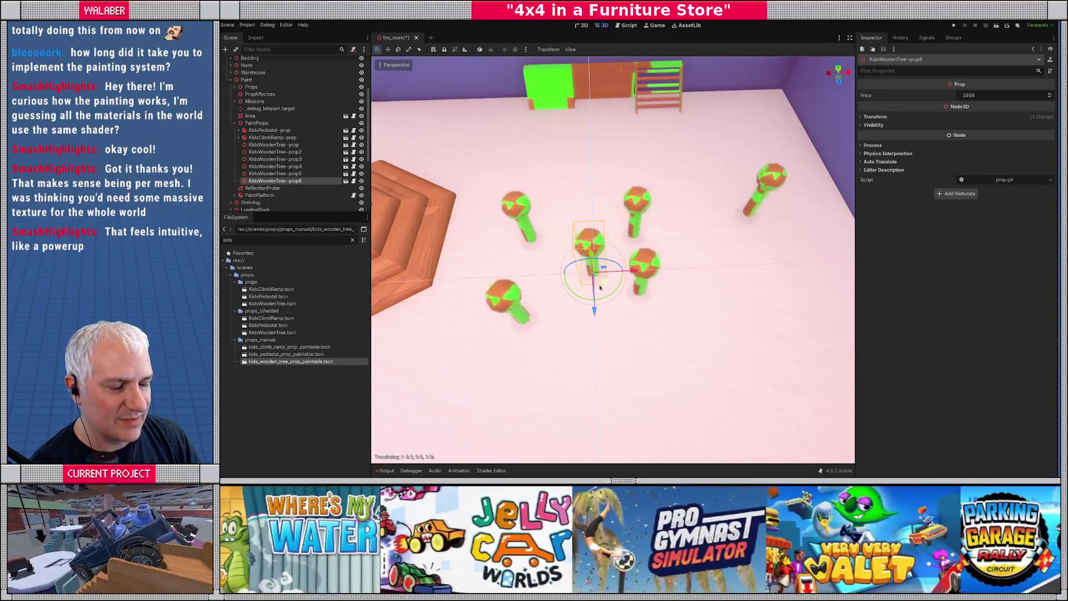
Reposition KidsWoodenTree-prop4 and prop5 to spread the six trees apart.
left_click(308, 173)
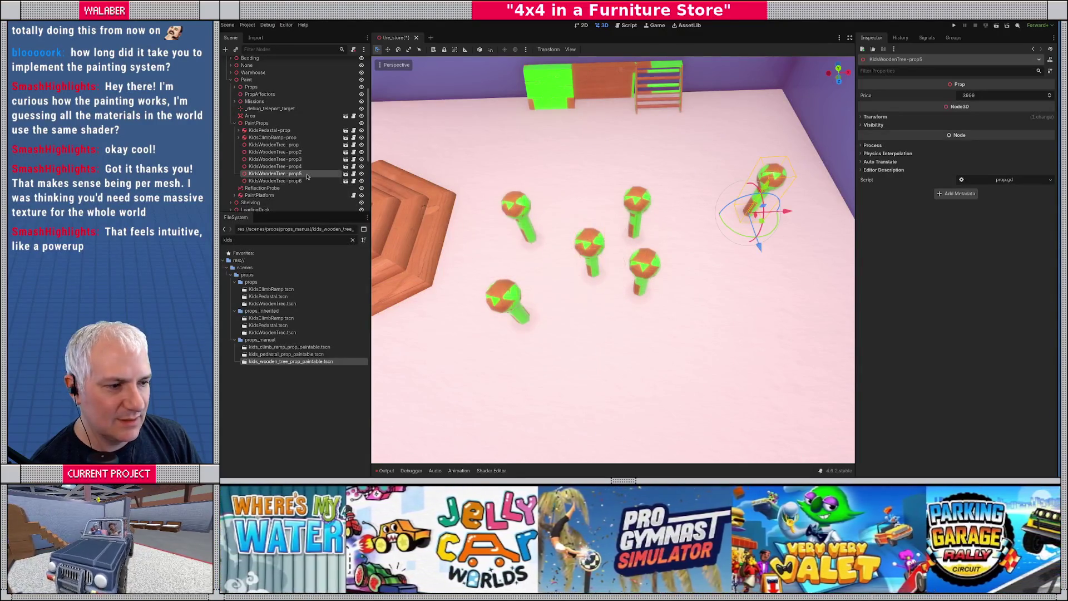
left_click(308, 166)
left_click_drag(652, 302, 702, 329)
left_click(275, 181)
left_click(275, 173)
mouse_move(763, 228)
left_mouse_down()
mouse_move(696, 245)
mouse_move(695, 216)
mouse_move(698, 228)
mouse_move(638, 292)
mouse_move(618, 366)
mouse_move(629, 376)
left_mouse_up()
scroll(629, 377, "down", 5)
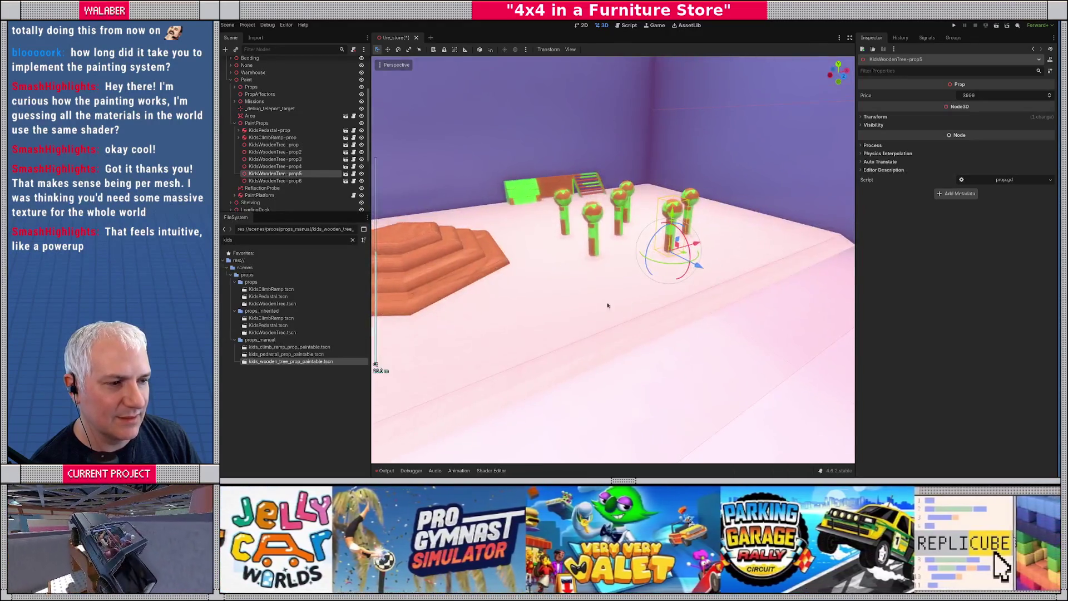
Duplicate a tree as KidsWoodenTree-prop7 and slide it along X onto the pedestal.
scroll(634, 289, "down", 5)
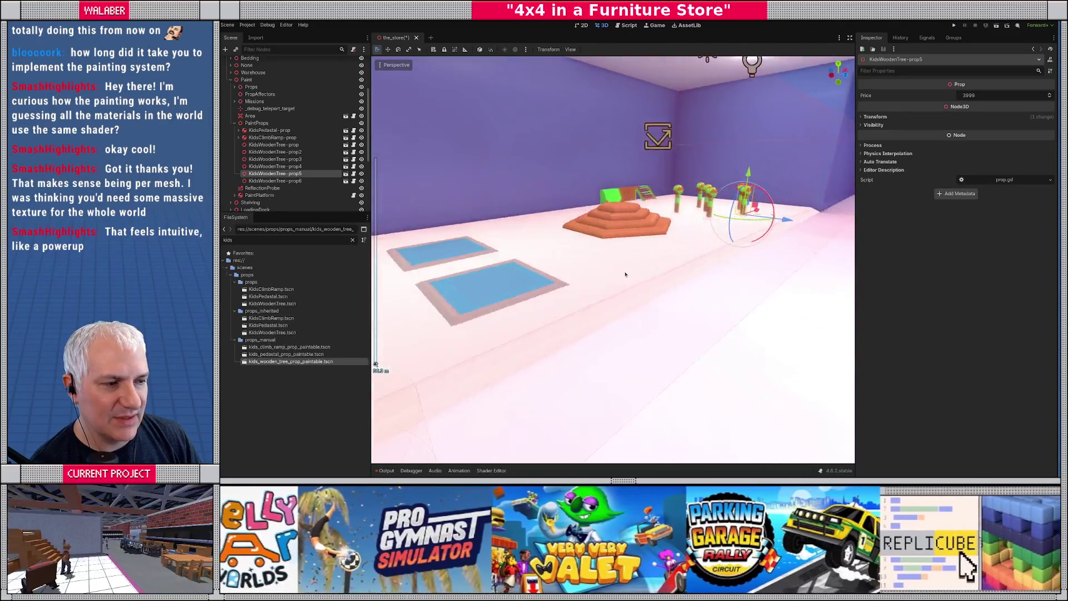
scroll(544, 213, "up", 5)
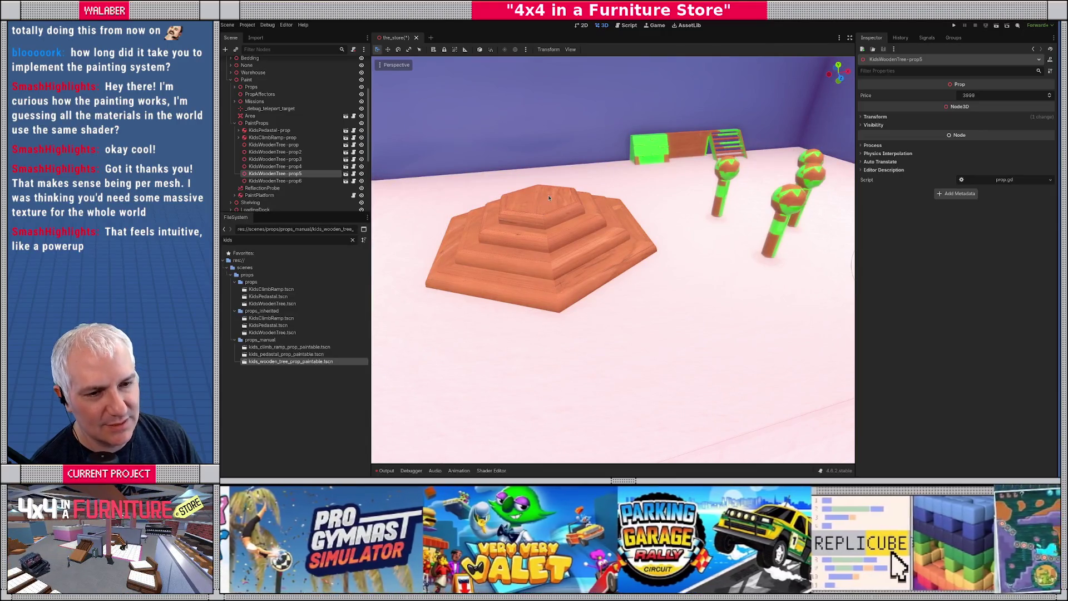
key("ctrl+d")
scroll(719, 248, "down", 3)
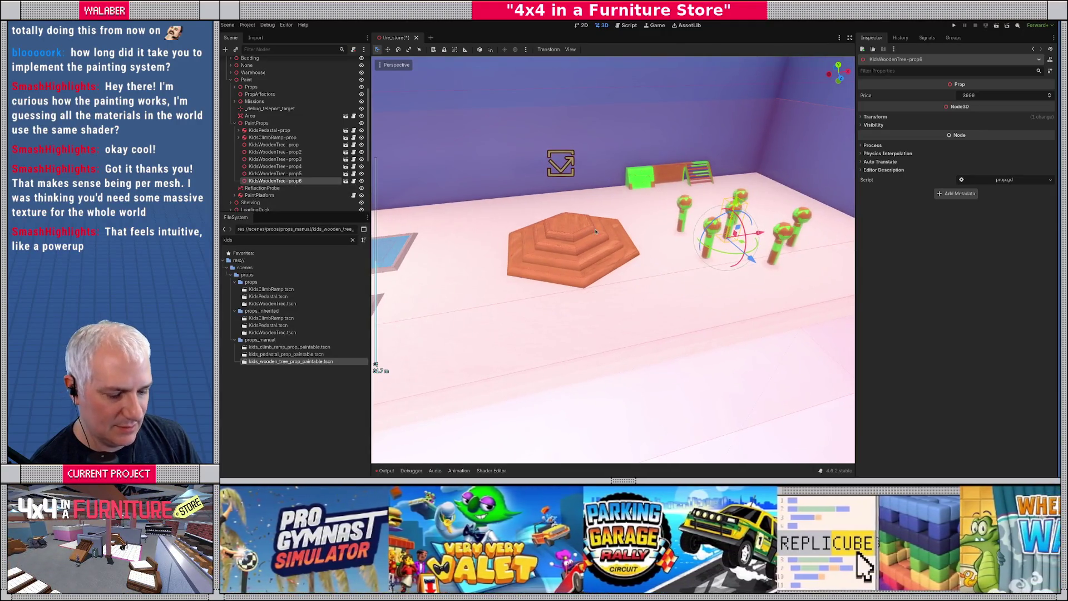
key("g")
key("x")
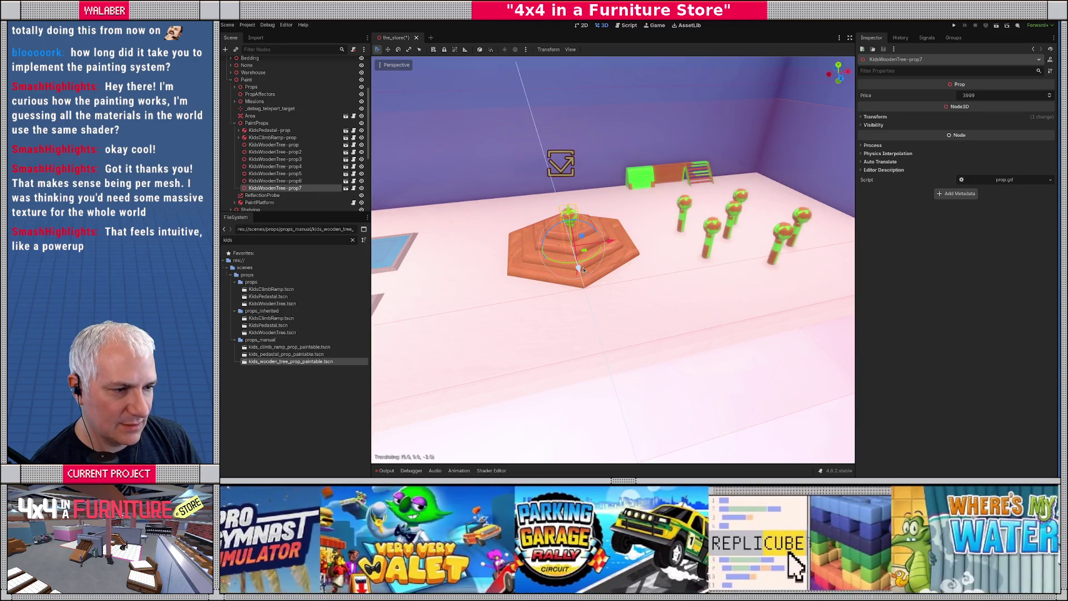
Centre prop7 and raise it onto the pedestal's top tier, checking placement from around.
scroll(576, 271, "up", 5)
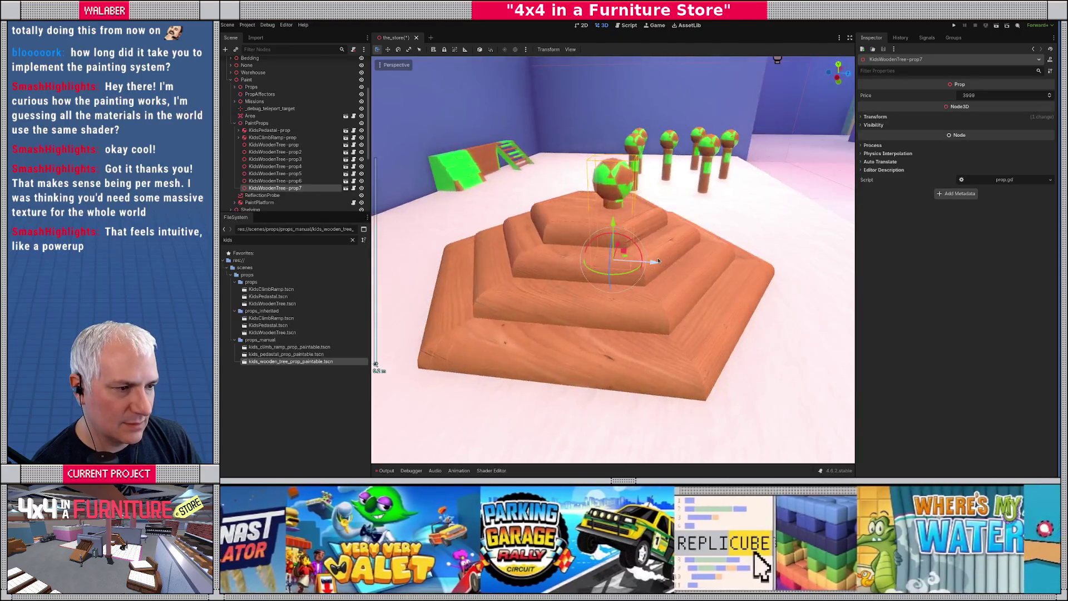
left_click_drag(642, 266, 630, 268)
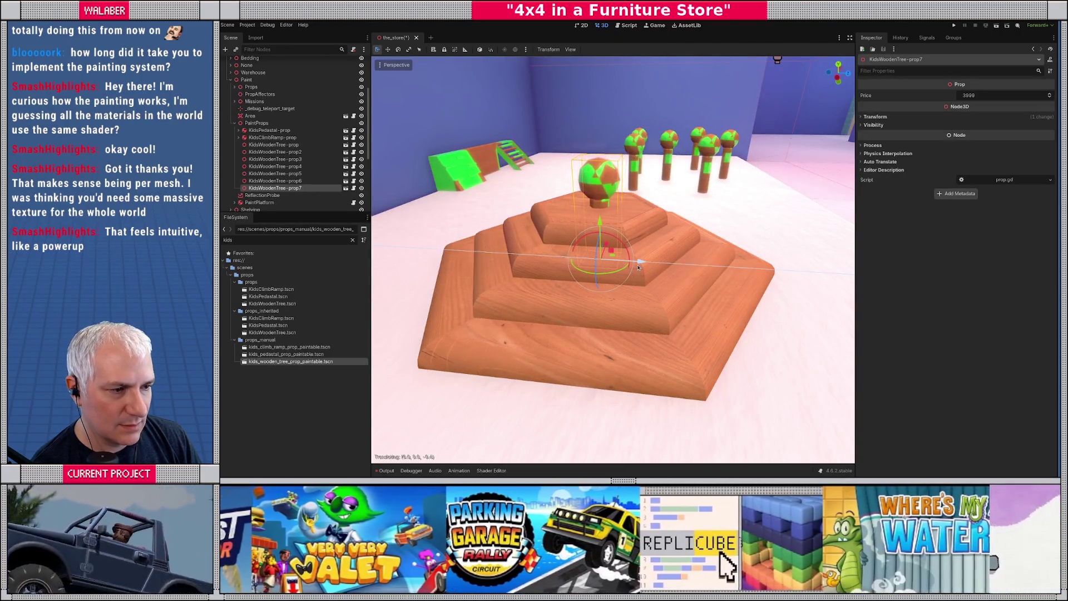
mouse_move(601, 185)
left_mouse_down()
mouse_move(603, 160)
mouse_move(578, 199)
mouse_move(621, 253)
left_mouse_up()
scroll(579, 200, "down", 5)
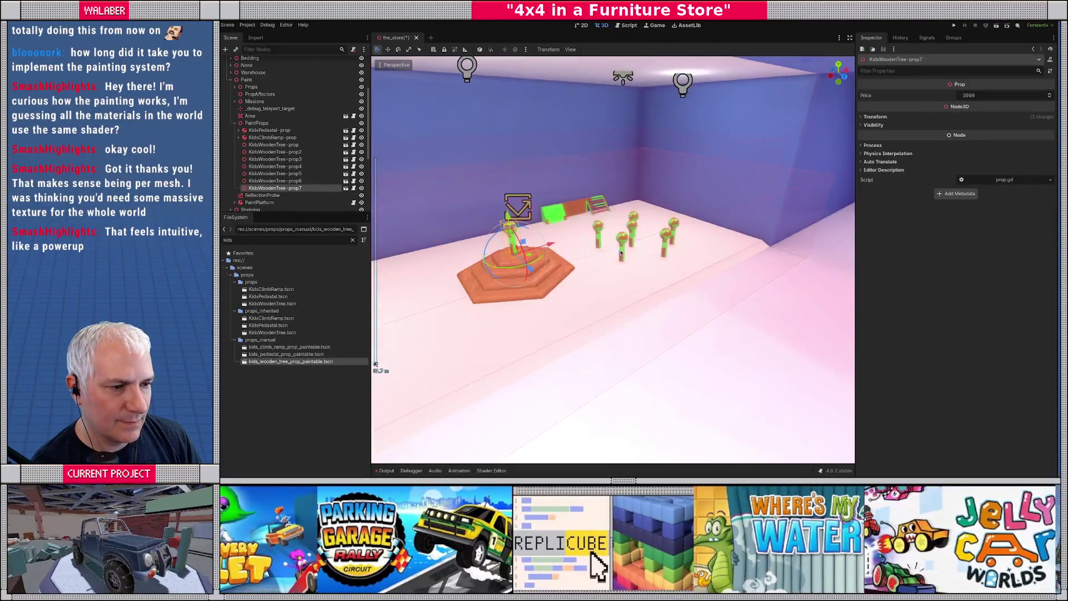
scroll(621, 253, "up", 5)
mouse_move(621, 253)
left_mouse_down()
mouse_move(652, 258)
mouse_move(510, 236)
mouse_move(636, 245)
mouse_move(692, 234)
mouse_move(743, 203)
mouse_move(570, 239)
mouse_move(591, 262)
mouse_move(625, 264)
left_mouse_up()
scroll(636, 245, "up", 3)
scroll(739, 193, "down", 4)
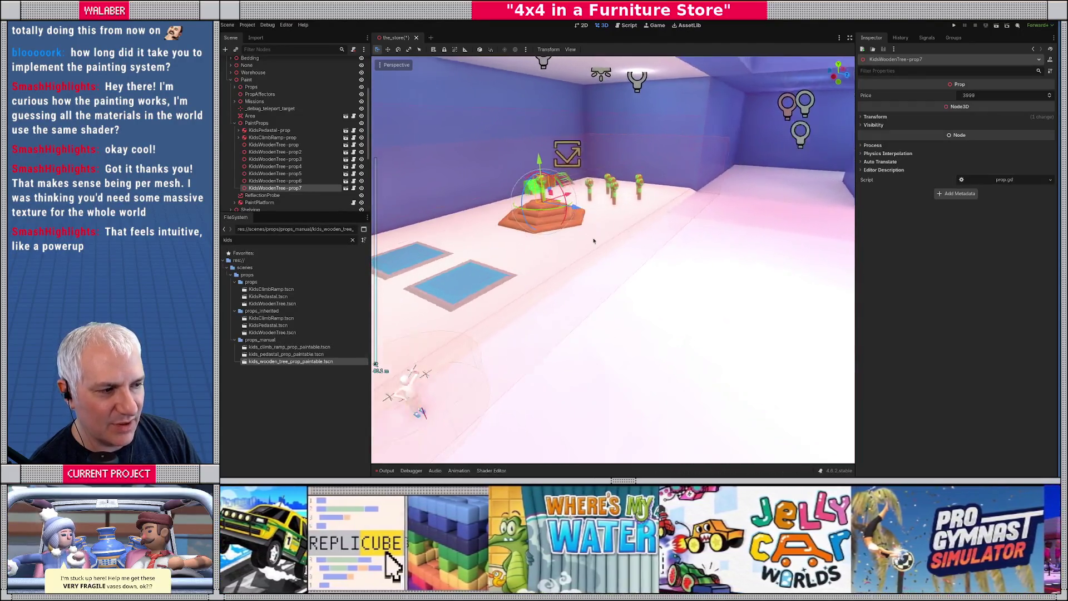
scroll(593, 241, "up", 3)
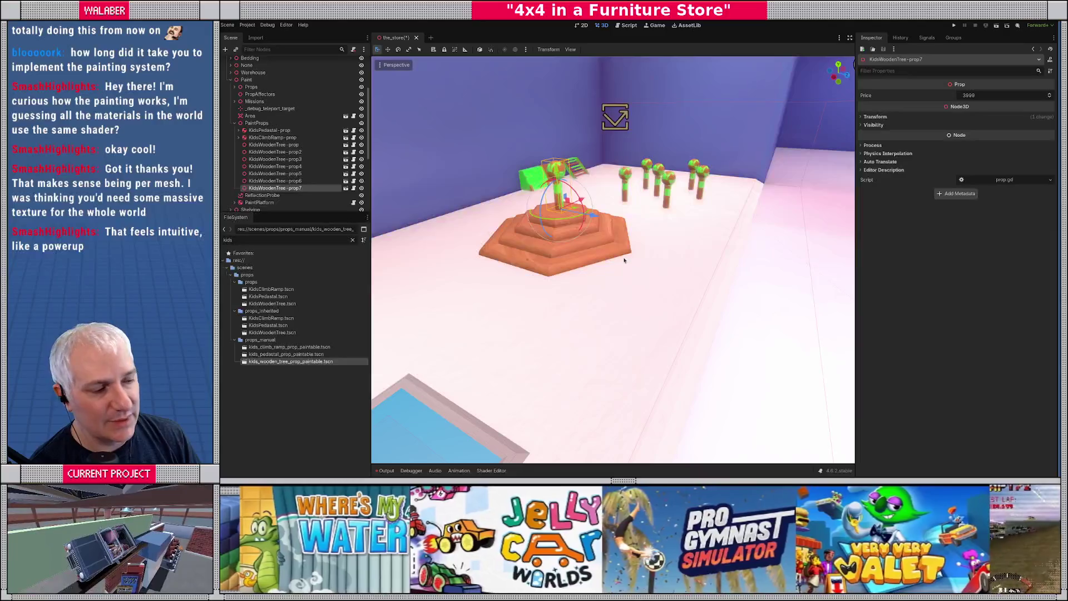
scroll(623, 263, "down", 5)
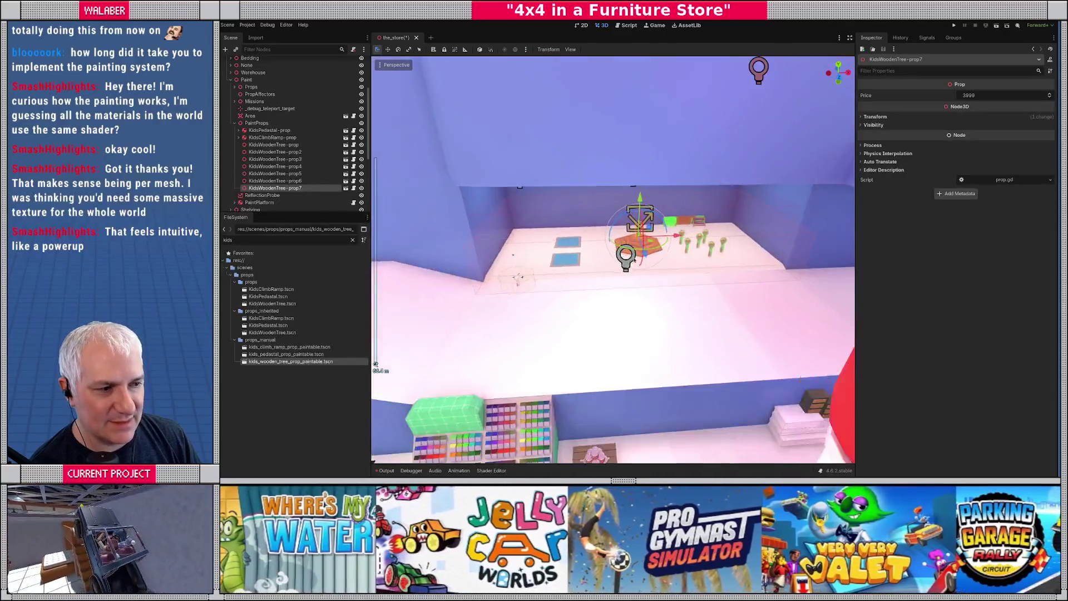
scroll(635, 260, "up", 5)
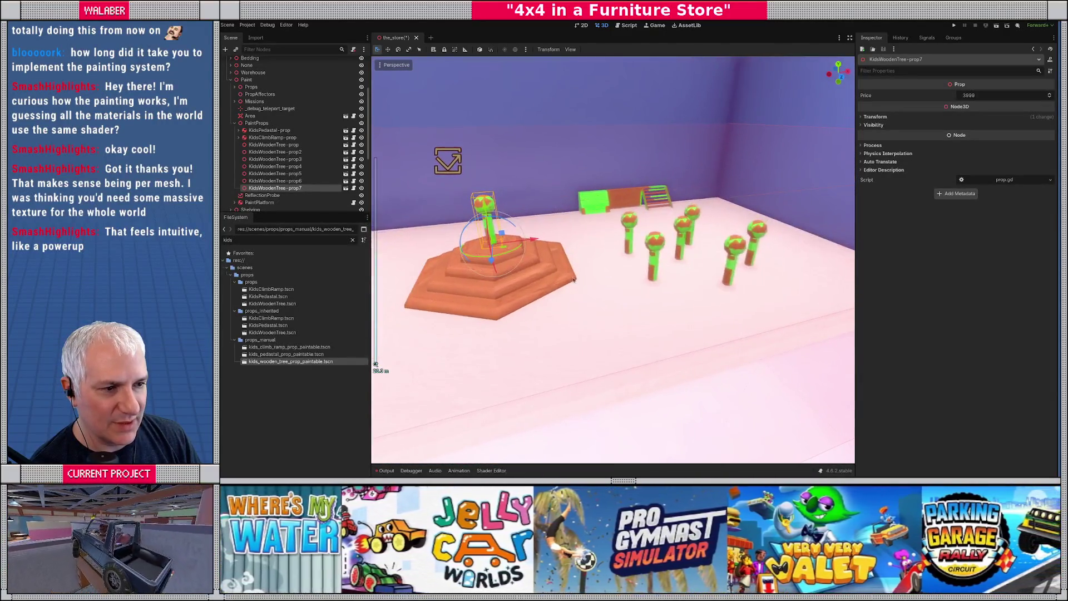
Open the paintable wooden tree scene and turn on Contact Monitor for the tree top.
double_click(282, 362)
left_click(266, 69)
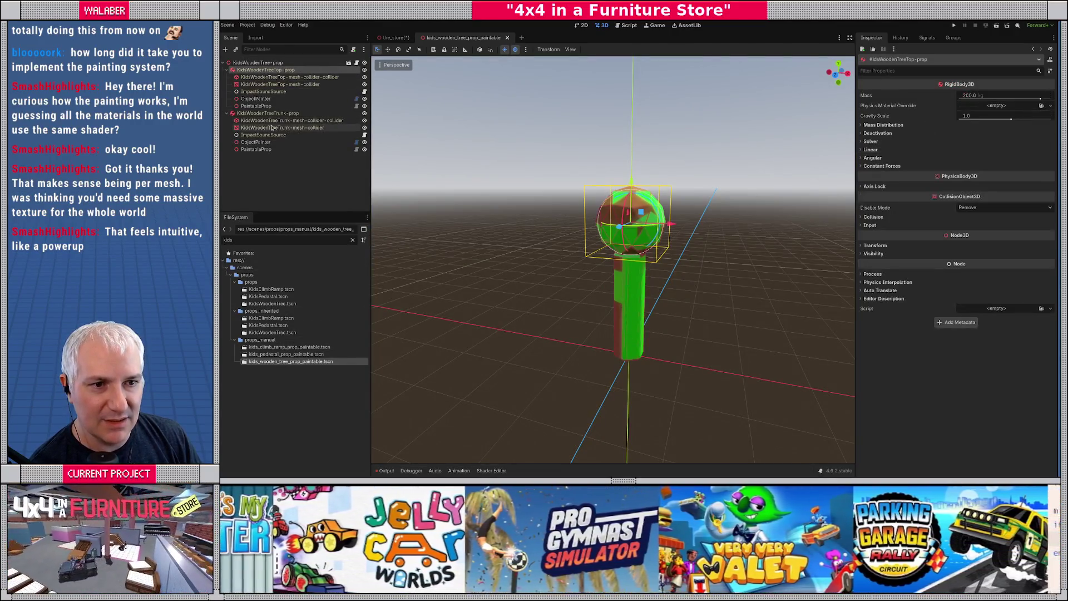
left_click(869, 142)
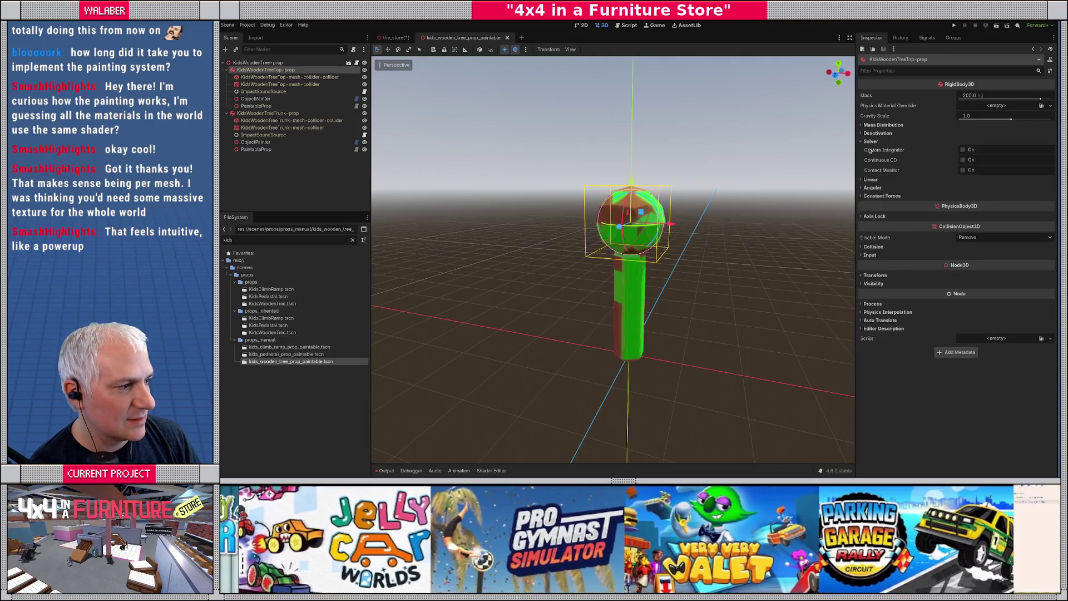
left_click(963, 170)
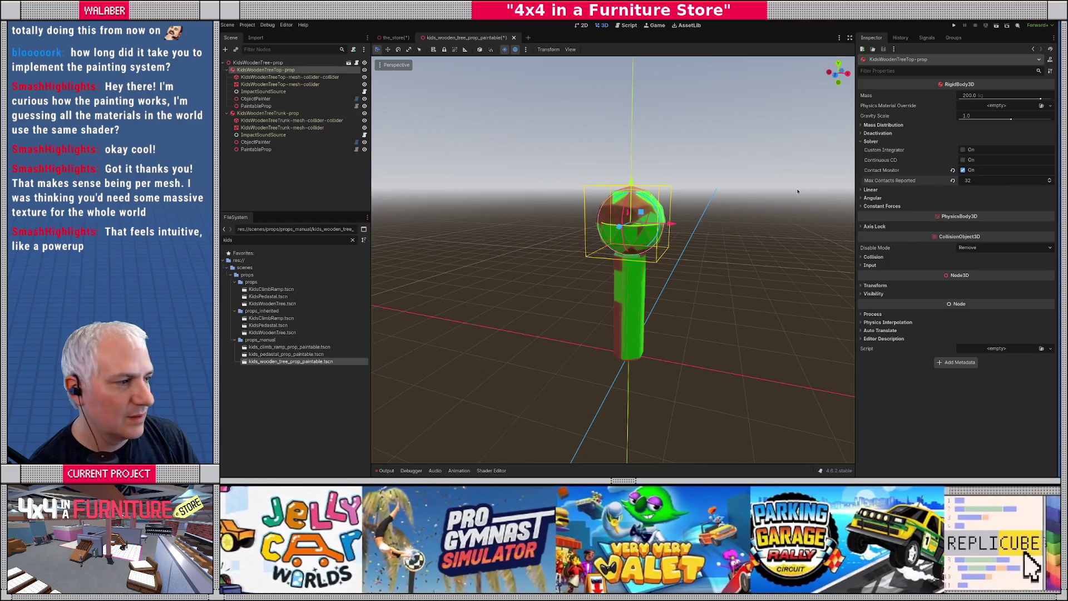
left_click(874, 257)
left_click(874, 256)
Check the trunk's Contact Monitor (32 max contacts), save the tree scene, and return to prop7.
left_click(268, 113)
left_click(870, 141)
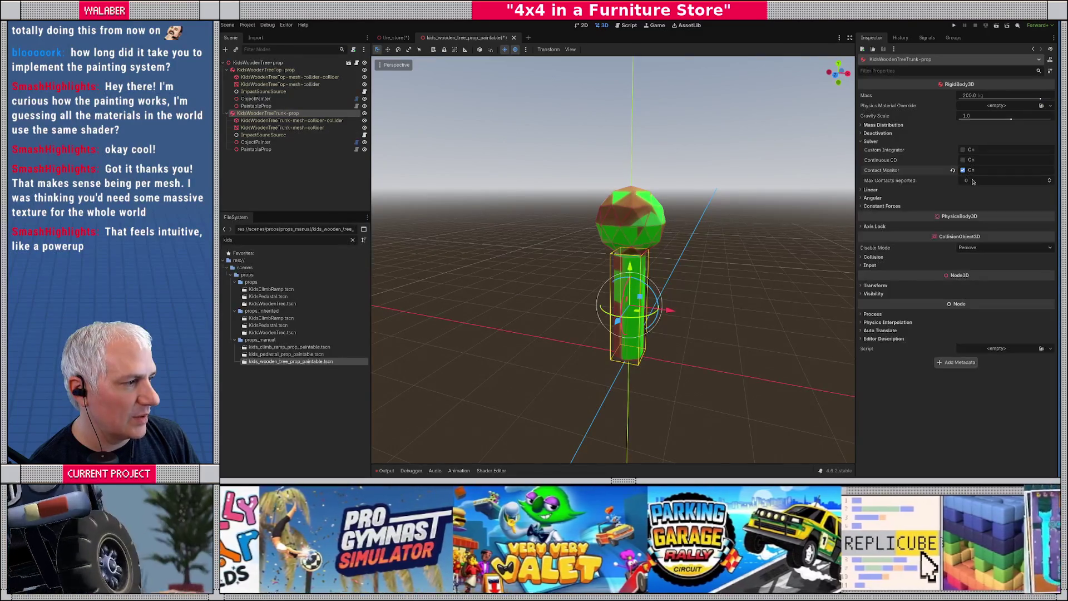
key("ctrl+s")
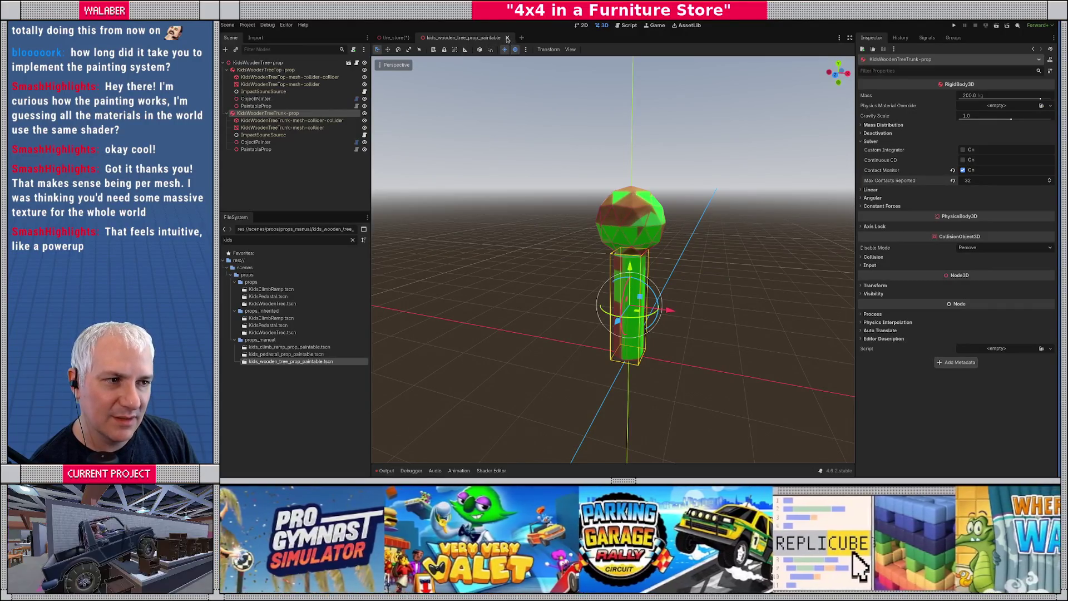
key("ctrl+shift+w")
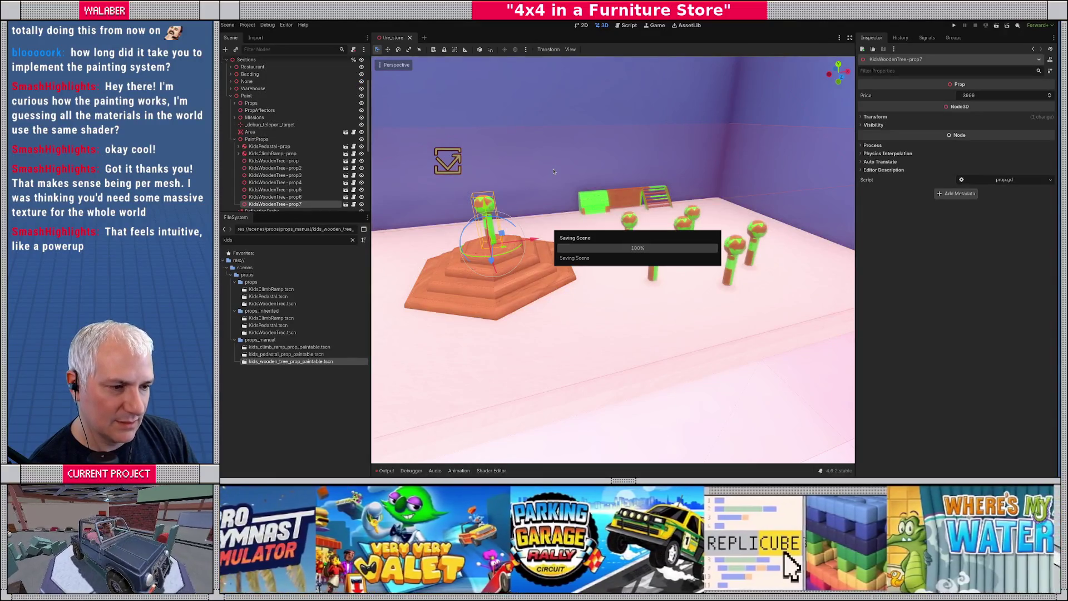
key("f")
left_click_drag(638, 201, 642, 209)
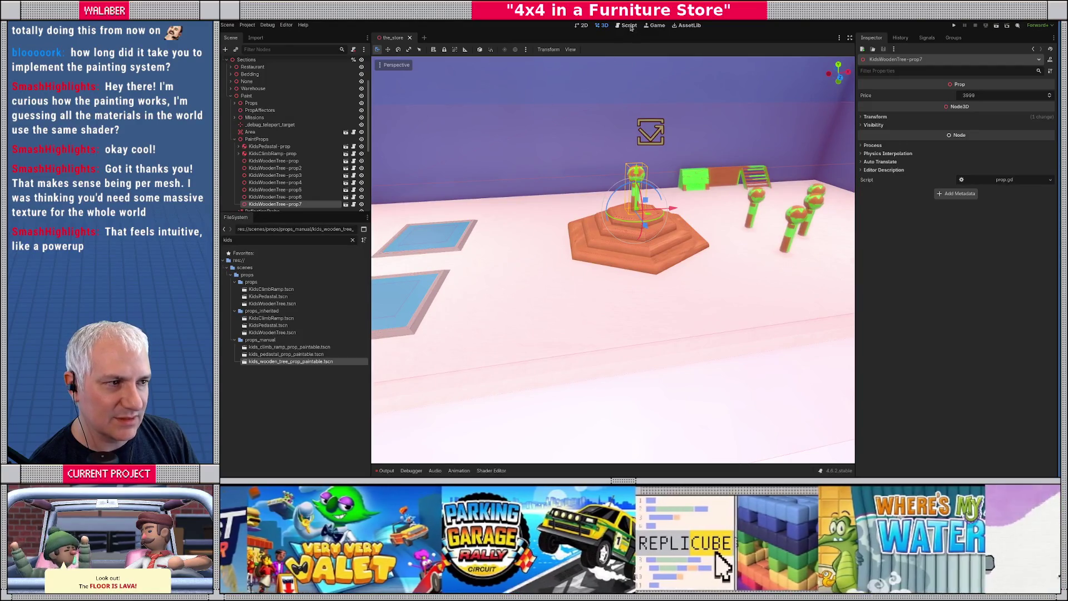
From the Script workspace, run the project with F5 until it breaks in paintable_prop.gd.
left_click(629, 26)
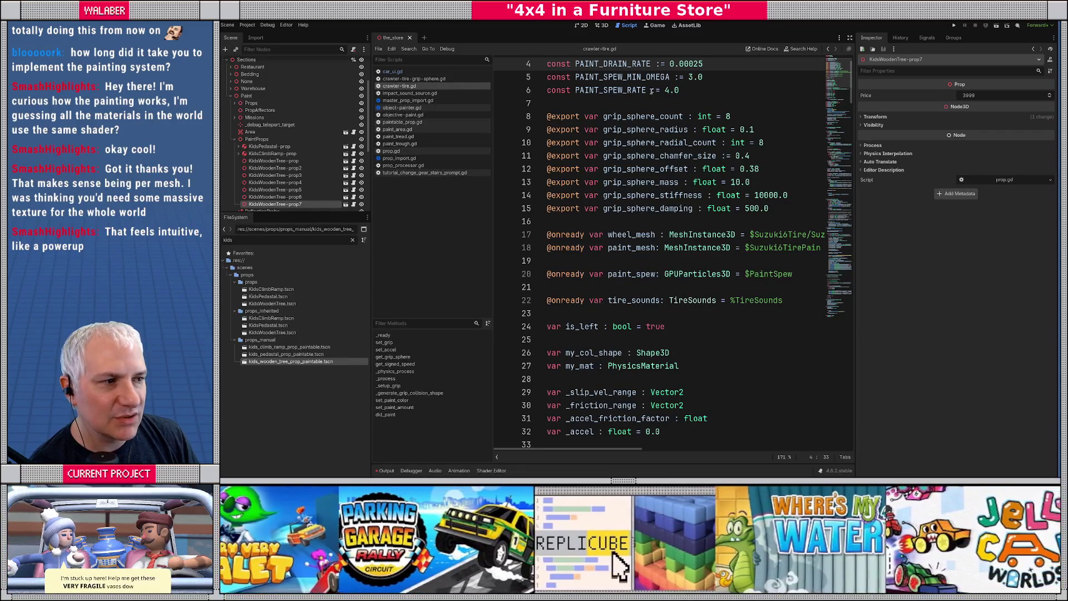
scroll(722, 73, "up", 1)
type("1")
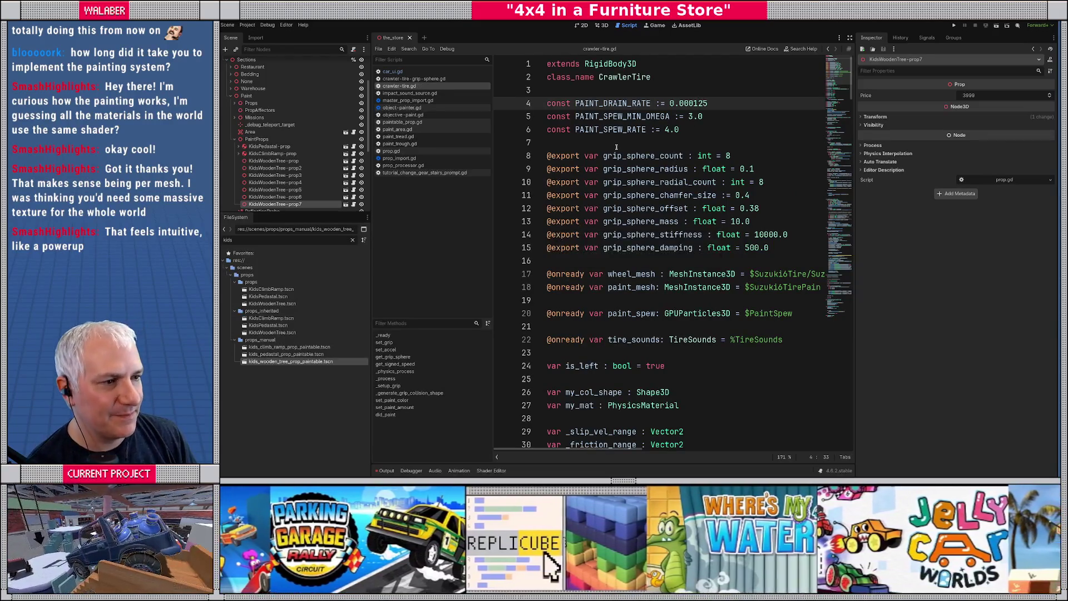
key("F5")
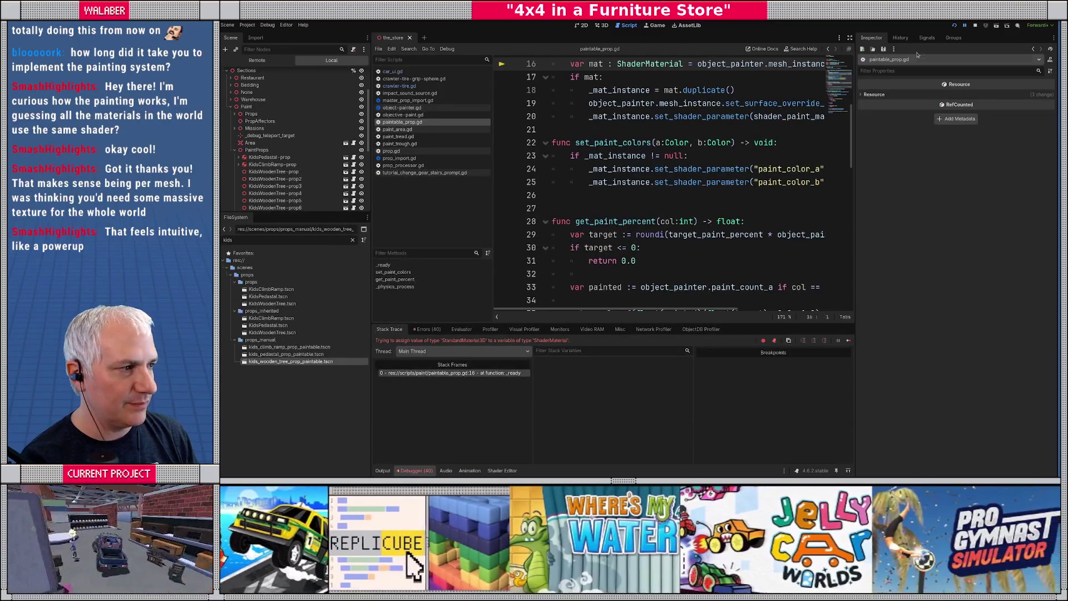
Inspect object_painter's properties in the Debugger, then stop the running game.
scroll(648, 134, "up", 3)
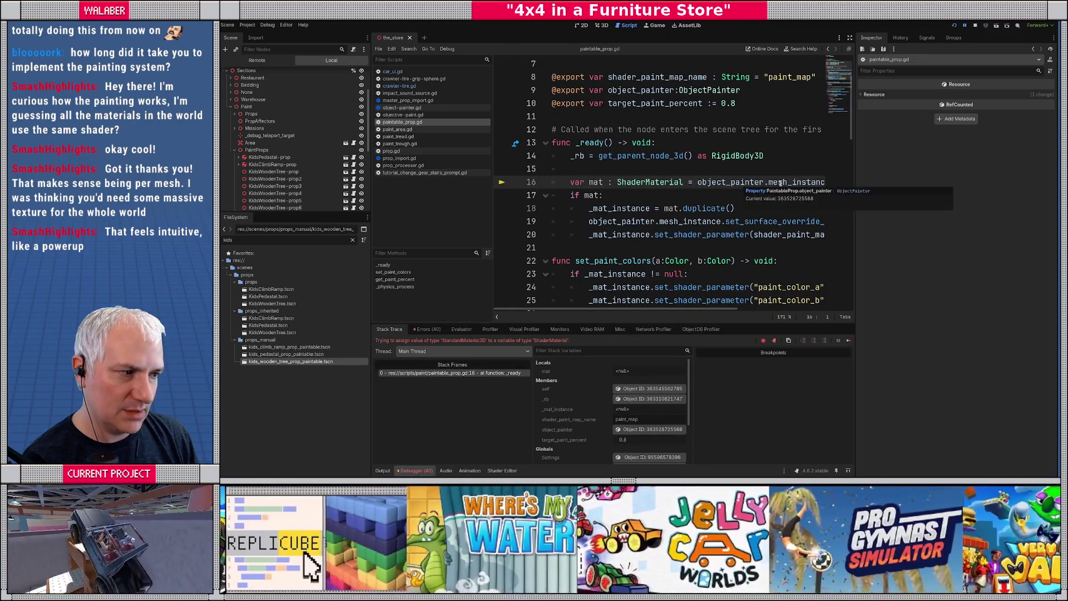
mouse_move(782, 184)
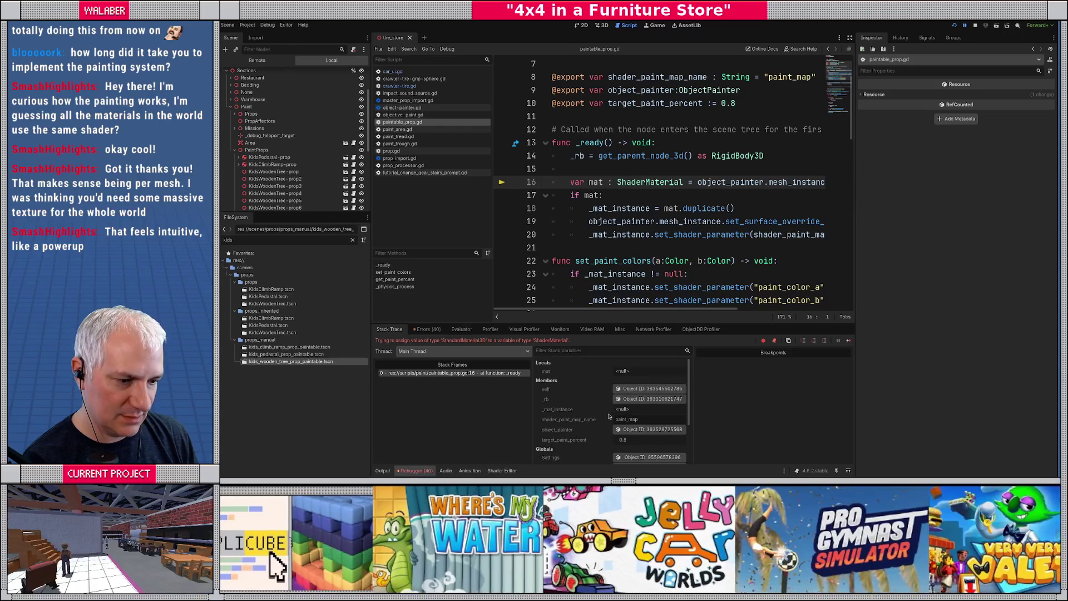
left_click(651, 429)
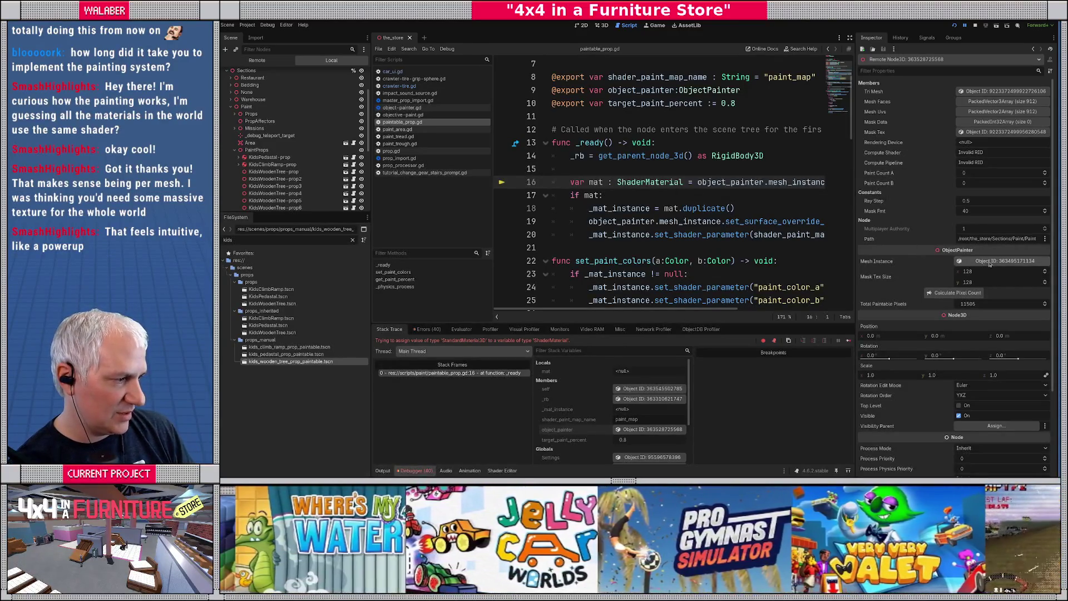
left_click_drag(682, 309, 789, 310)
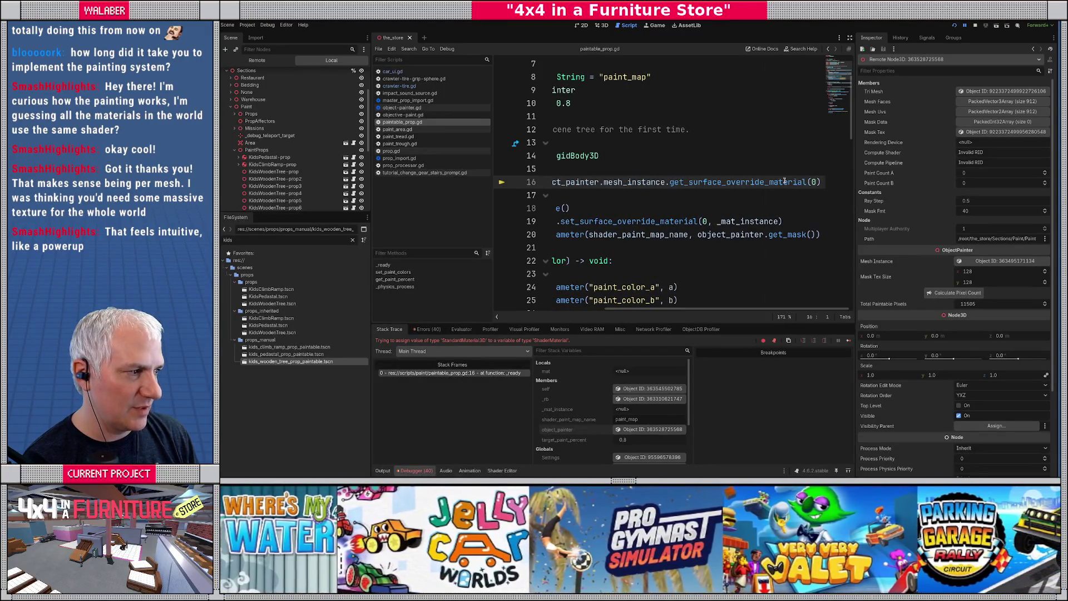
left_click_drag(660, 310, 595, 312)
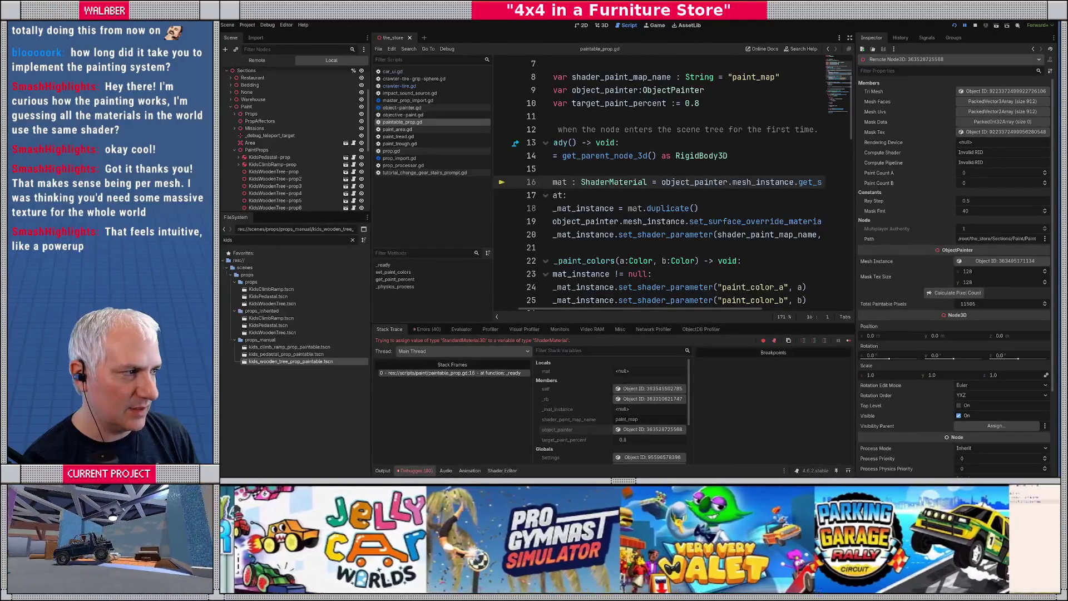
left_click(974, 27)
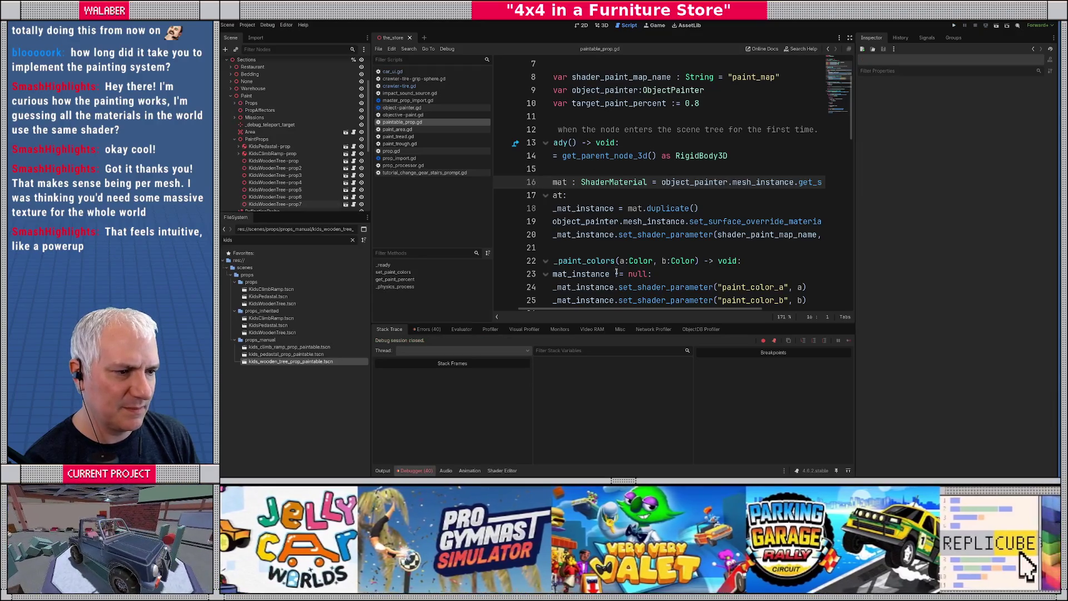
Back in the 3D view, open kids_pedestal_prop_paintable.tscn from the FileSystem.
scroll(616, 271, "up", 2)
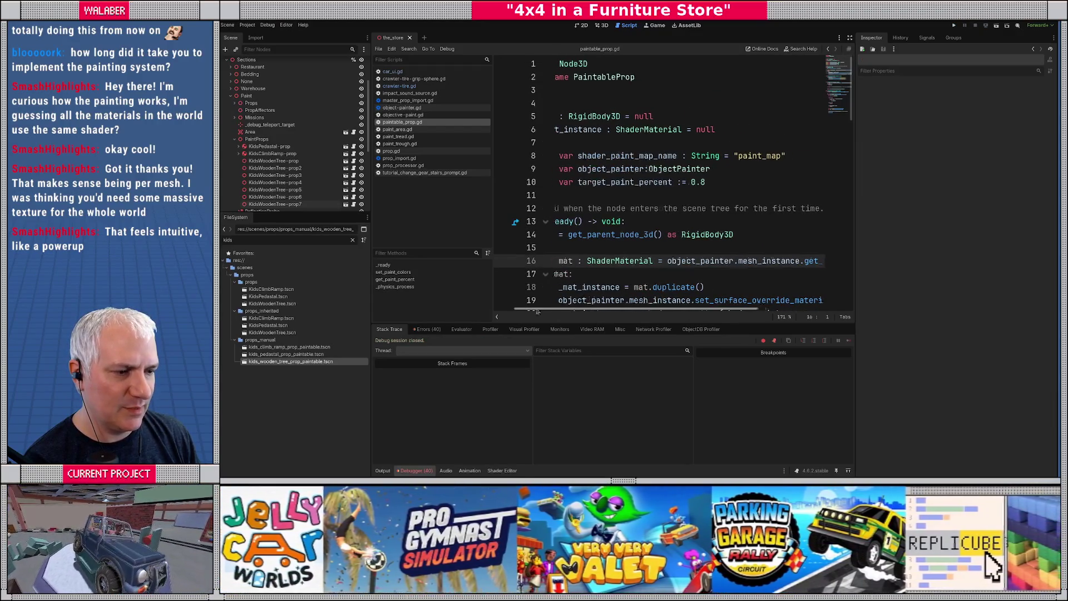
scroll(592, 310, "left", 2)
left_click(602, 26)
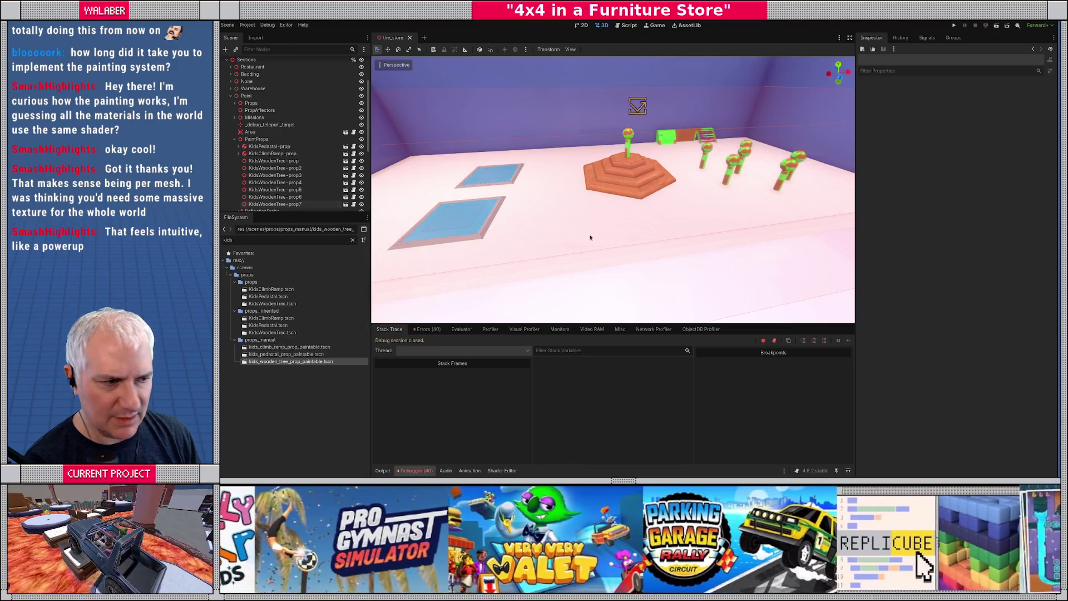
scroll(627, 173, "up", 3)
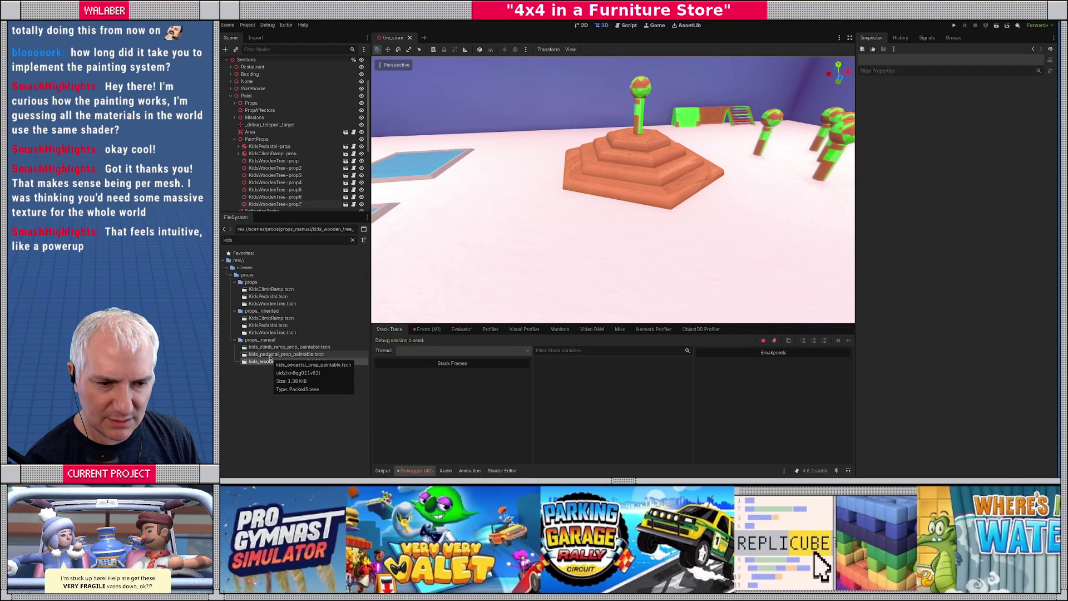
double_click(270, 354)
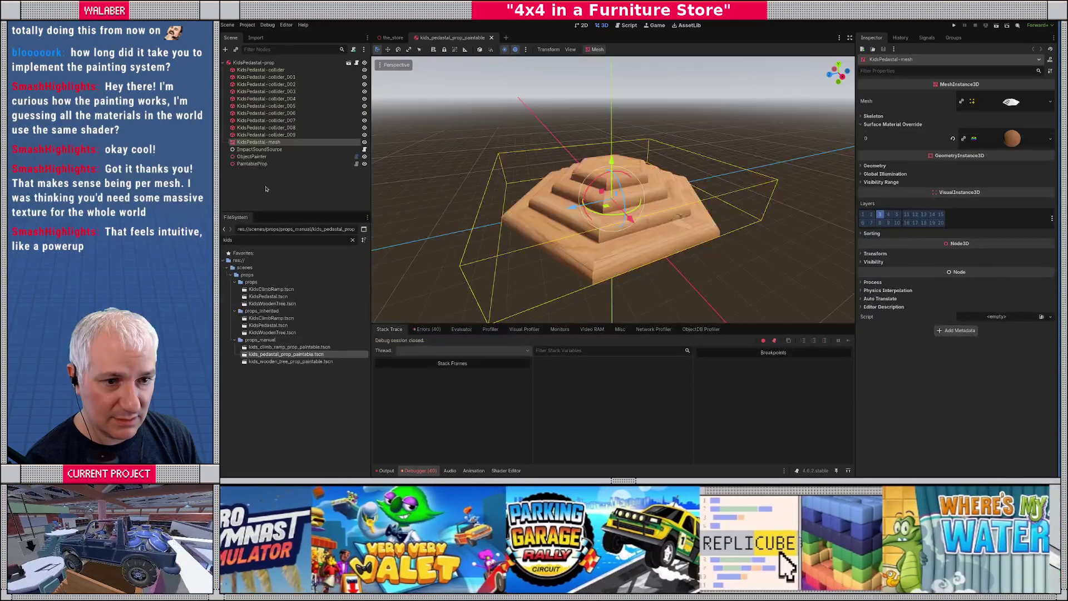
Set the pedestal's Surface Material Override to paint_prop.tres, save the scene, and run with F5.
left_click(1050, 140)
left_click(1019, 189)
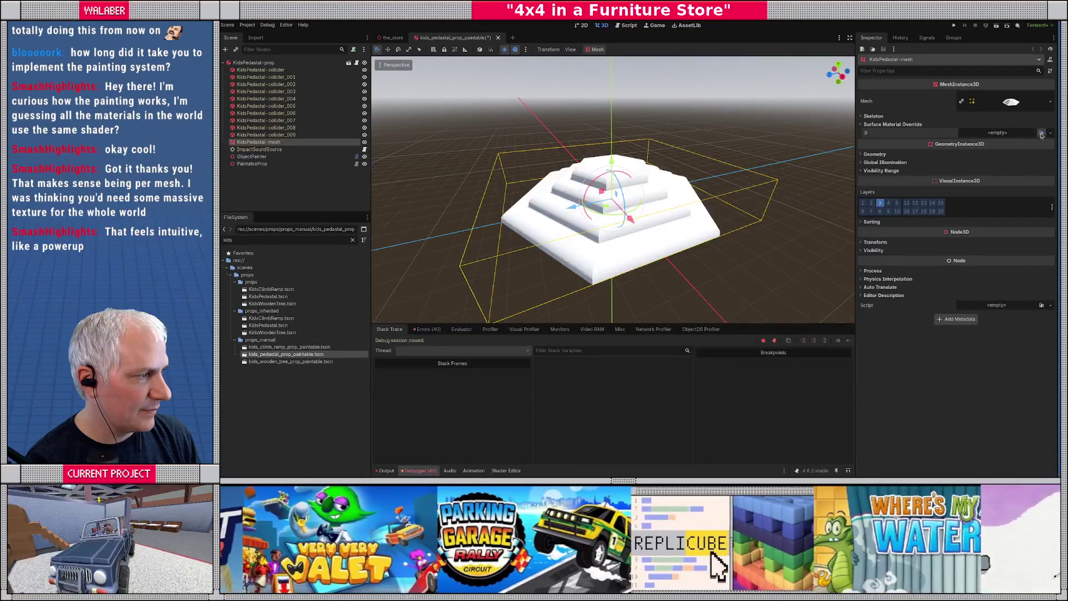
left_click(1041, 132)
type("pai")
key("Return")
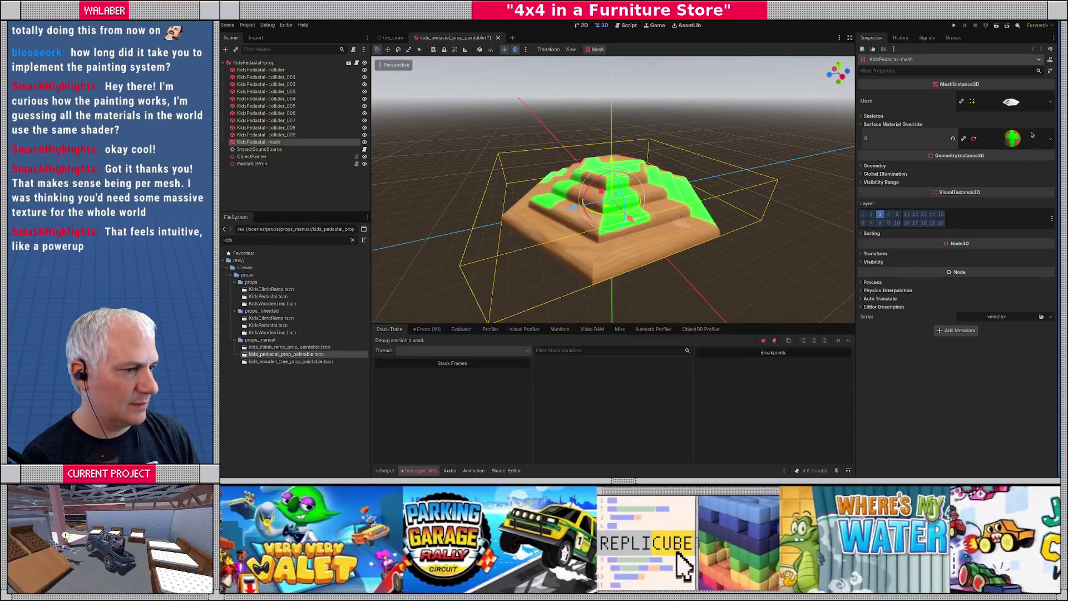
key("ctrl+s")
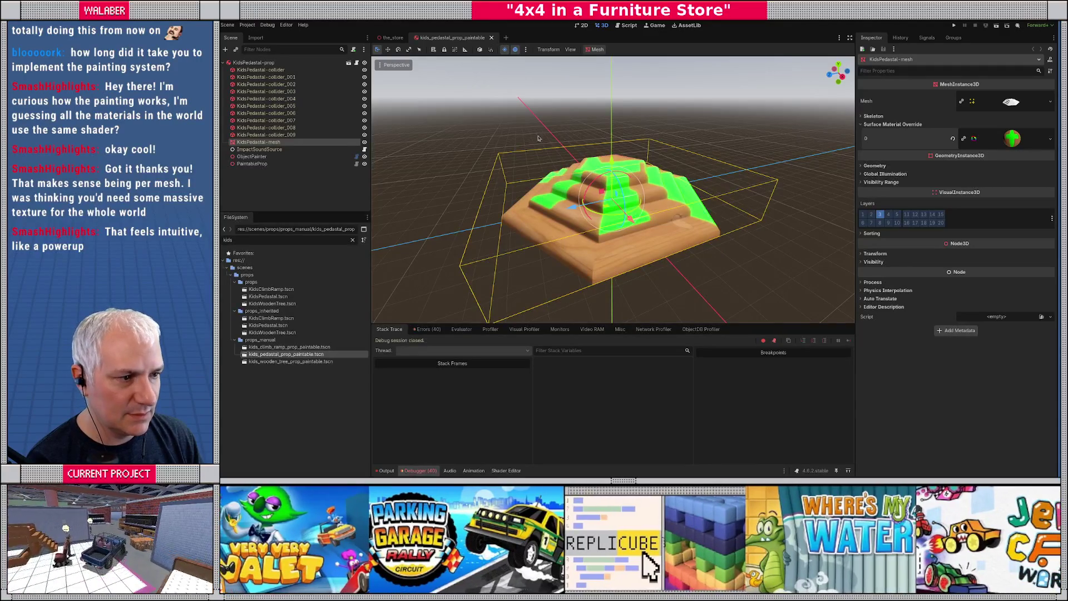
key("F5")
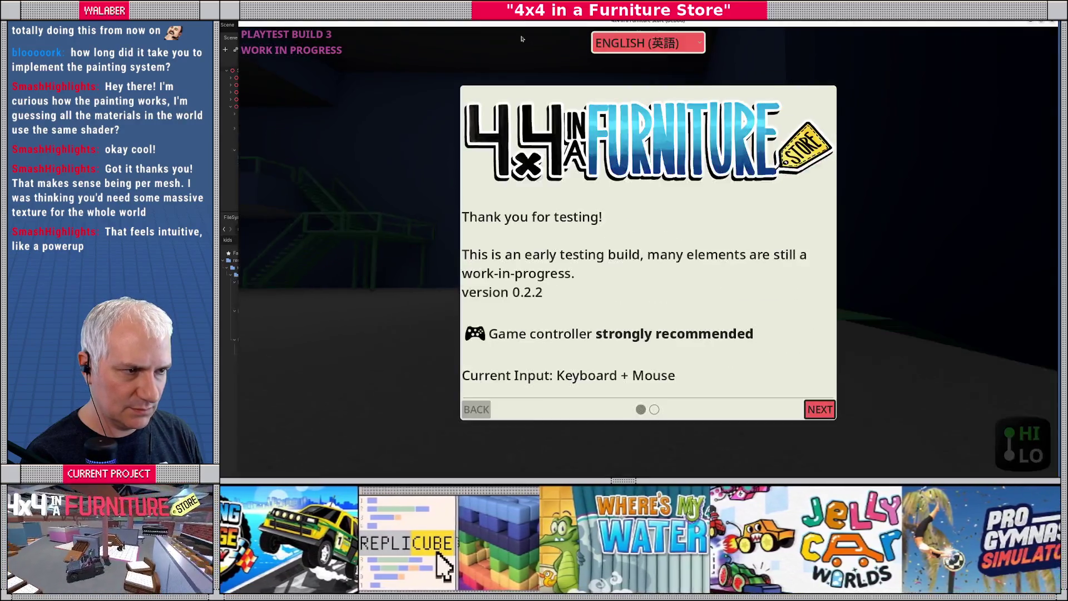
Get past the intro pages, play to the in-game Main Menu, then shrink the game window.
key("Return")
key("Return")
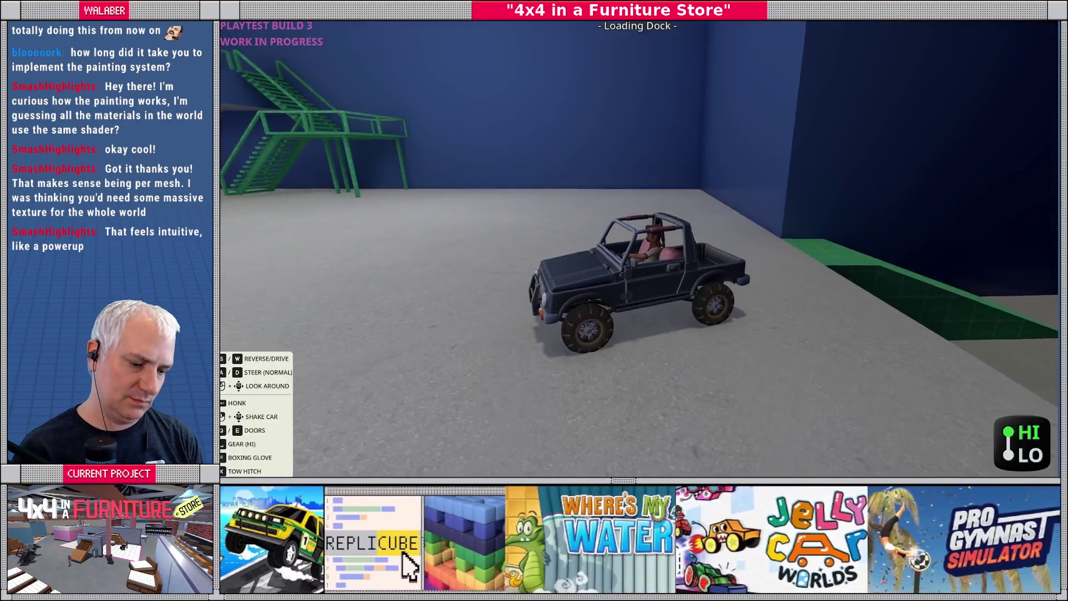
key("grave")
key("Return")
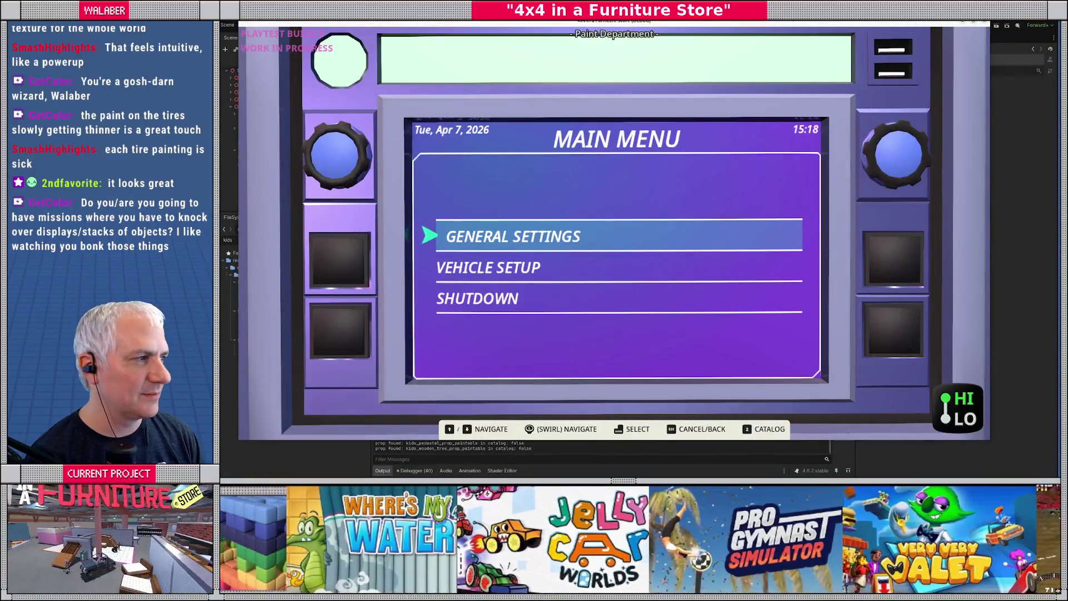
key("super+Down")
Open the Debugger's Profiler and start profiling the running game.
left_click_drag(659, 149, 850, 69)
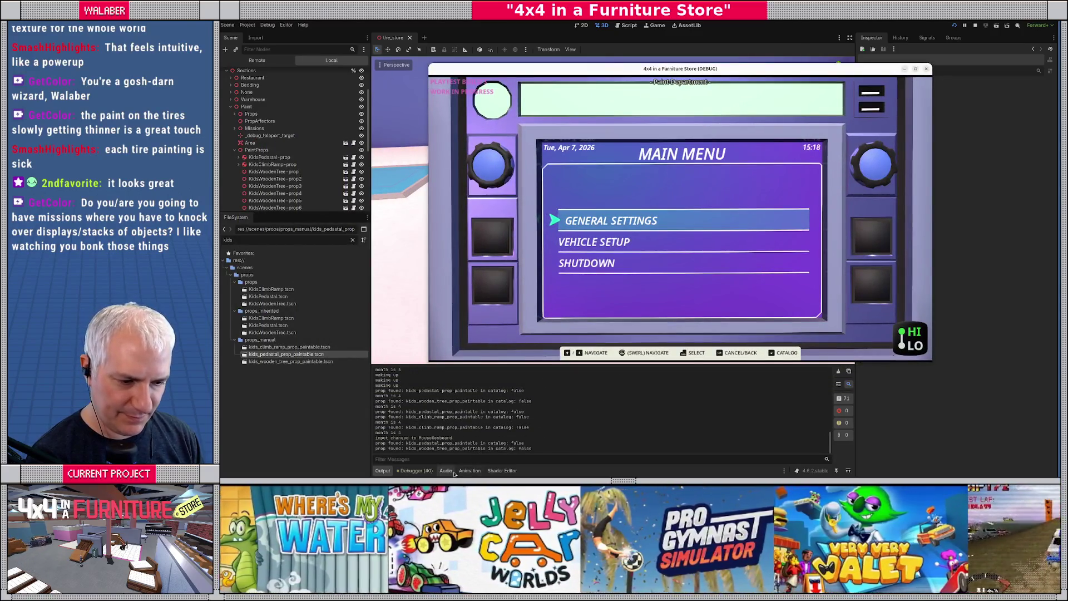
left_click(411, 471)
left_click(492, 330)
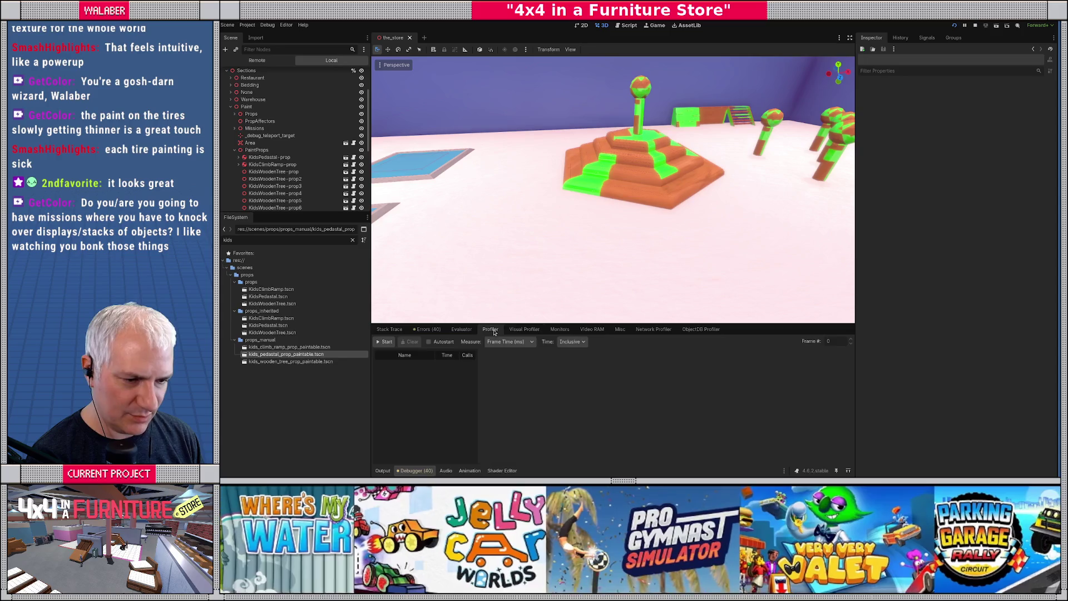
left_click(384, 342)
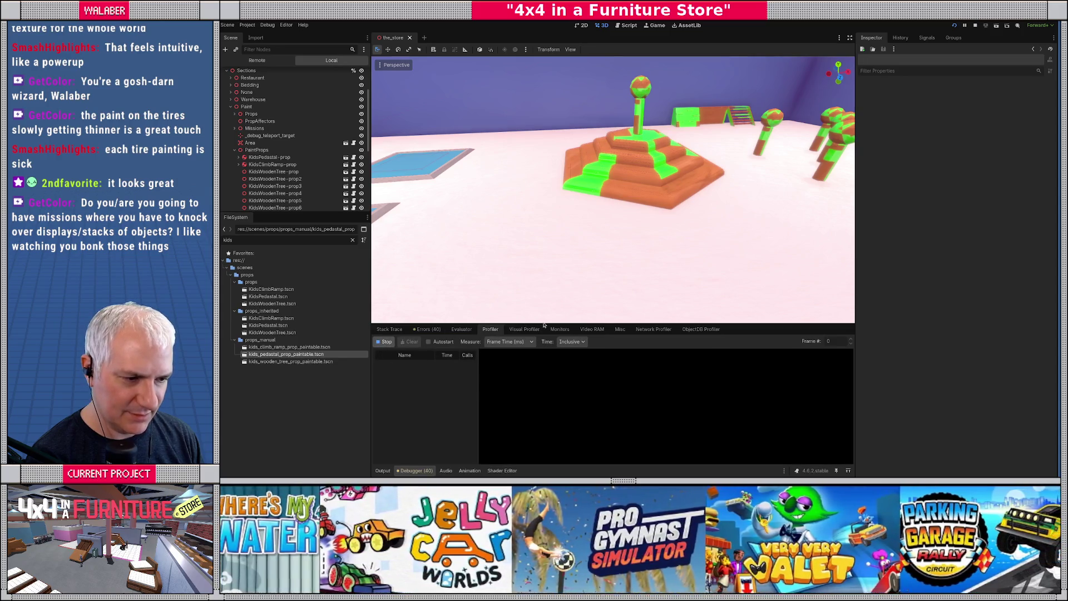
left_click_drag(543, 318, 546, 282)
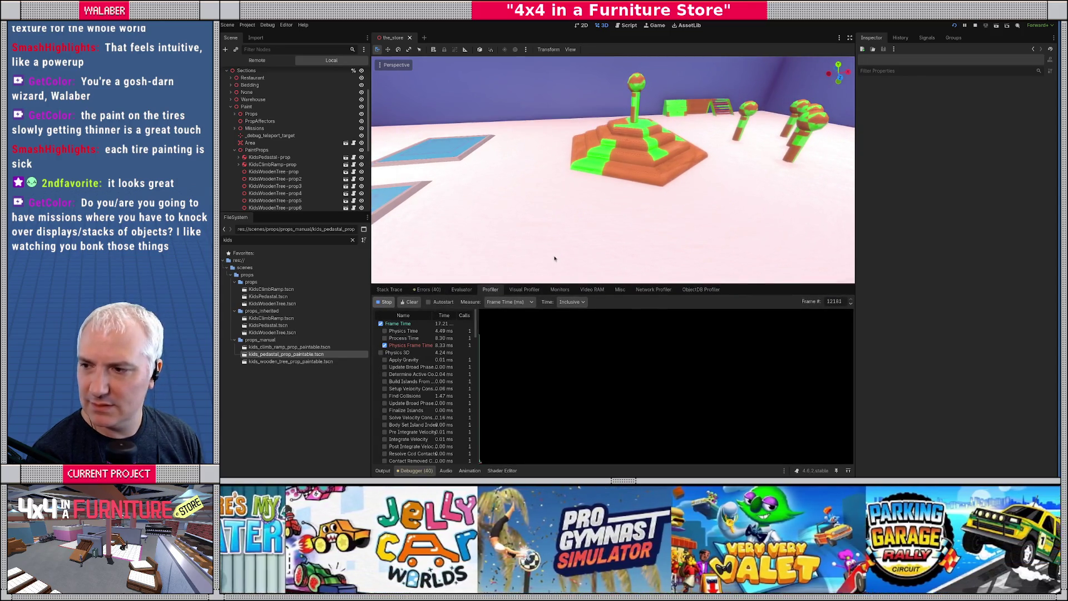
Close the game's in-game main menu, then stop the playtest.
key("alt+Tab")
left_click_drag(651, 71, 688, 48)
key("Escape")
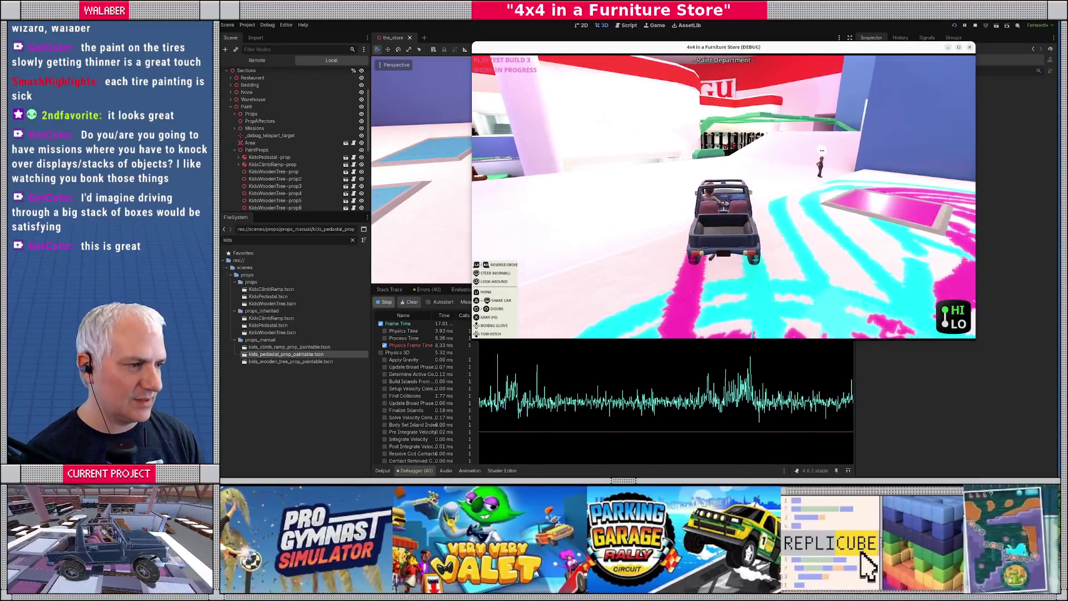
left_click(976, 25)
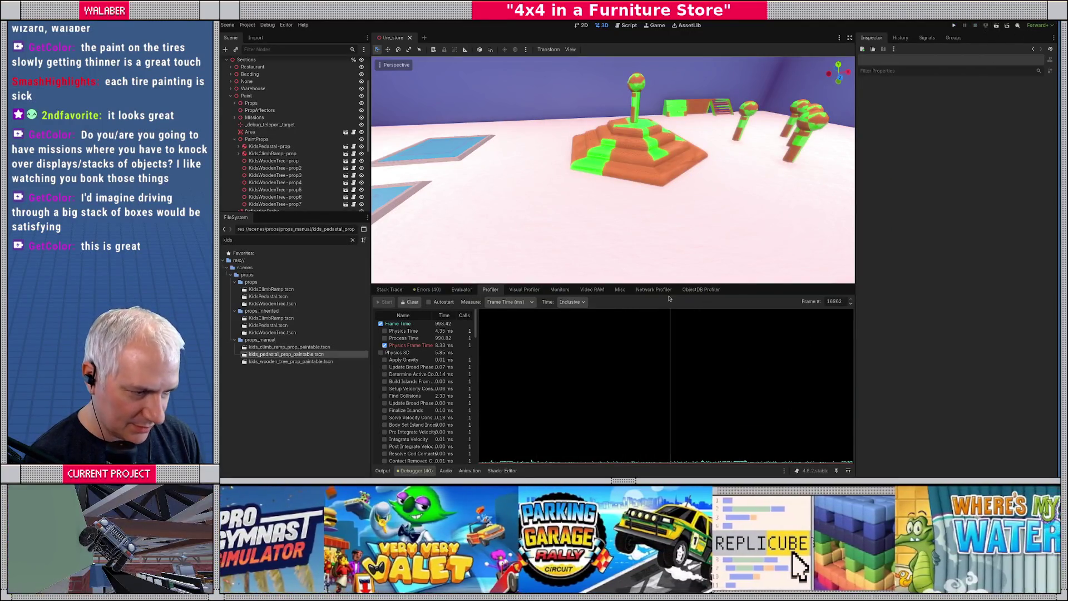
Enlarge the profiler panel and select a later recorded frame in its graph.
left_click_drag(651, 284, 651, 190)
left_click(659, 390)
left_click(731, 398)
left_click_drag(731, 397, 834, 395)
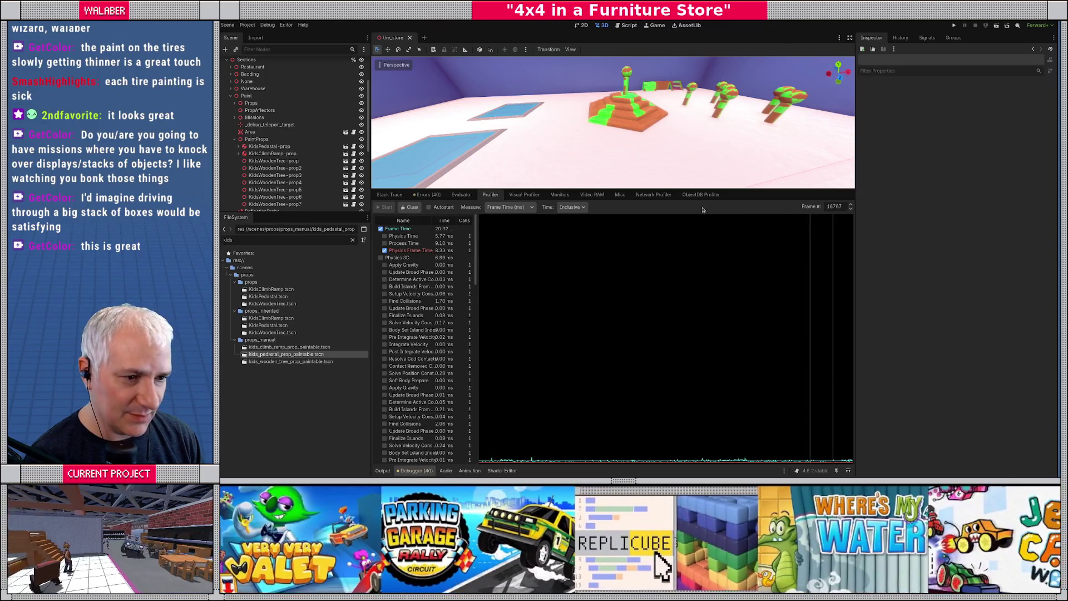
Bring the Script Functions timings into view and widen the function list's Name columns.
left_click_drag(478, 261, 538, 262)
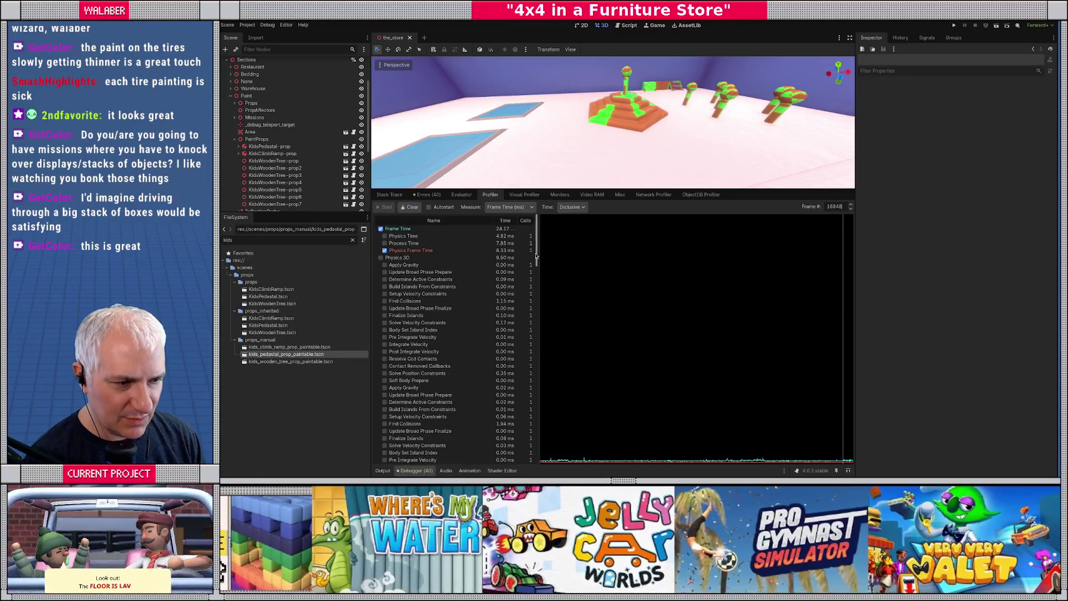
left_click_drag(538, 255, 533, 385)
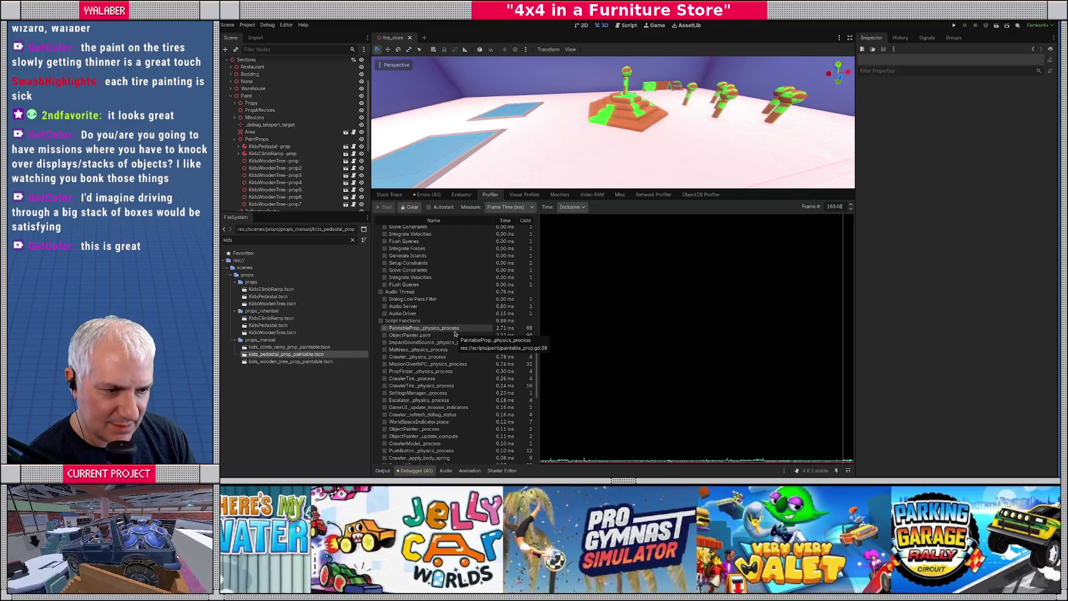
left_click_drag(539, 321, 559, 321)
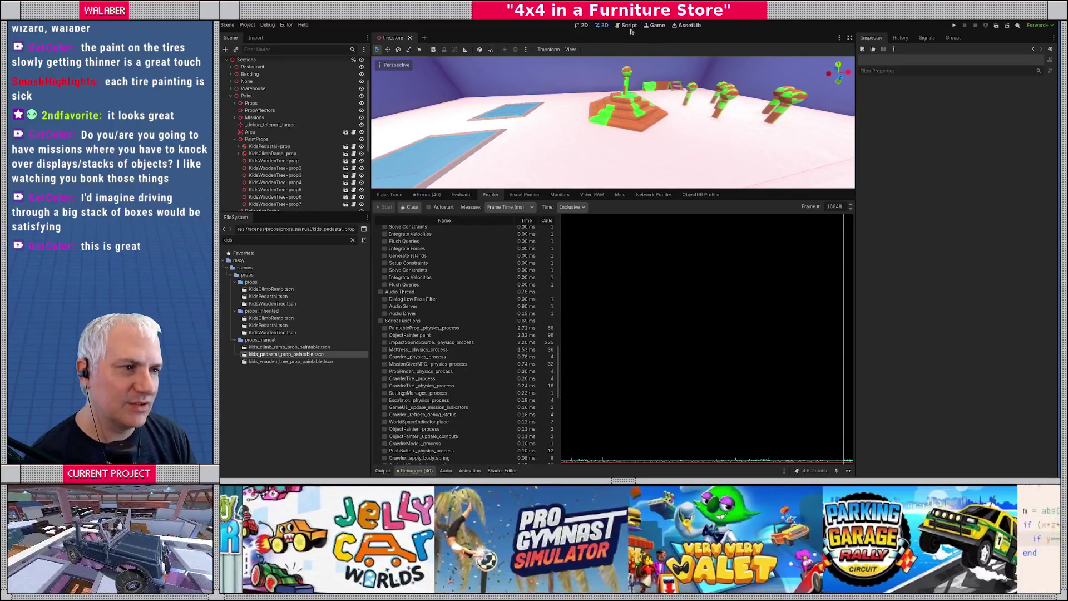
Show paintable_prop.gd with the debugger shrunk and side docks hidden for a wider code view.
left_click(627, 26)
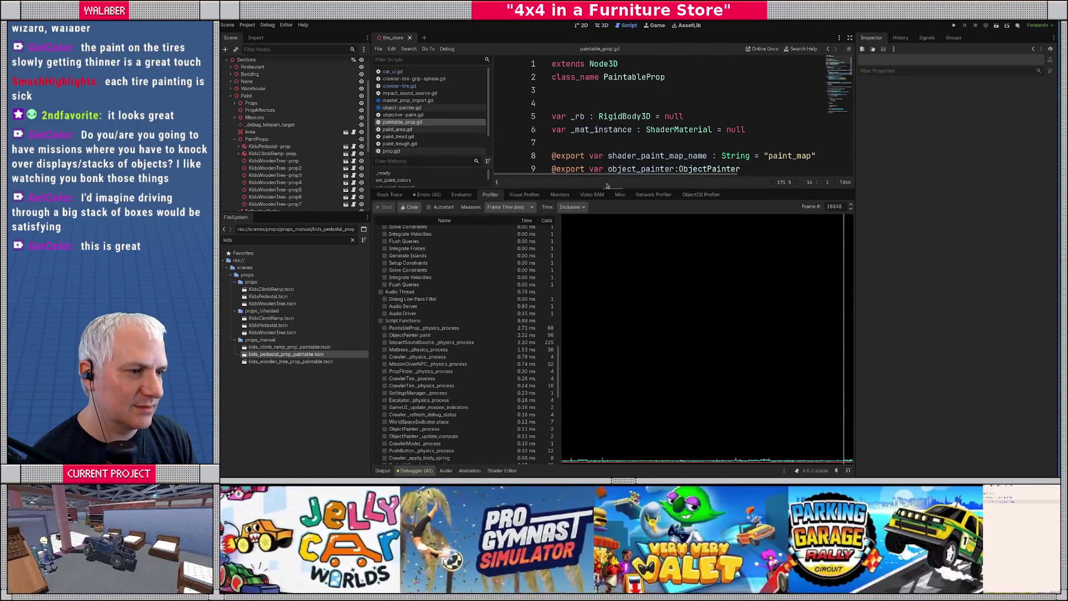
left_click_drag(614, 204, 615, 374)
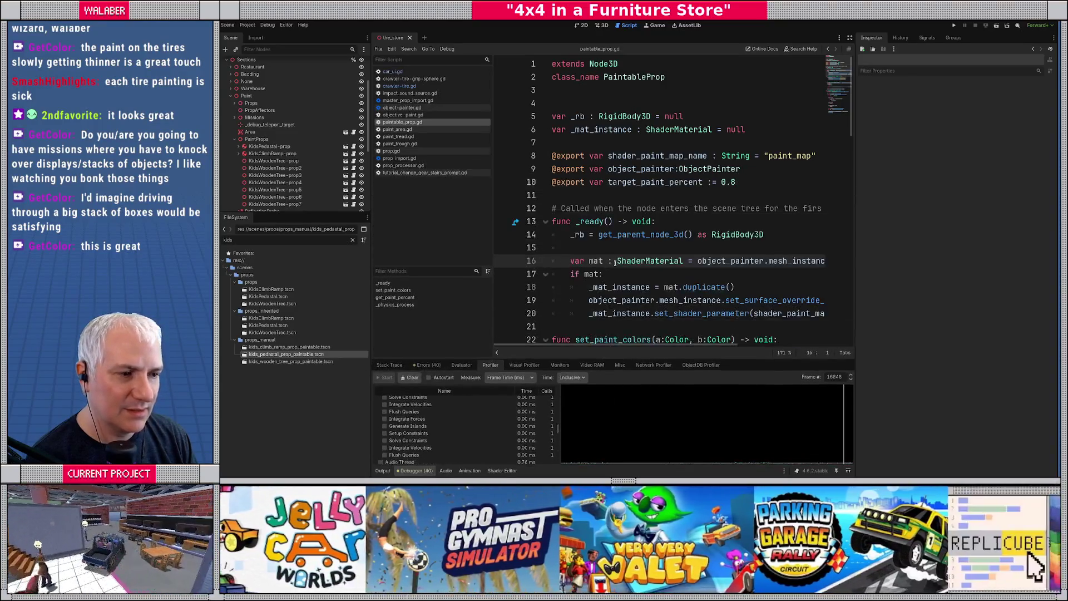
left_click(621, 191)
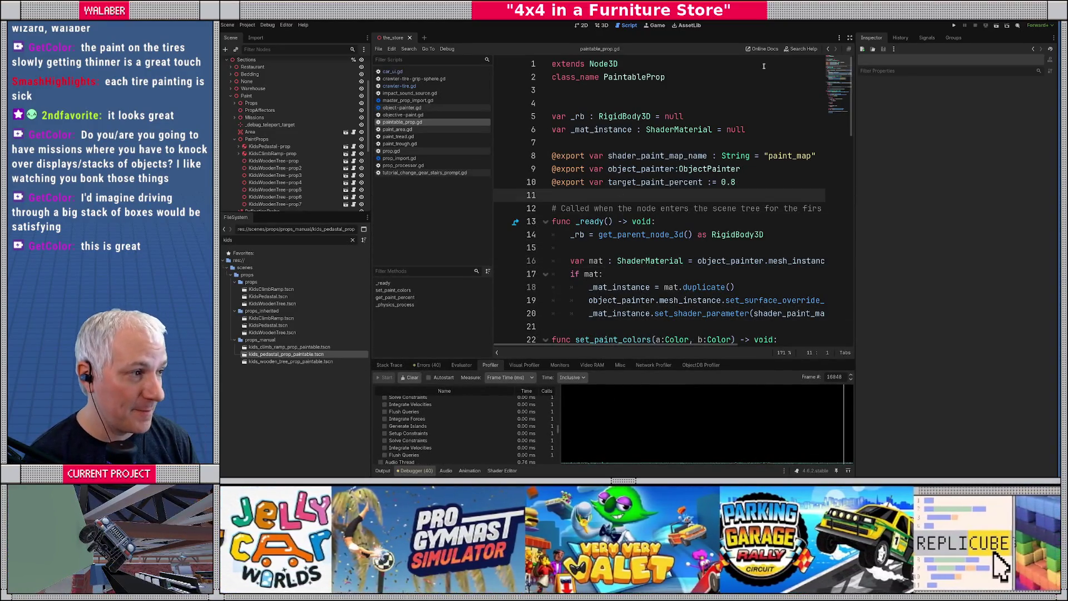
left_click(850, 38)
left_click(544, 168)
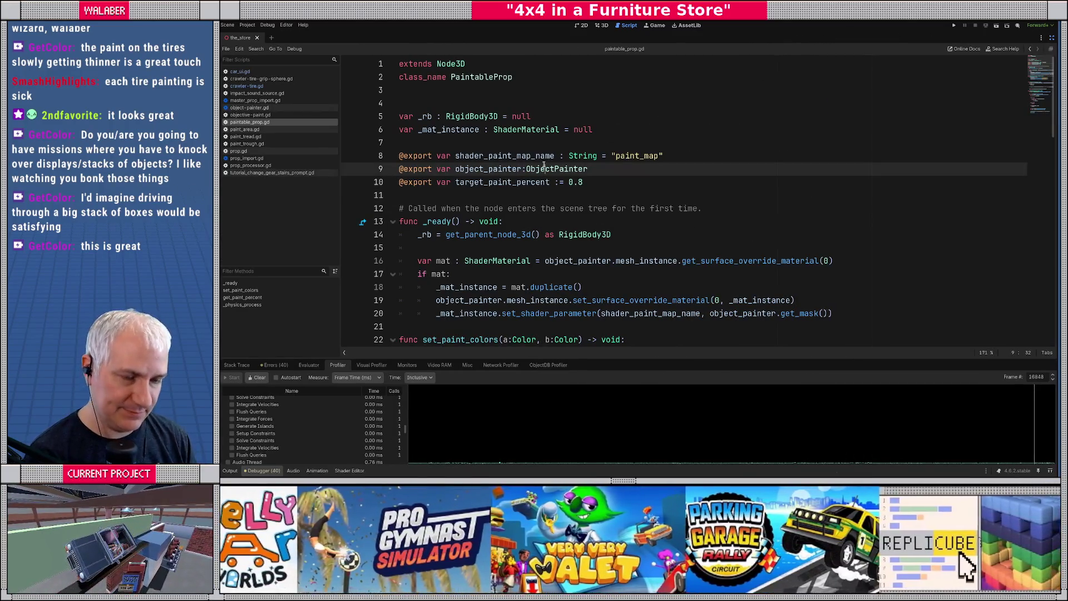
left_click(455, 208)
Review the contact loop on line 40, resize the profiler, and jump to paint()'s definition.
scroll(440, 272, "down", 9)
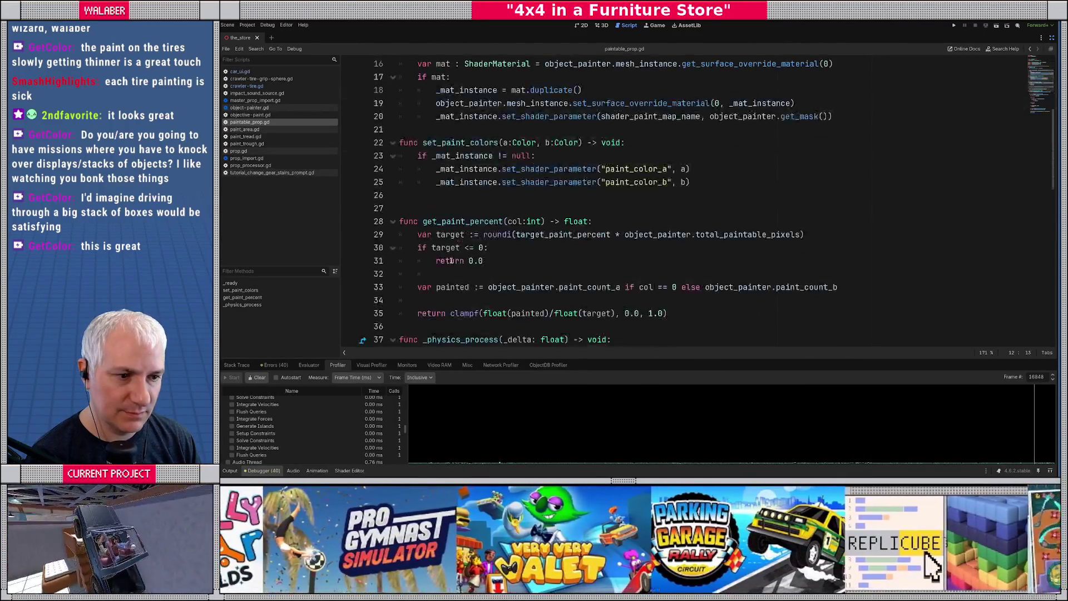
scroll(440, 272, "down", 7)
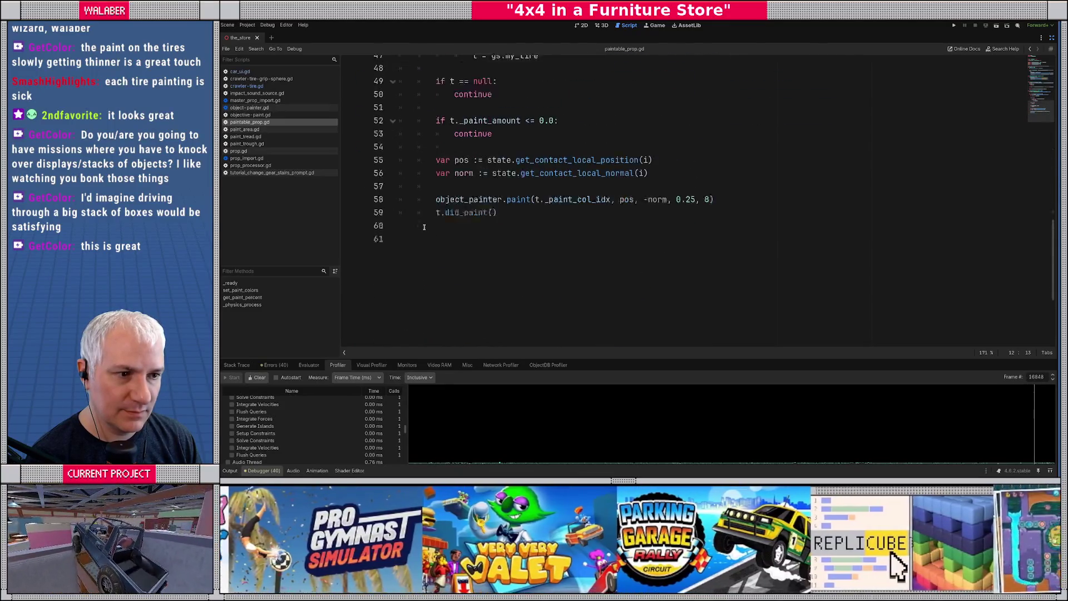
scroll(424, 227, "up", 4)
left_click_drag(418, 103, 621, 103)
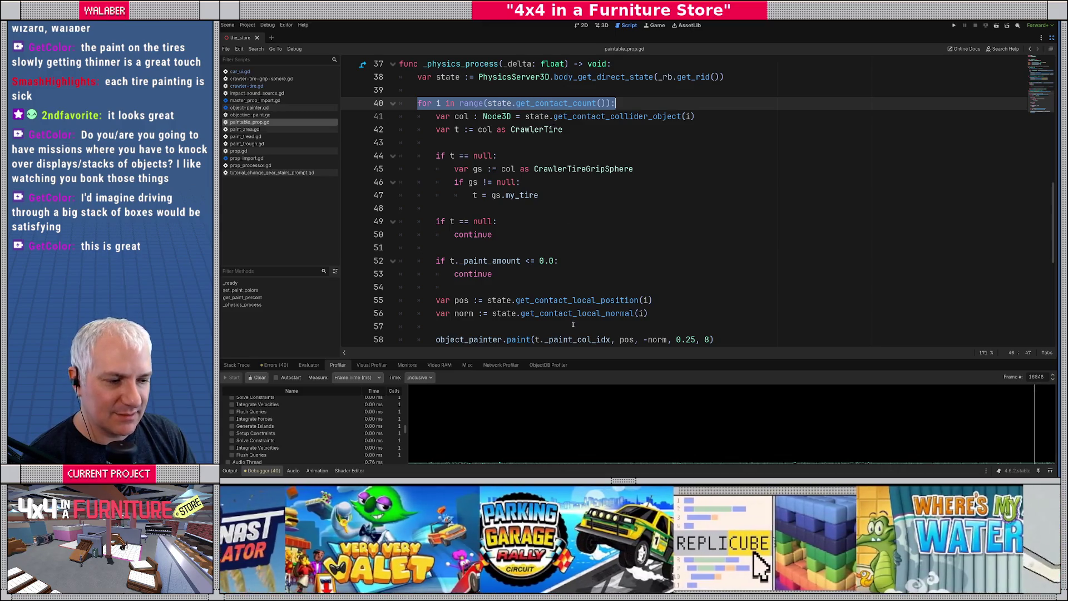
mouse_move(630, 359)
left_mouse_down()
mouse_move(631, 307)
mouse_move(612, 270)
mouse_move(557, 207)
left_mouse_up()
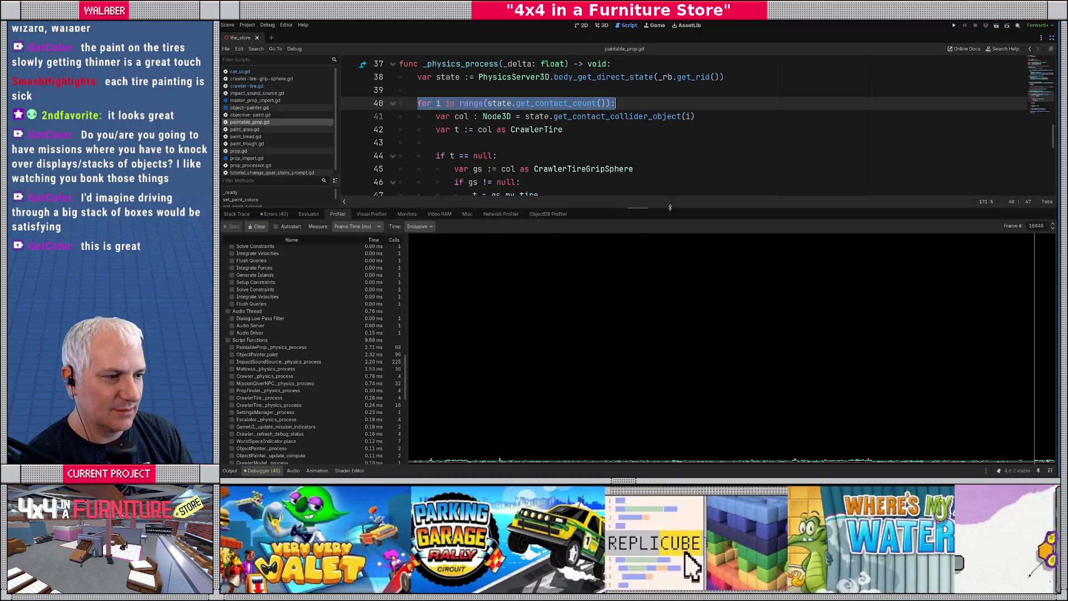
left_click_drag(665, 228, 662, 370)
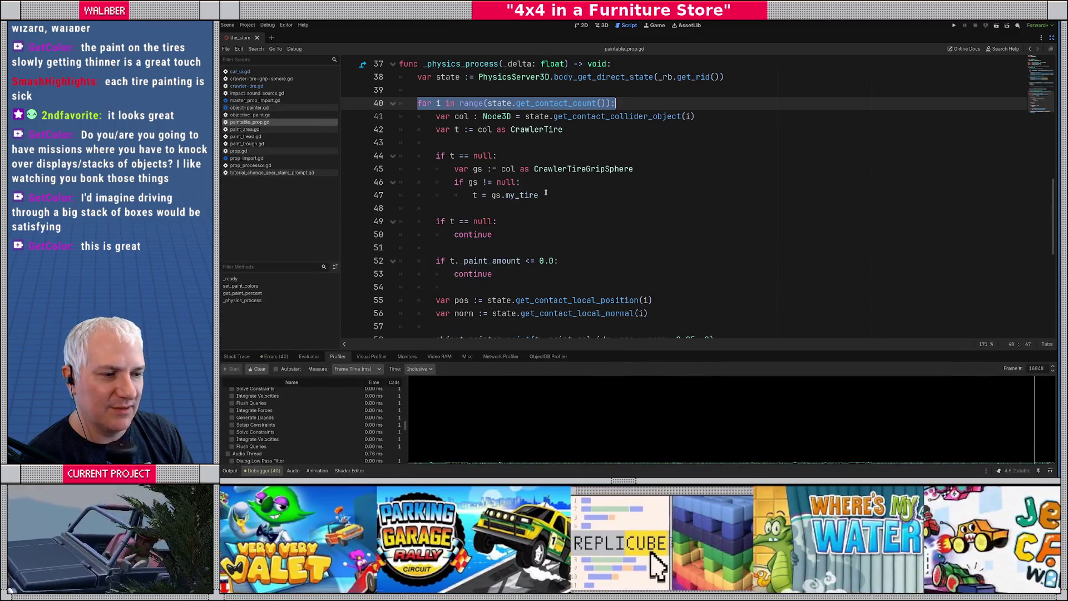
scroll(539, 197, "down", 2)
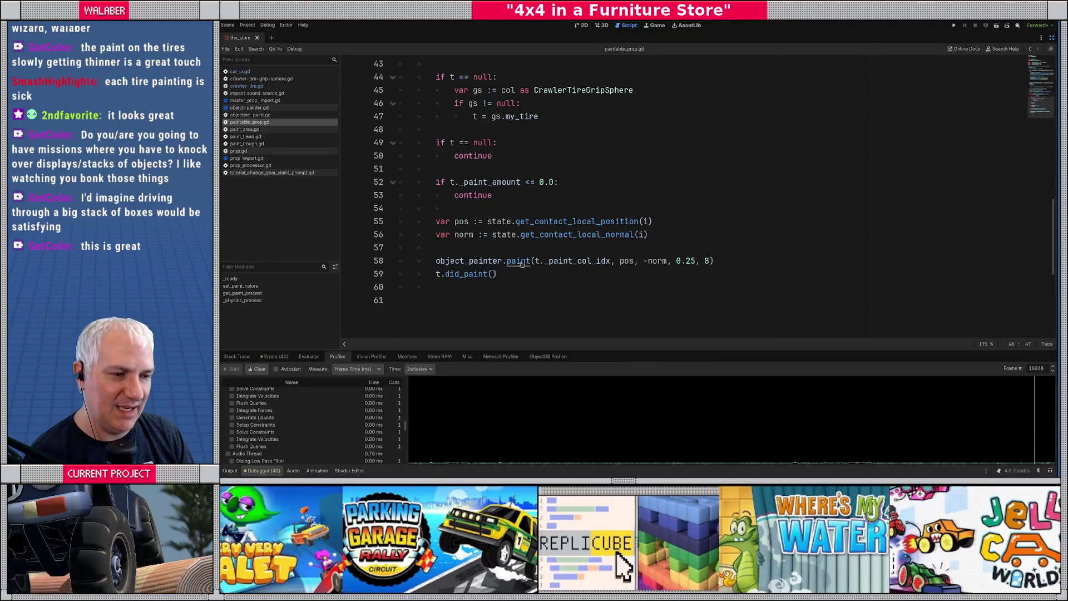
left_click(524, 264, "ctrl")
Read through object-painter.gd around the intersect_segment call on line 184.
scroll(543, 288, "down", 3)
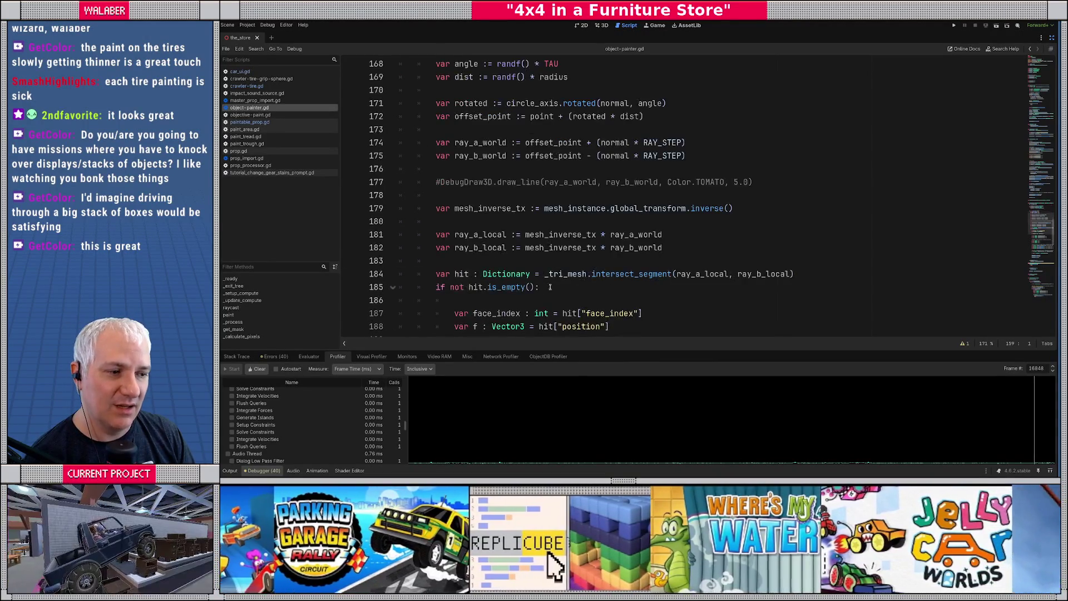
left_click_drag(554, 273, 701, 275)
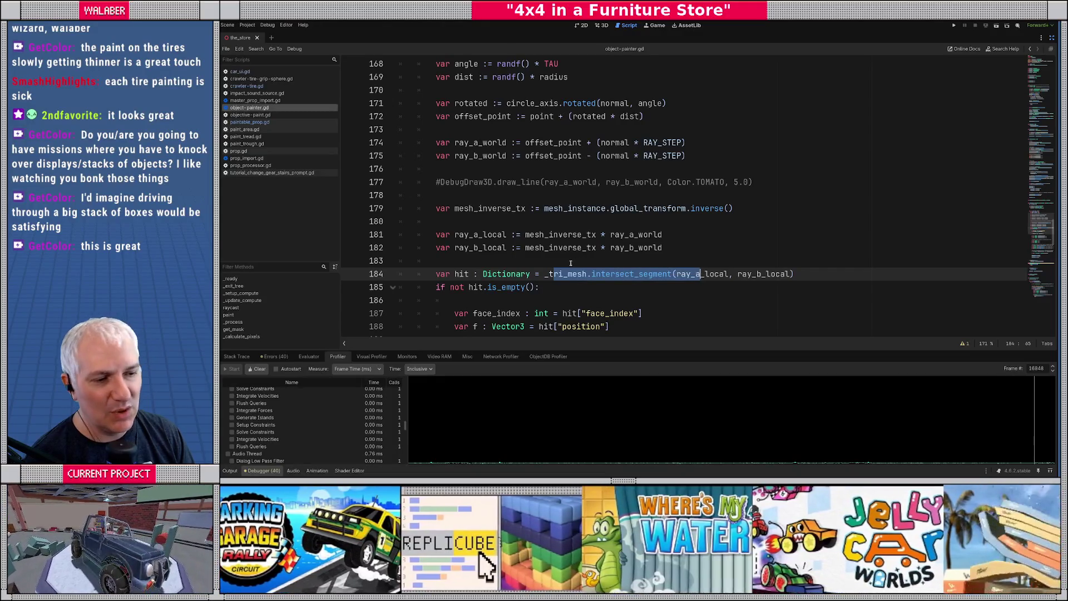
left_click(570, 264)
scroll(570, 263, "down", 4)
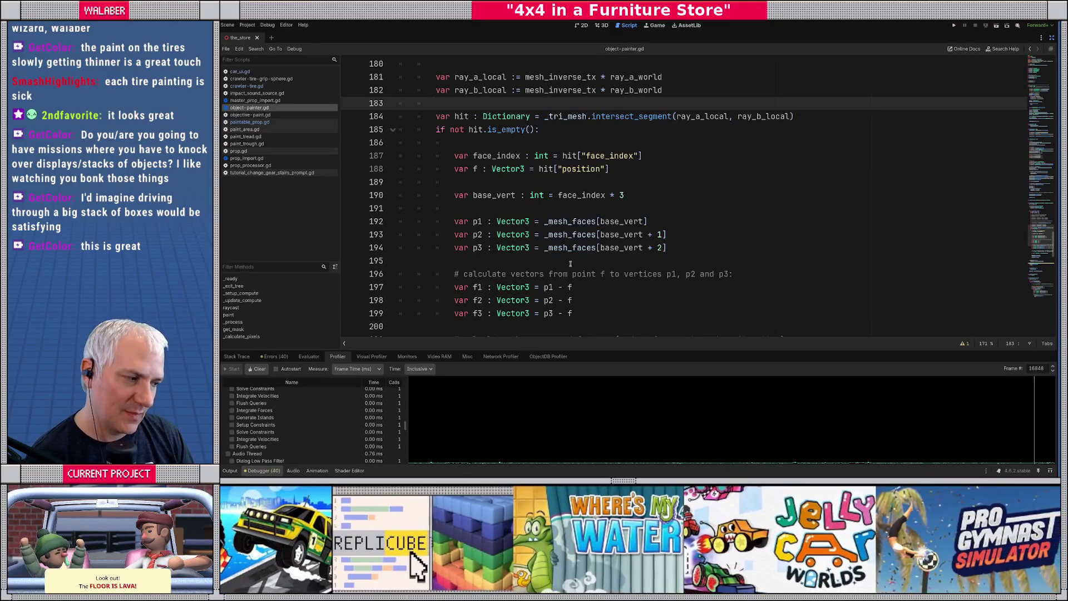
Step the profiler forward five frames to 16857 and return to the top of object-painter.gd.
left_click(1054, 367)
left_click(1054, 367)
left_click(1054, 367)
left_click(1054, 367)
left_click(1053, 367)
left_click(1054, 367)
left_click(1054, 367)
left_click(1054, 367)
left_click(1054, 368)
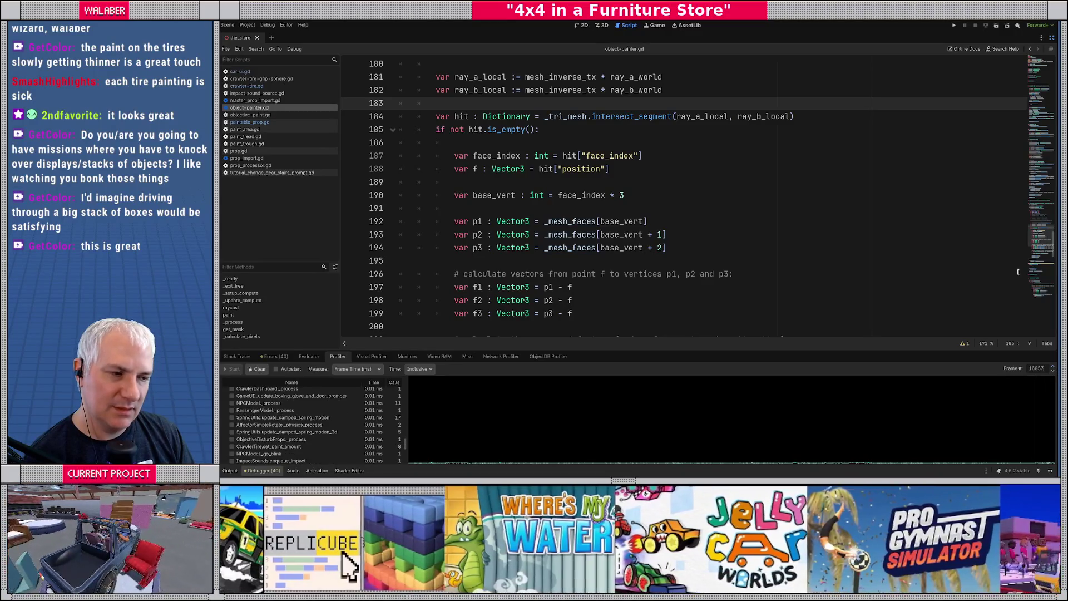
mouse_move(1041, 250)
left_mouse_down()
mouse_move(1036, 218)
mouse_move(794, 76)
left_mouse_up()
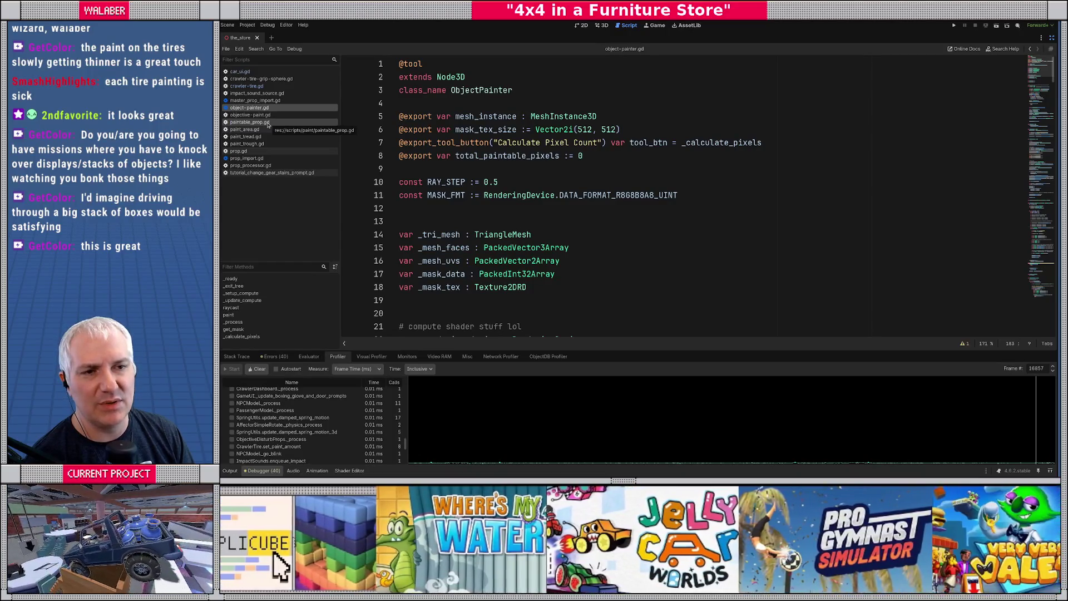
Switch back to paintable_prop.gd and scroll through its physics-process code.
left_click(267, 123)
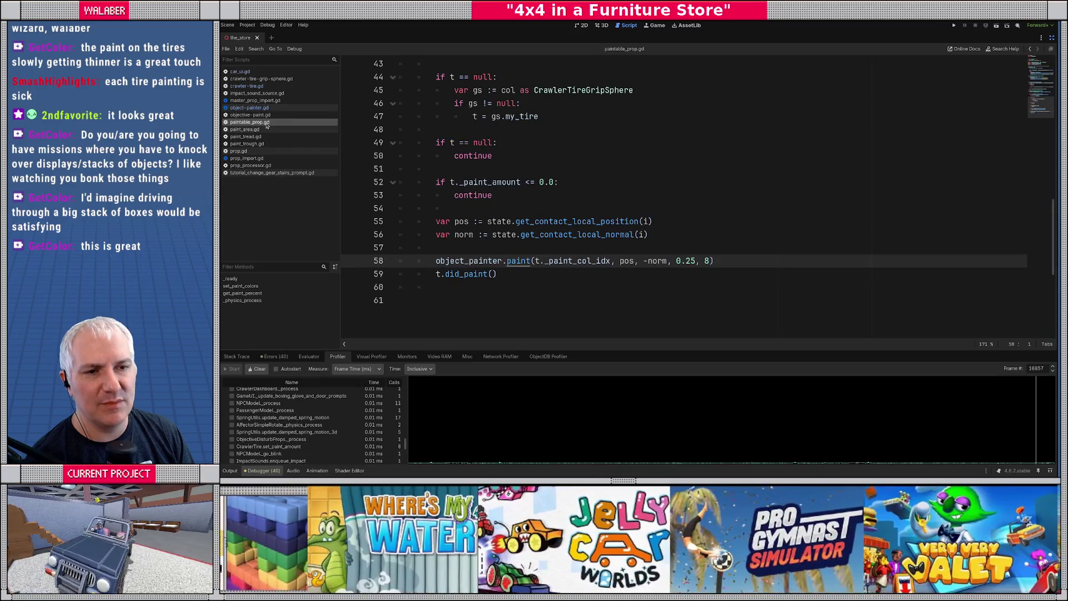
scroll(433, 180, "up", 3)
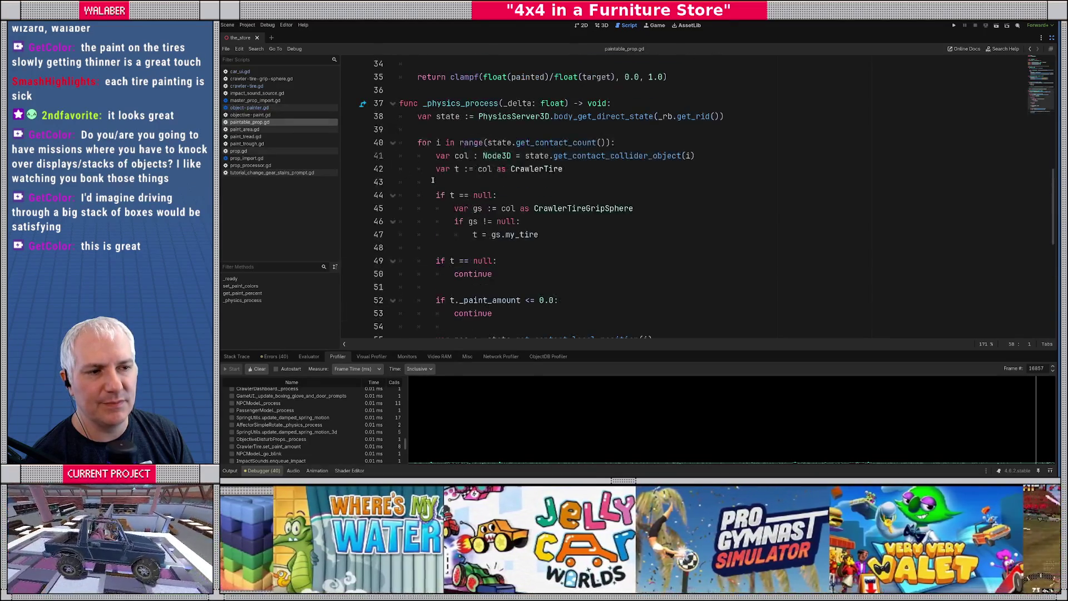
scroll(433, 180, "down", 4)
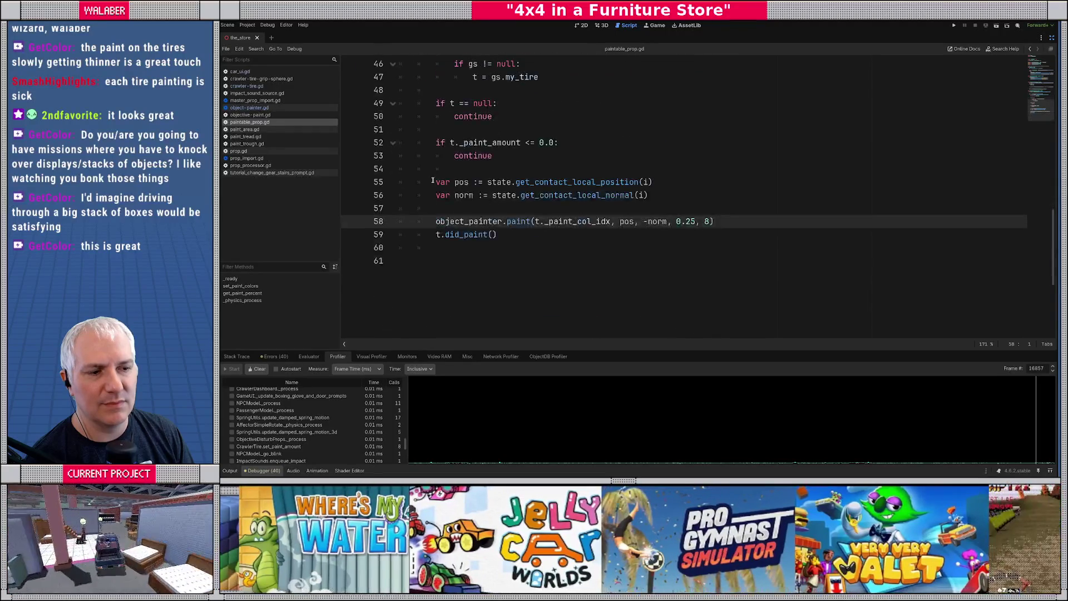
scroll(433, 179, "up", 3)
scroll(433, 180, "down", 3)
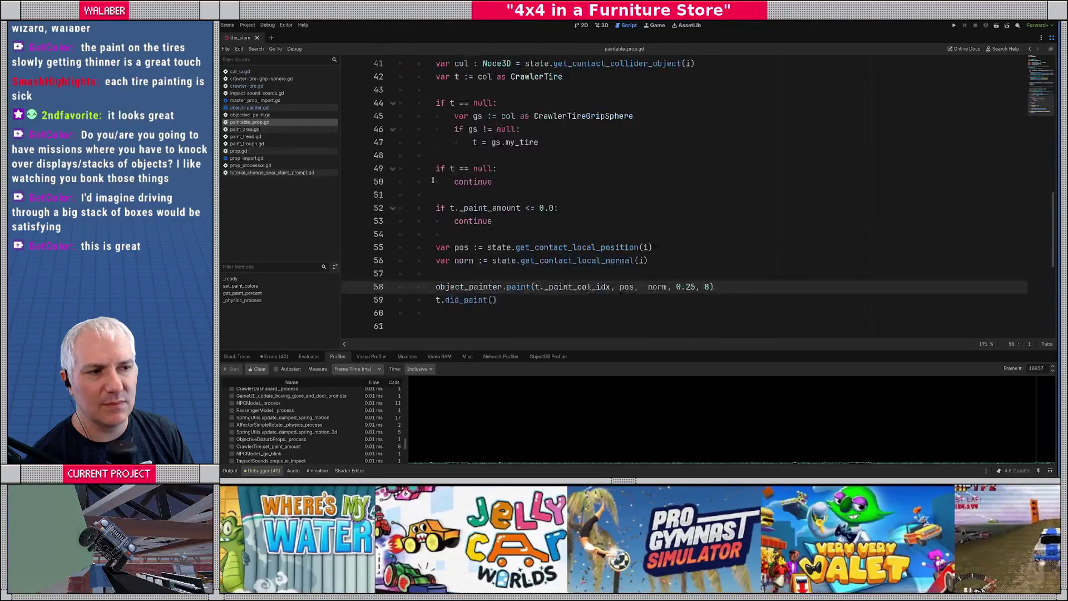
scroll(433, 180, "up", 4)
scroll(433, 180, "down", 3)
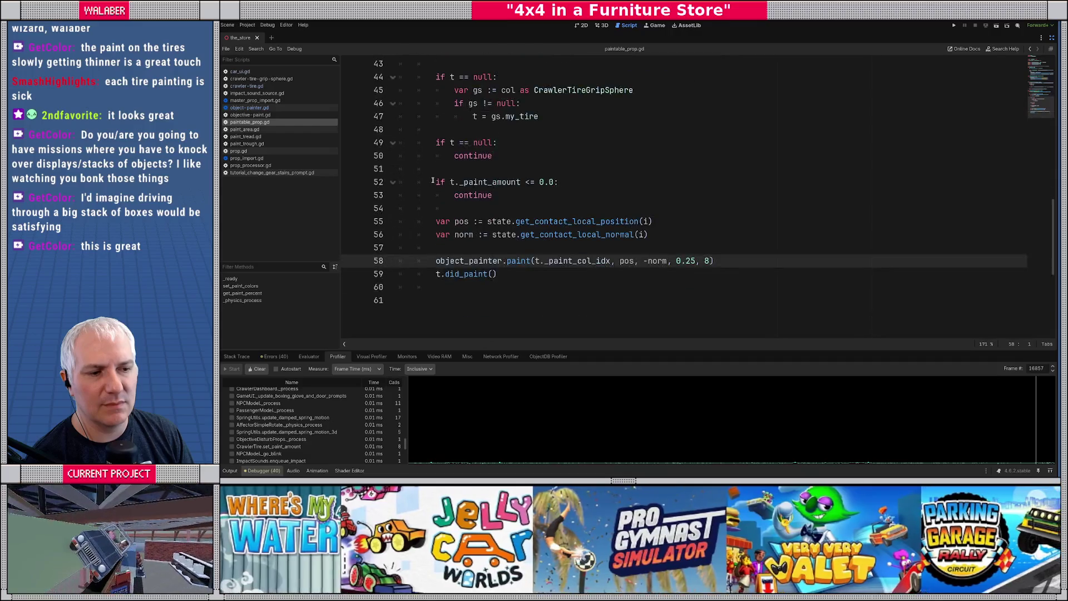
scroll(433, 180, "up", 3)
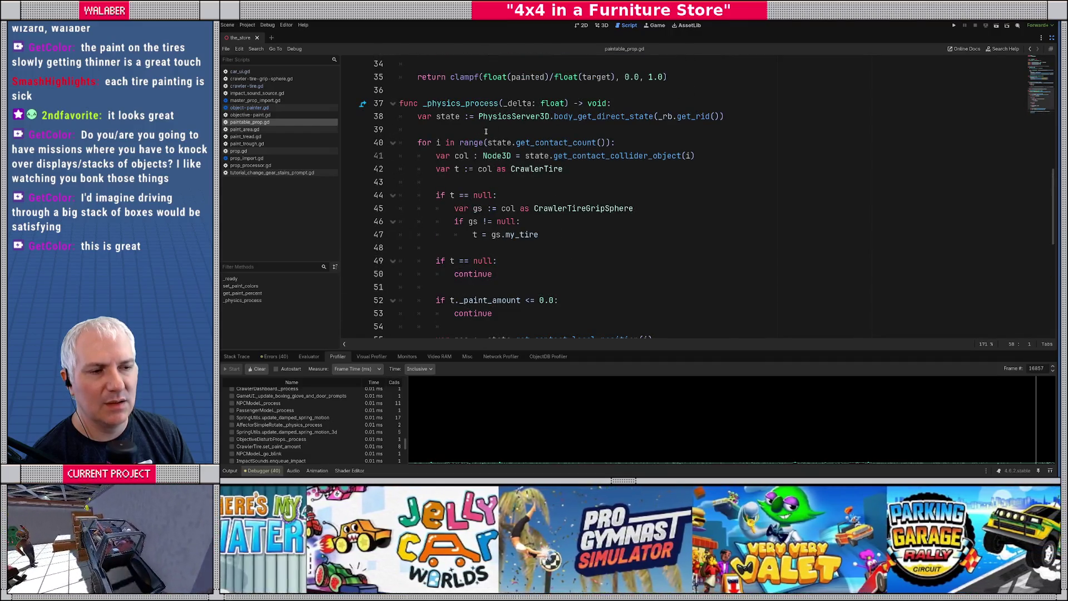
scroll(487, 153, "down", 3)
scroll(488, 173, "up", 3)
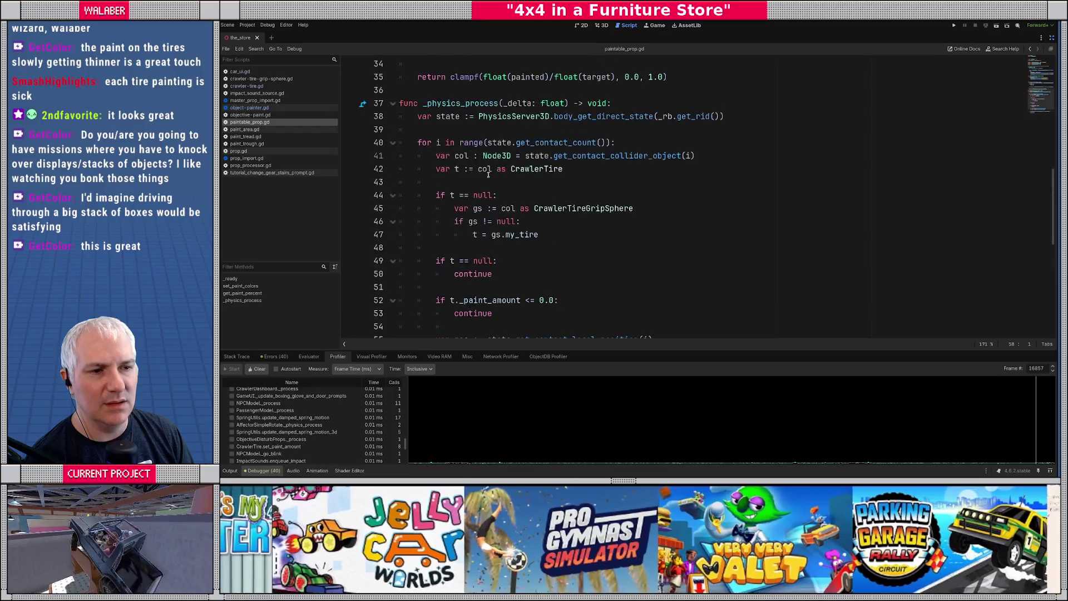
scroll(468, 140, "up", 3)
scroll(469, 140, "up", 8)
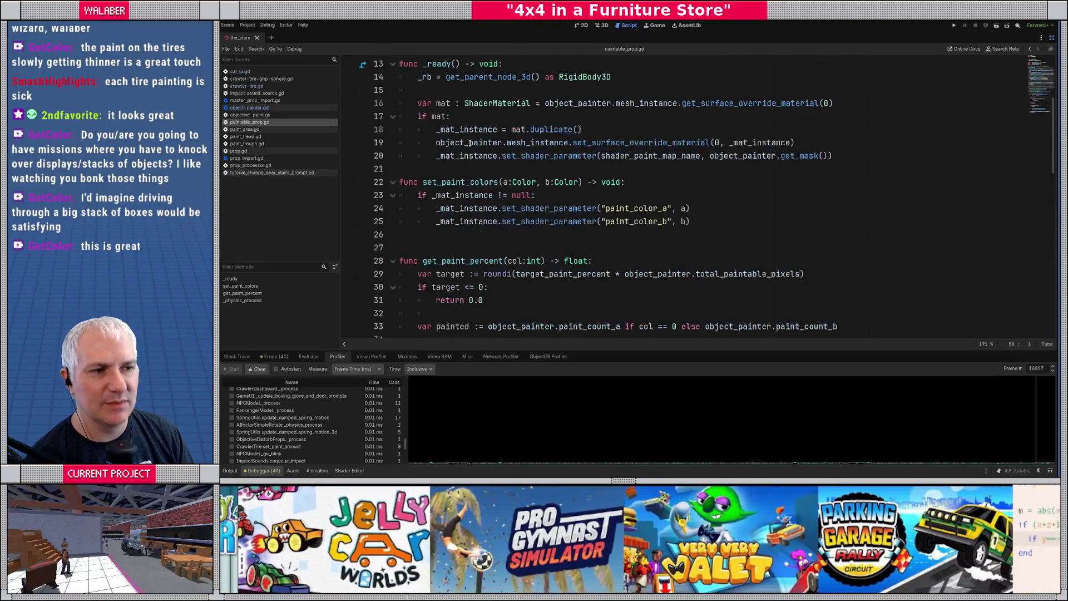
scroll(461, 205, "down", 8)
scroll(460, 205, "down", 2)
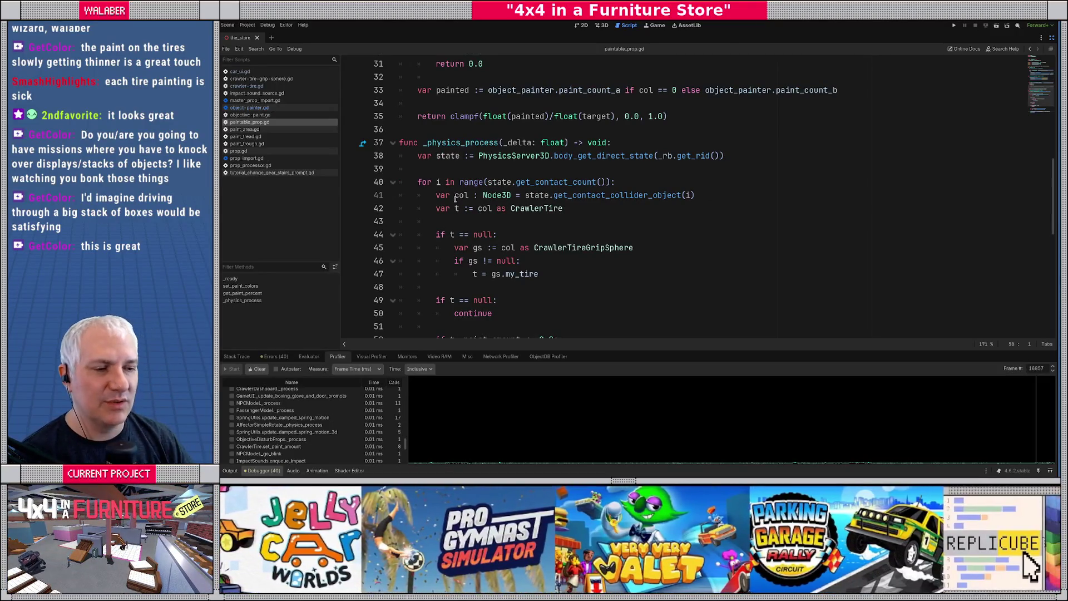
Add a paint_count counter variable just before the contact loop on line 40.
left_click_drag(422, 182, 604, 182)
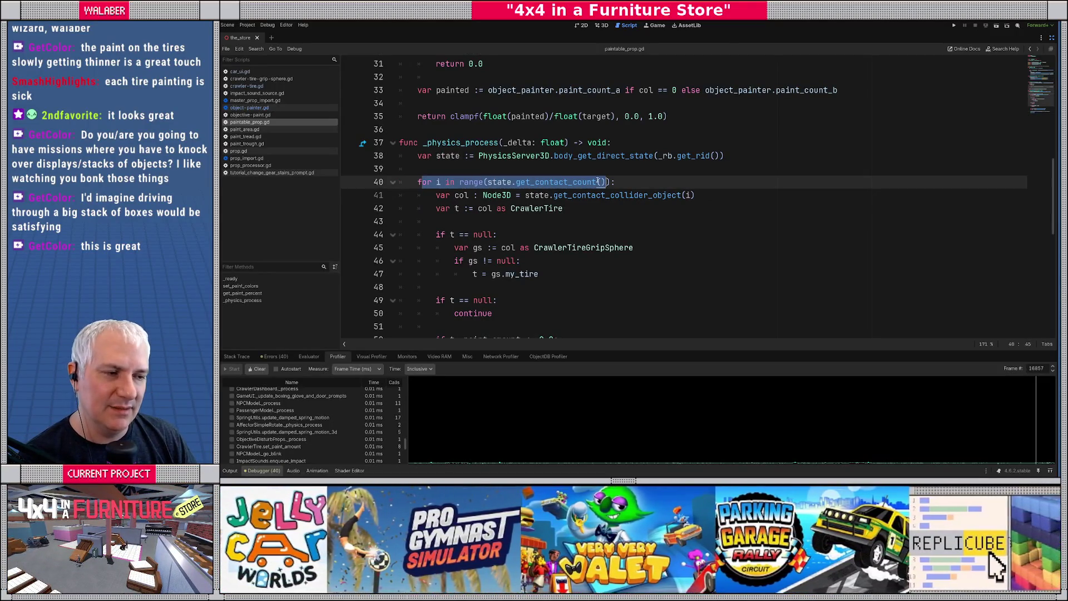
key("Up")
mouse_move(585, 182)
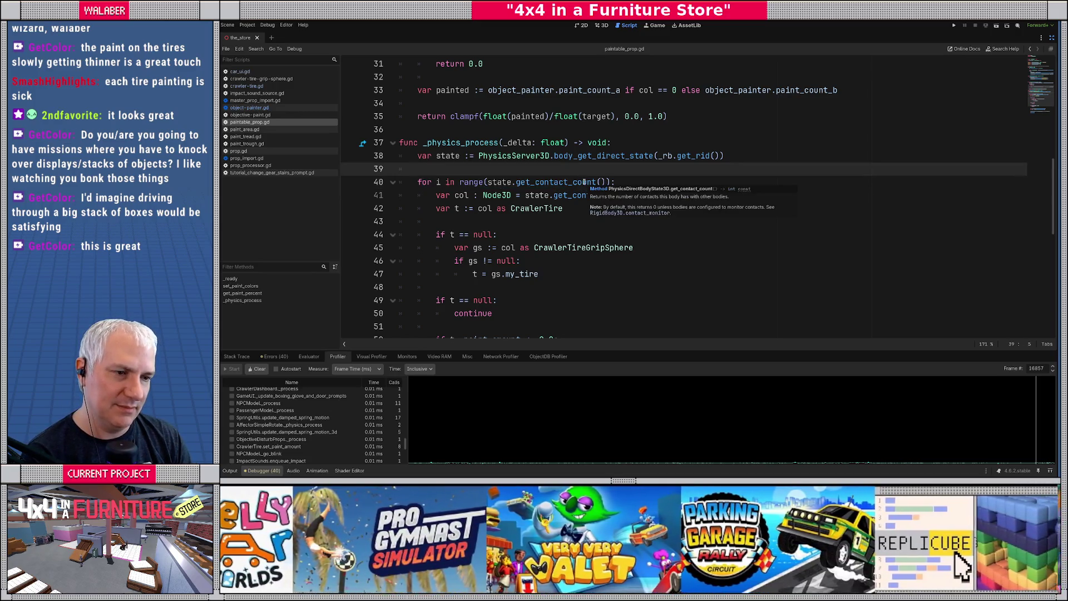
key("Return")
type("var paint")
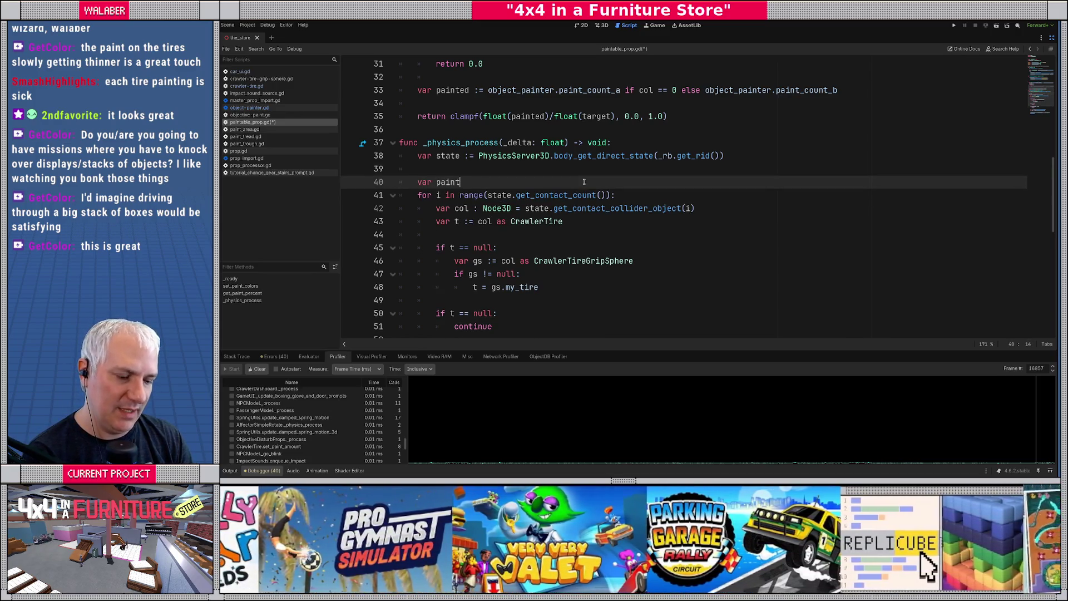
key("Return")
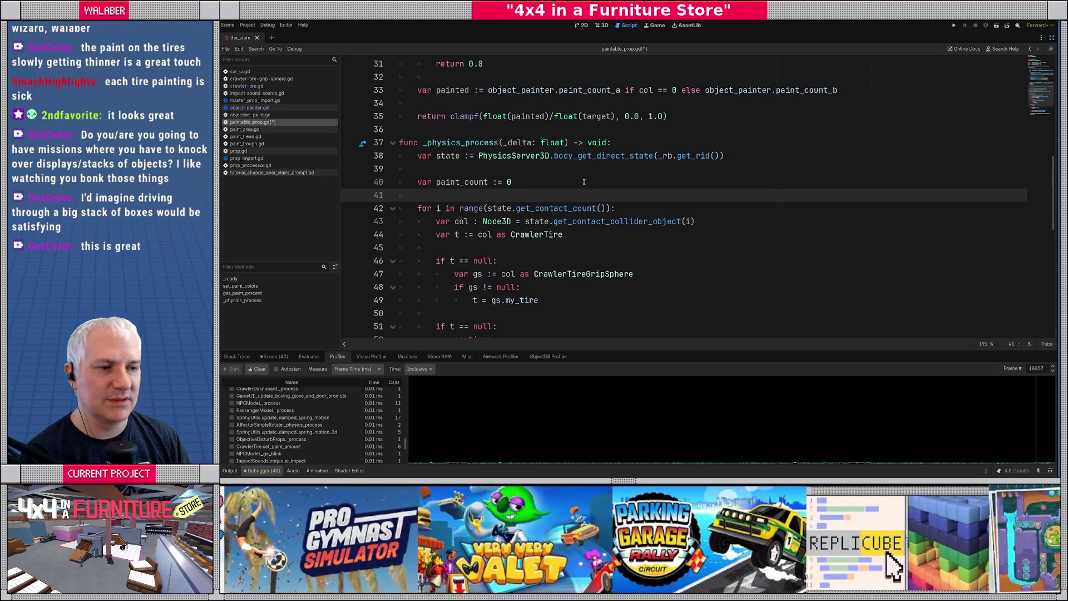
Declare const MAX_PAINT_PER_UPDATE := 12 below the class name.
scroll(444, 100, "up", 10)
left_click(442, 101)
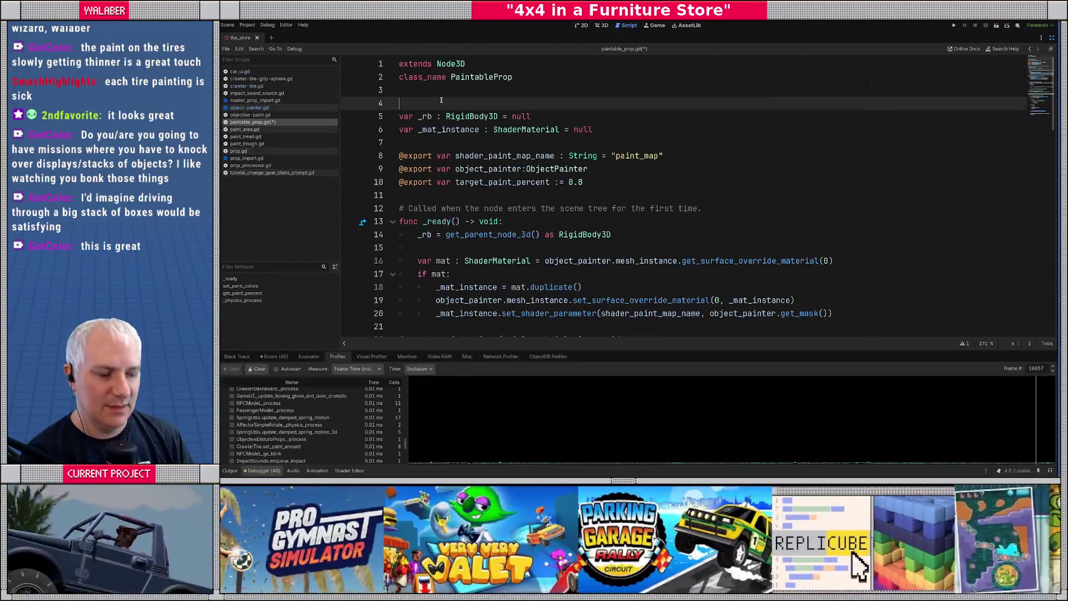
type("const MAX_PAINT_PER_UPDATE")
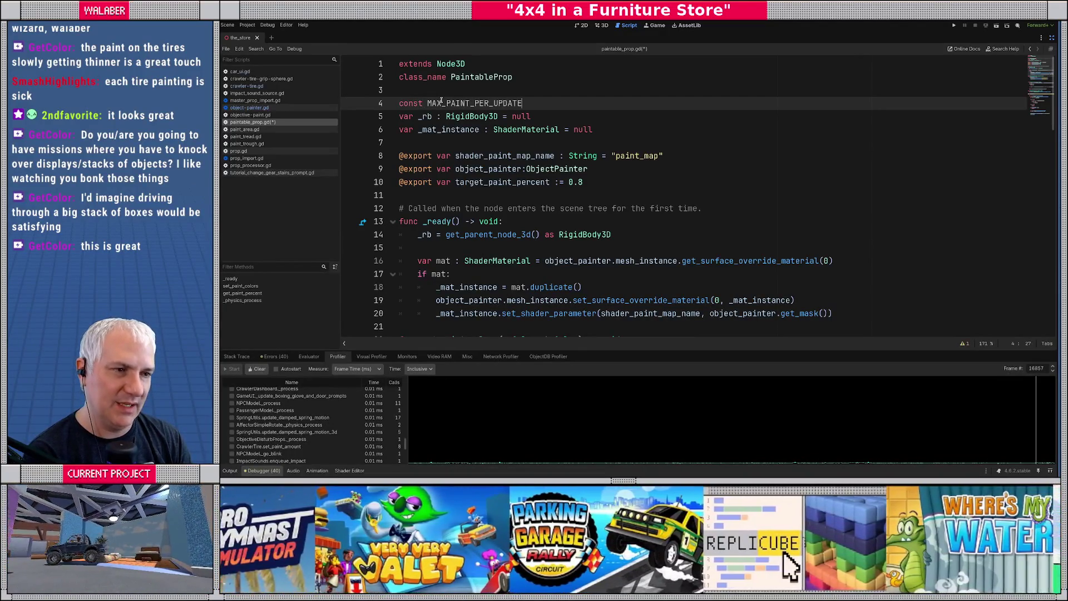
type(" := 12")
key("Return")
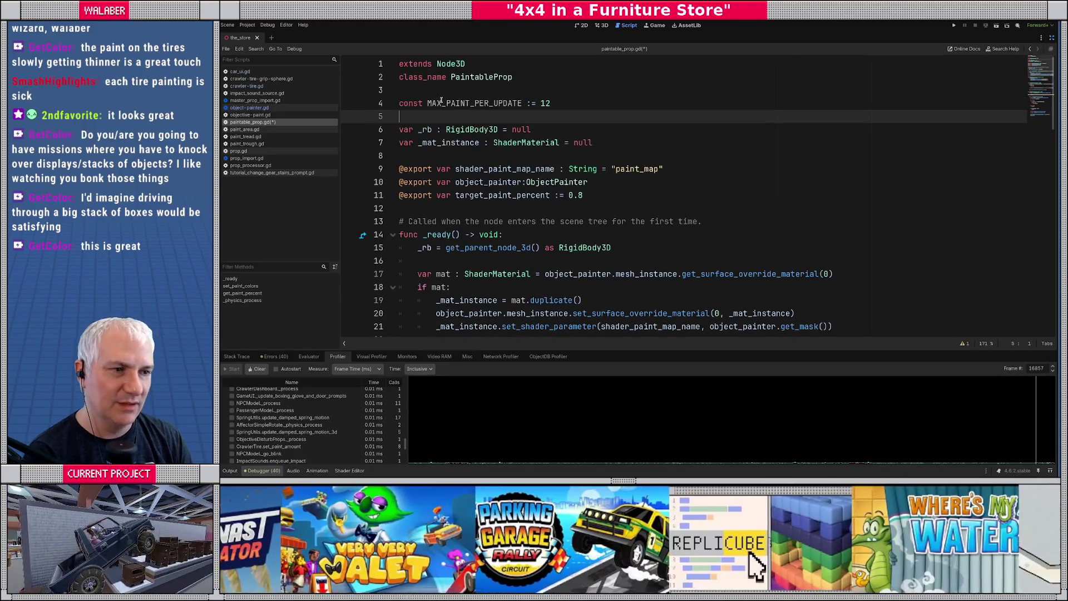
double_click(474, 104)
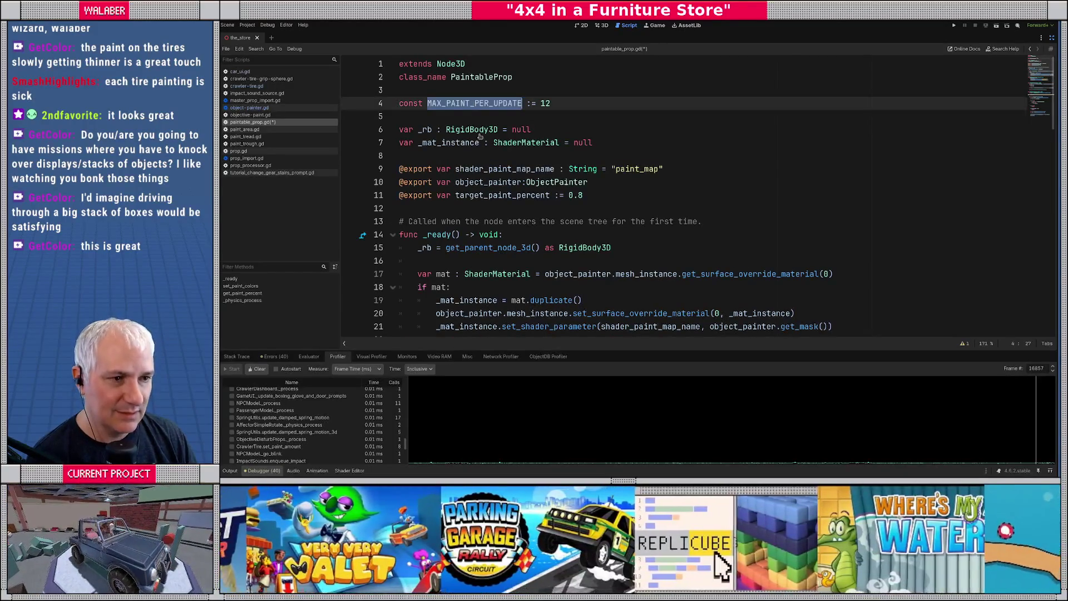
After did_paint, increment paint_count and break once it exceeds MAX_PAINT_PER_UPDATE.
scroll(462, 145, "down", 10)
scroll(449, 182, "down", 5)
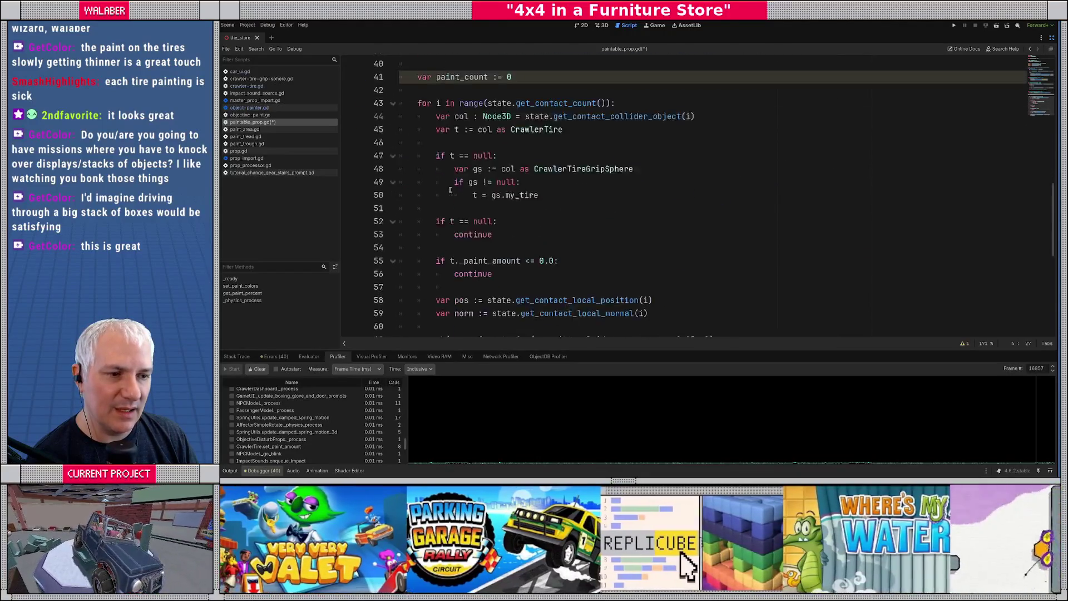
left_click(511, 235)
key("Return")
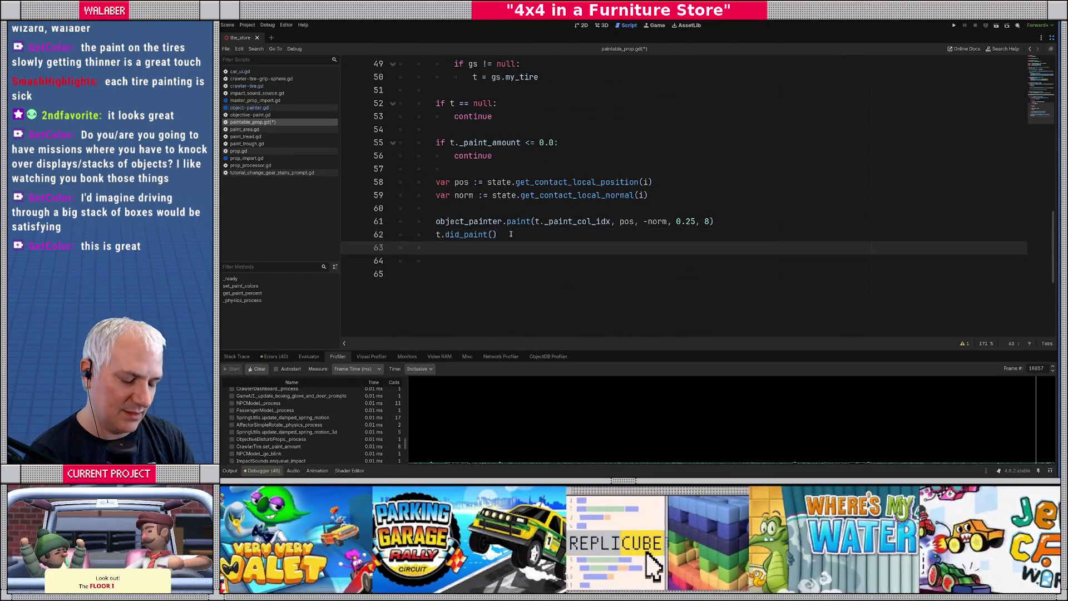
type("pa")
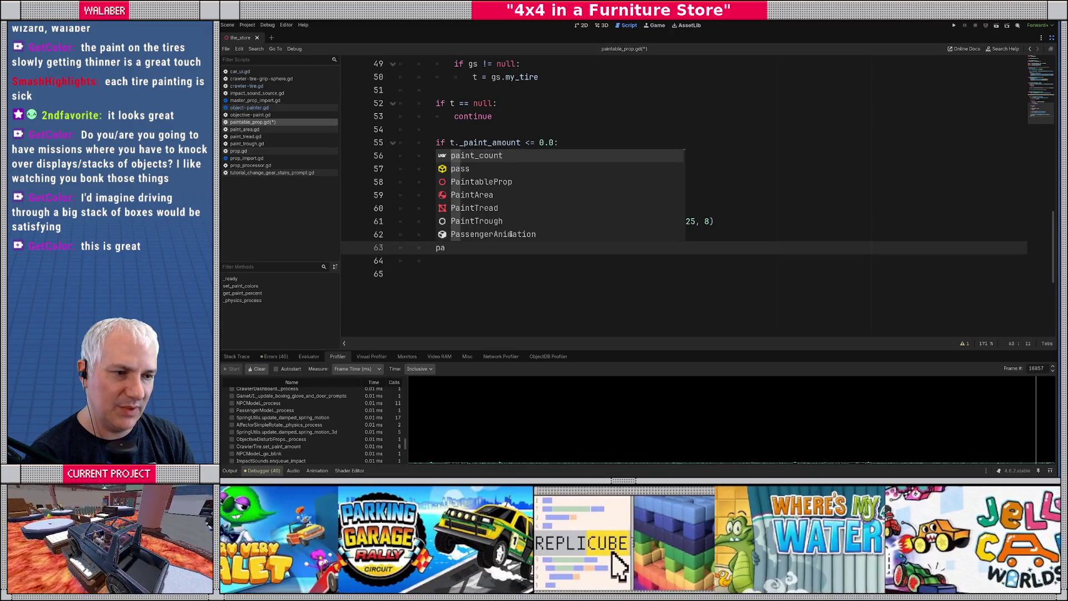
key("Return")
type("+")
key("Return")
key("Return")
type("if pa")
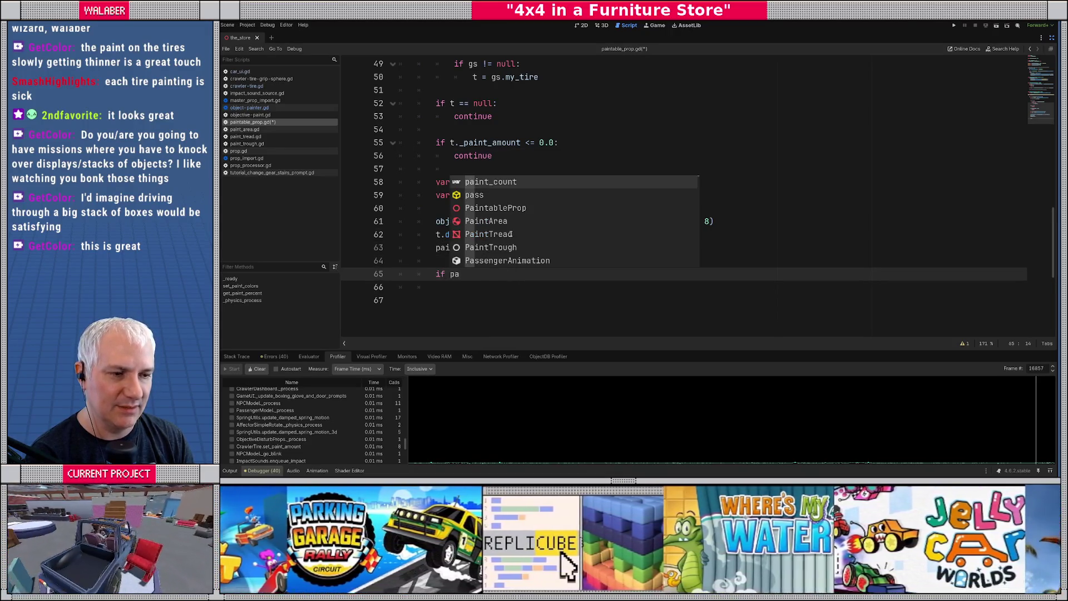
key("Return")
type(">")
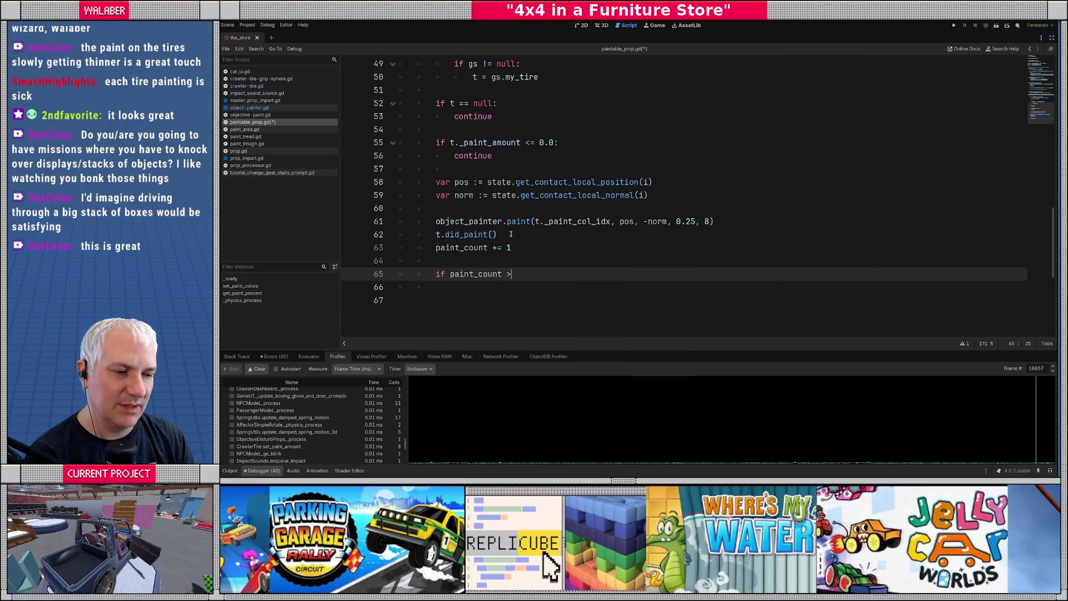
type(" MAX_PAINT_PER_UPDATE:")
key("Return")
type("break")
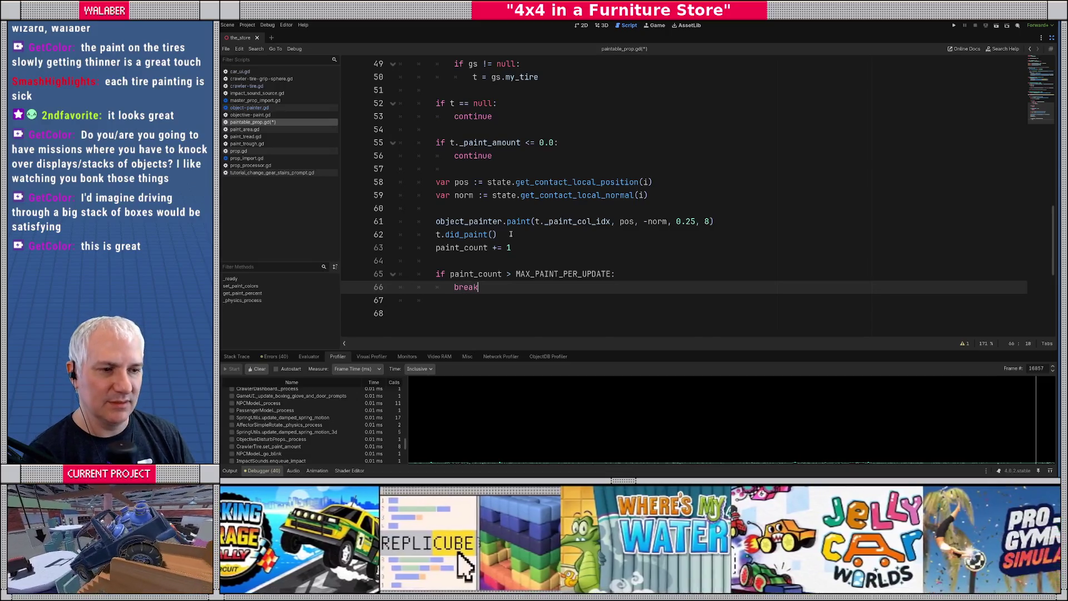
Save the script and restore the scene, file and inspector panels.
scroll(518, 228, "up", 5)
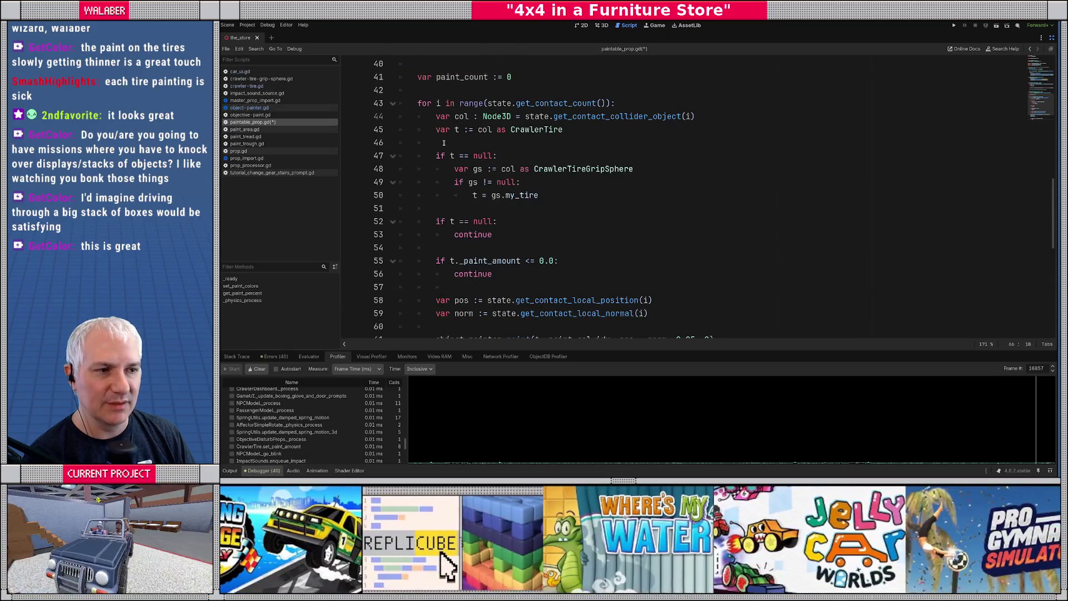
scroll(540, 206, "down", 4)
left_click(553, 193)
key("ctrl+s")
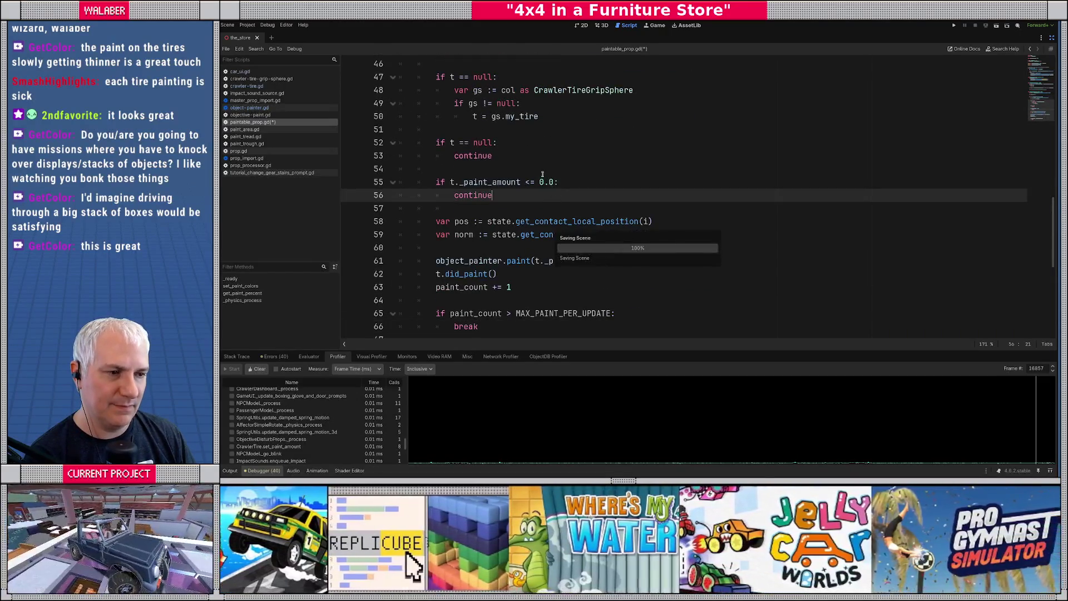
left_click(543, 173)
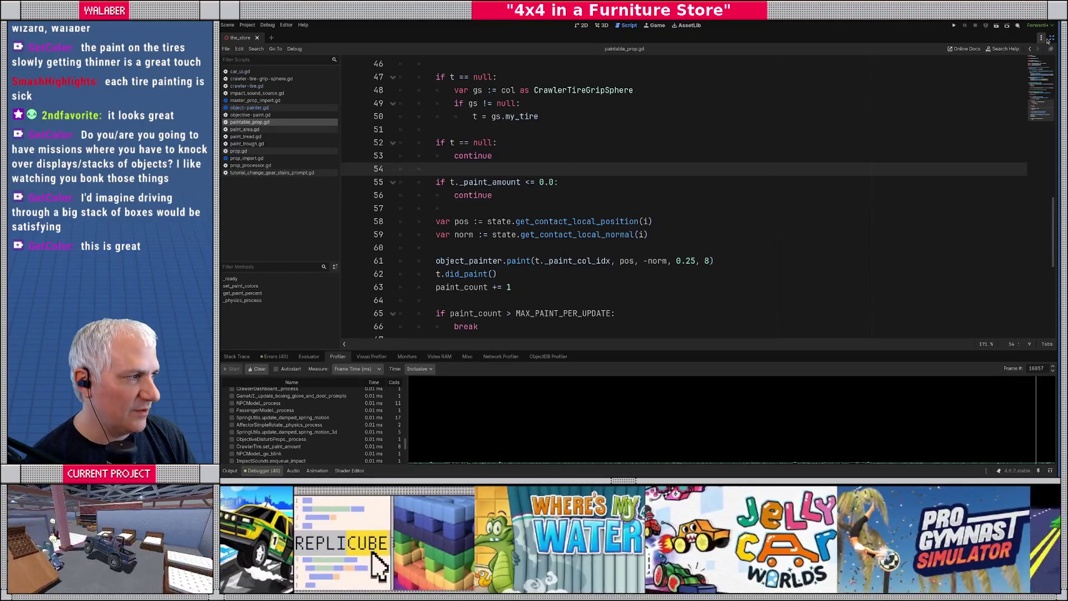
left_click(1052, 38)
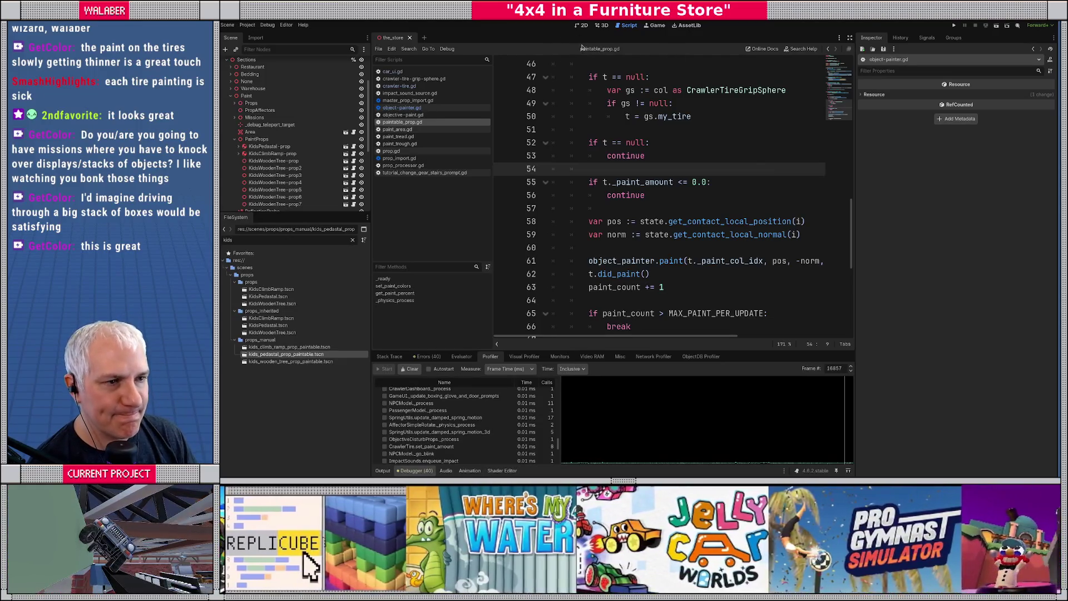
Switch to the 3D view and orbit in toward the pedestal and wooden trees.
left_click(601, 25)
left_click_drag(695, 224, 634, 210)
scroll(699, 203, "down", 3)
mouse_move(699, 203)
left_mouse_down()
mouse_move(553, 198)
mouse_move(645, 200)
left_mouse_up()
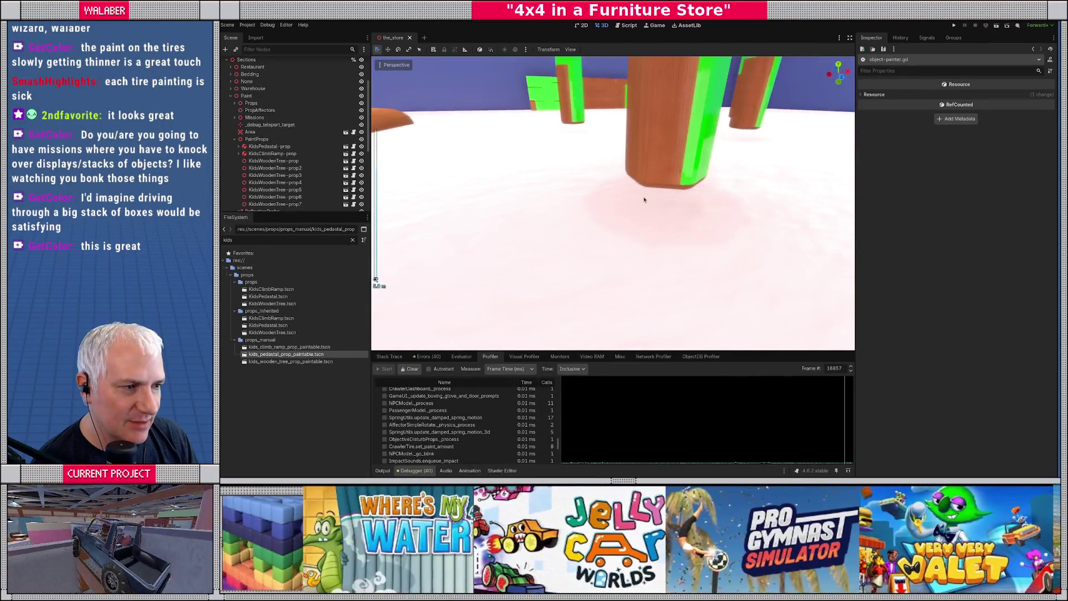
Filter FileSystem for 'paint', select paint_prop.tres, and set Subsurface Scattering Strength to 0.
left_click(295, 239)
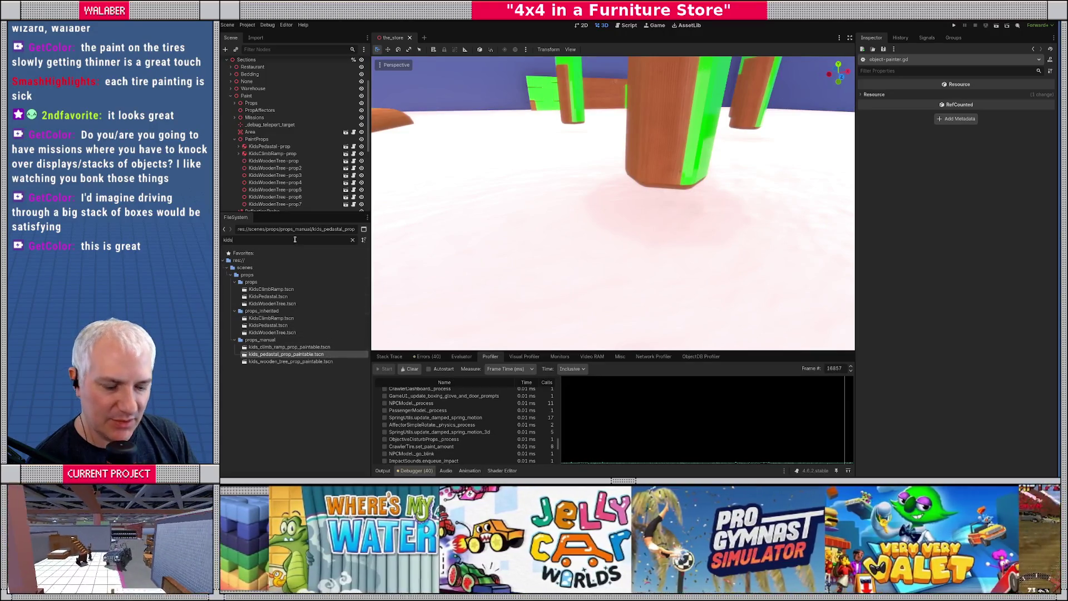
type("paint")
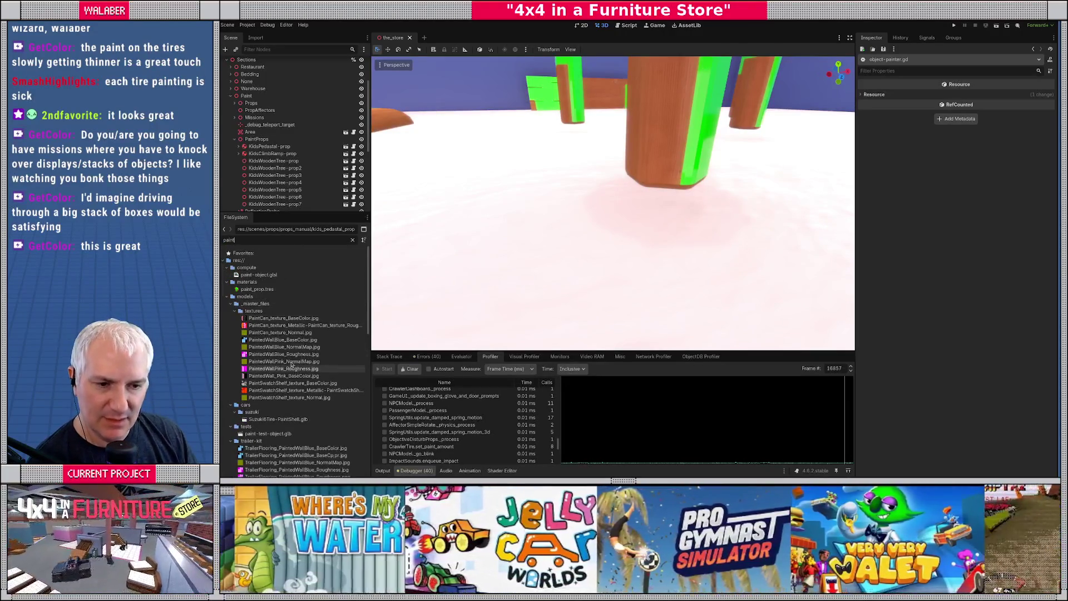
scroll(284, 337, "down", 5)
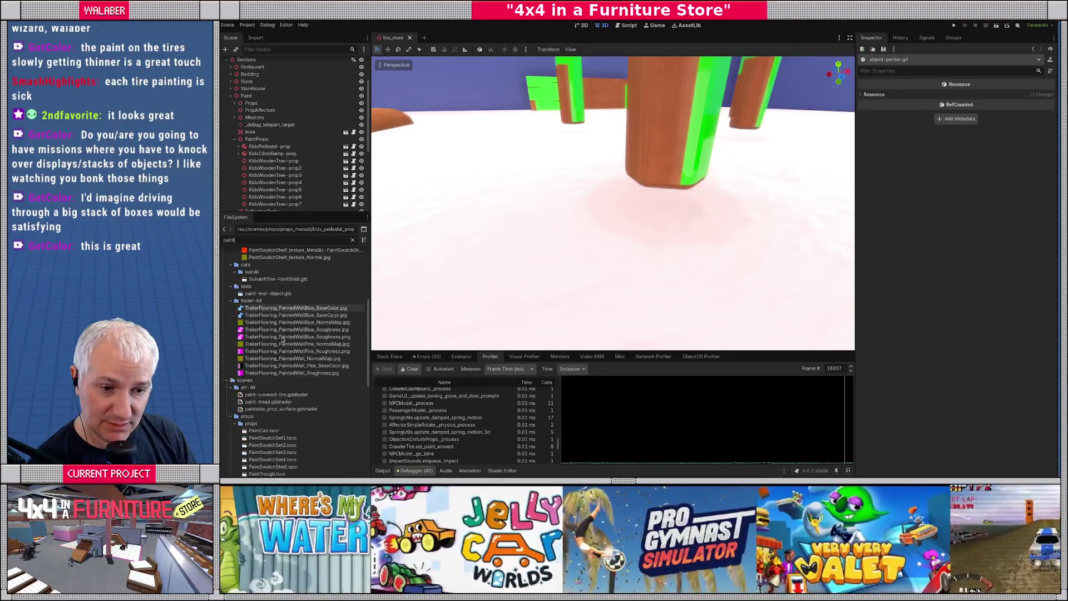
scroll(288, 332, "up", 4)
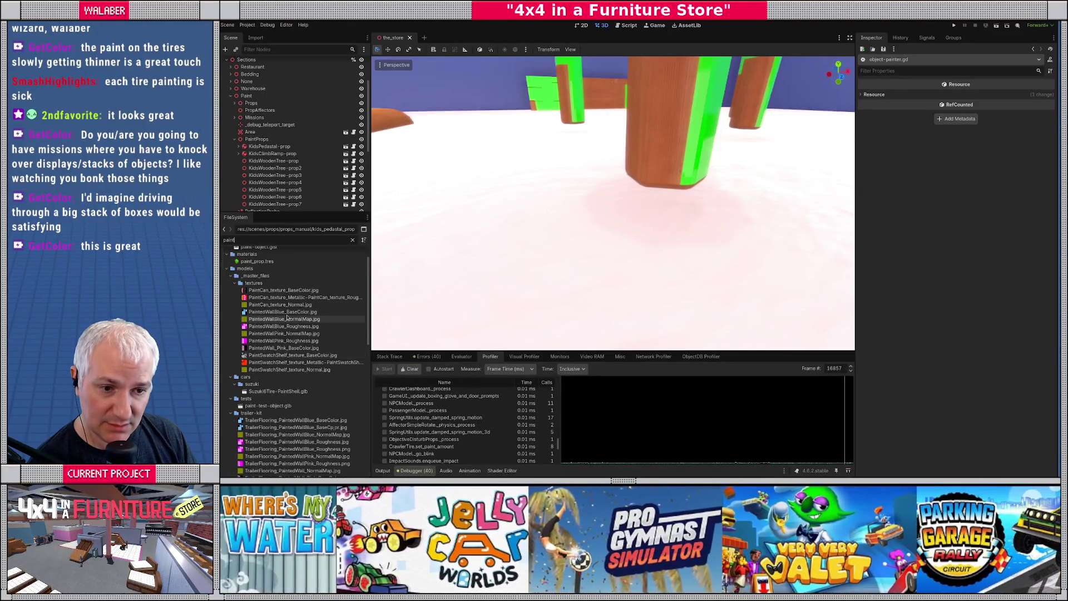
left_click(257, 260)
left_click(872, 361)
left_click(977, 372)
type("0")
key("Return")
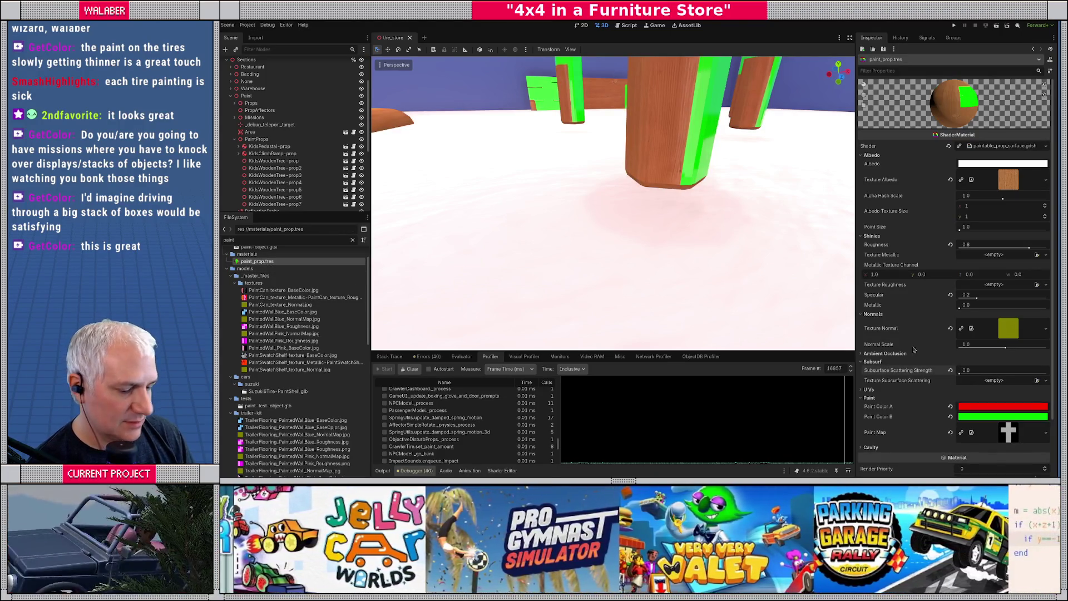
Inspect the painted kids' props in the viewport and select the floor platform.
scroll(622, 201, "down", 5)
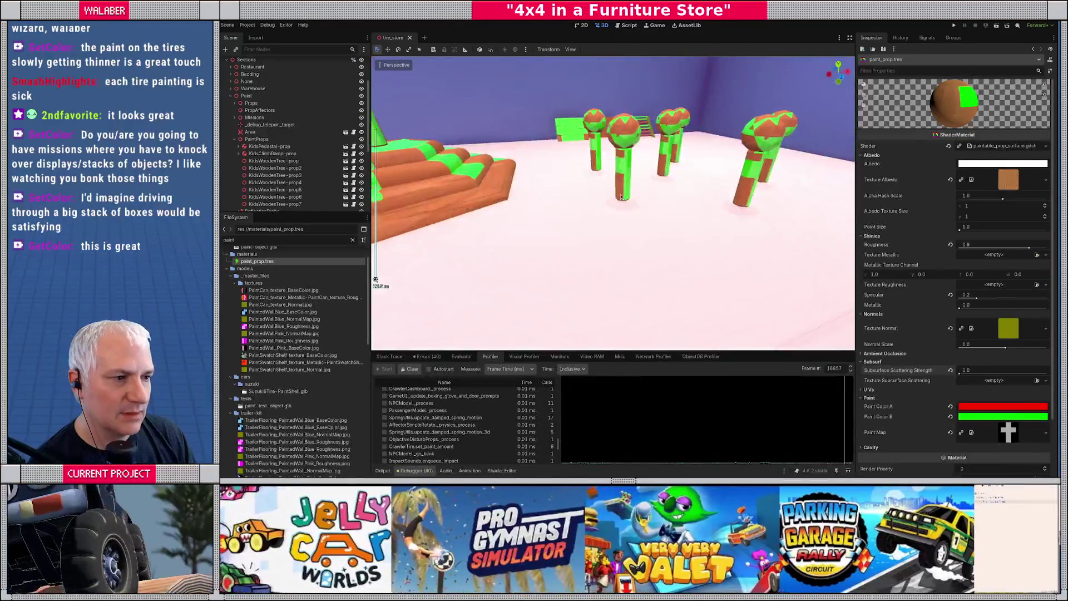
scroll(621, 197, "down", 3)
scroll(625, 205, "up", 10)
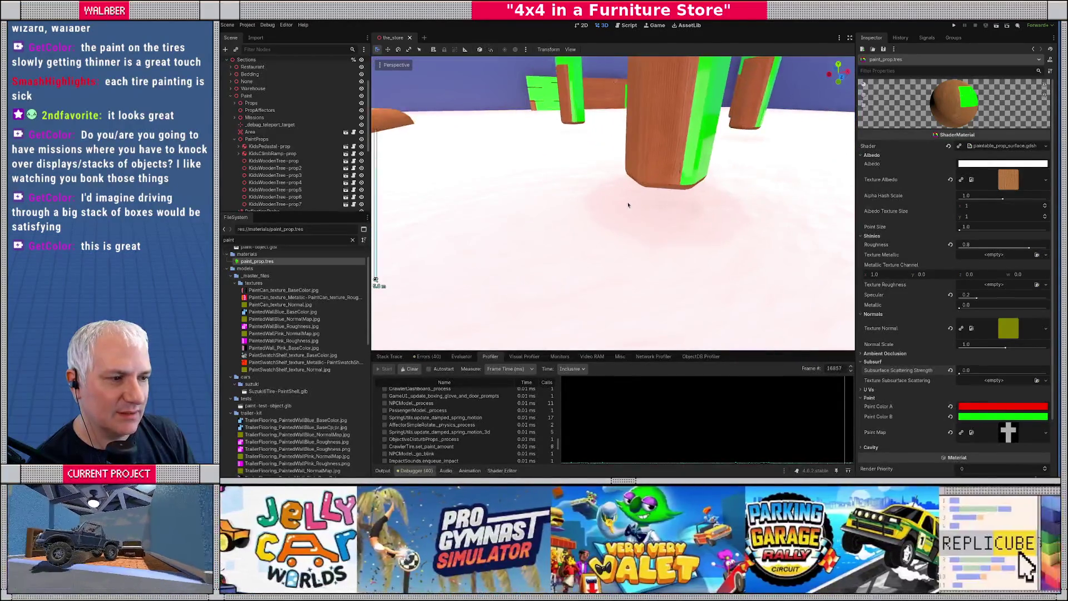
scroll(625, 206, "down", 10)
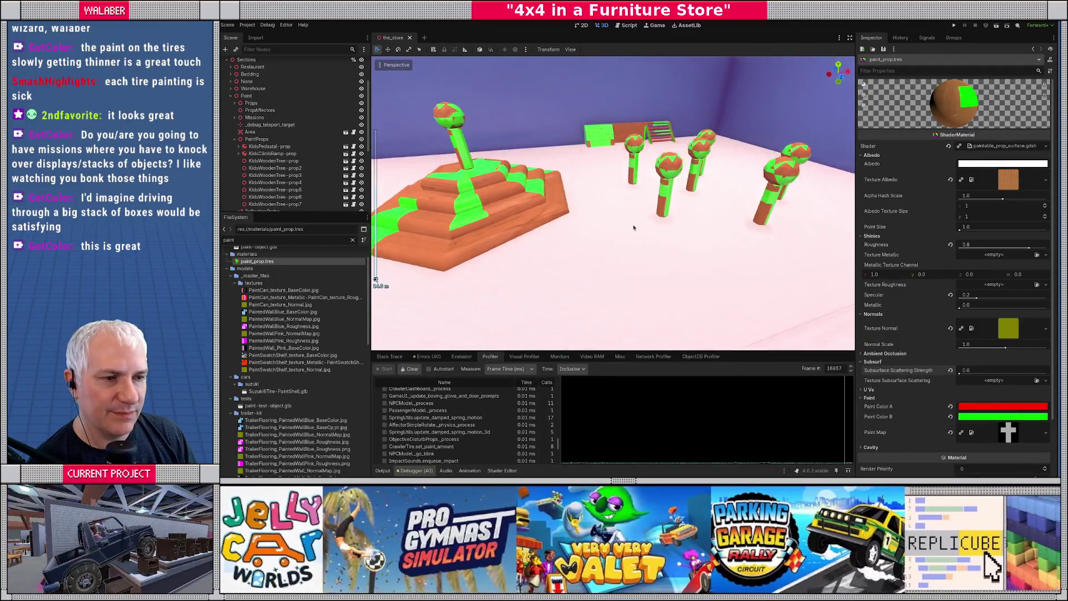
scroll(638, 225, "down", 8)
scroll(669, 233, "up", 5)
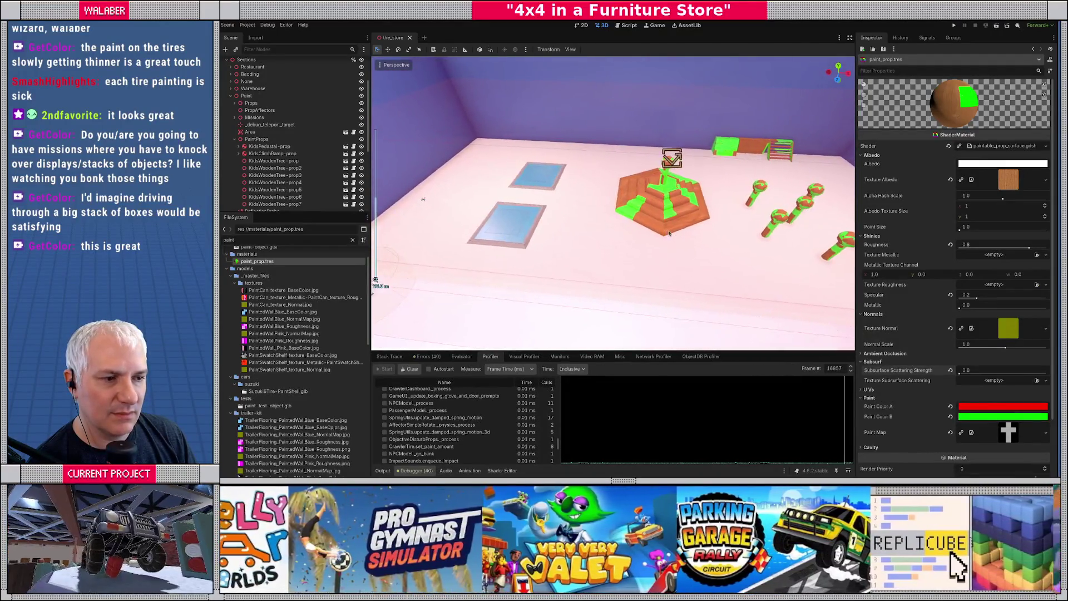
scroll(669, 233, "up", 6)
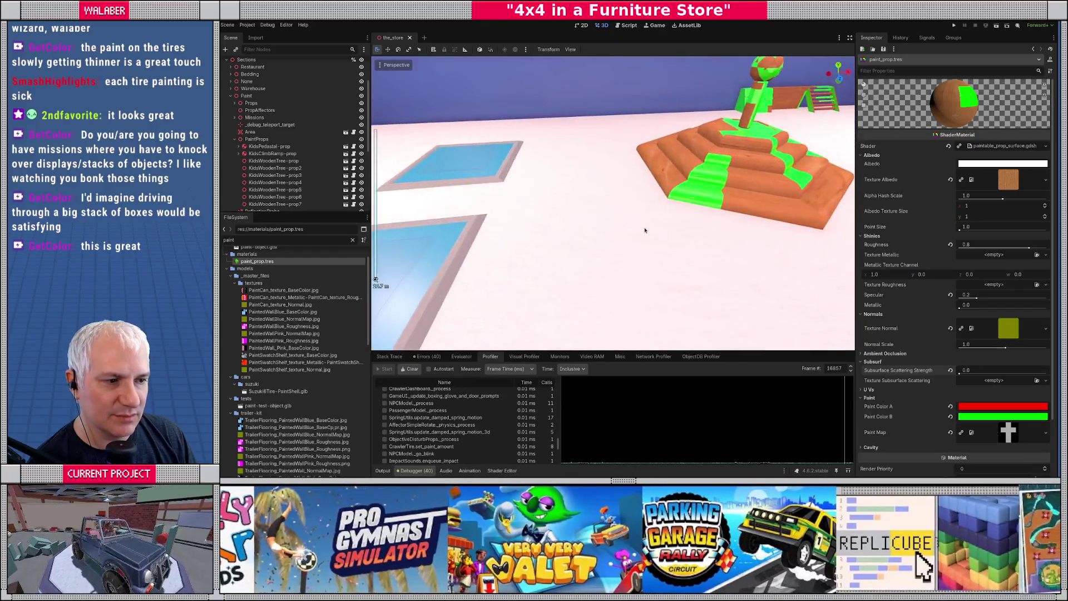
scroll(645, 230, "down", 2)
left_click(568, 199)
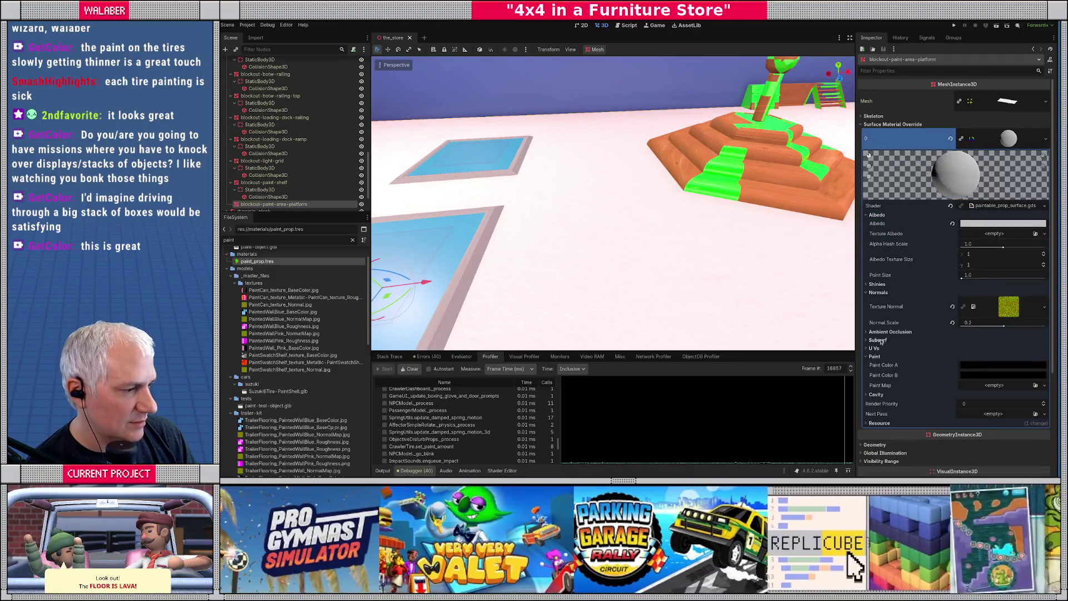
Set the platform material's Subsurface Scattering Strength to 0.0 and save the store scene.
left_click(879, 340)
left_click(989, 347)
key("Return")
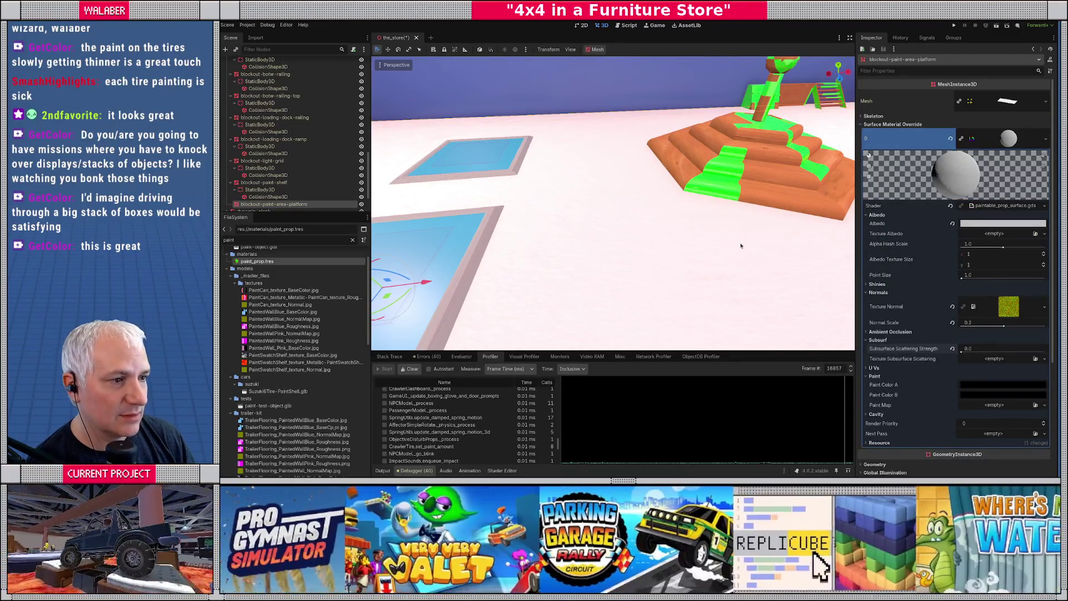
scroll(617, 230, "down", 4)
key("ctrl+s")
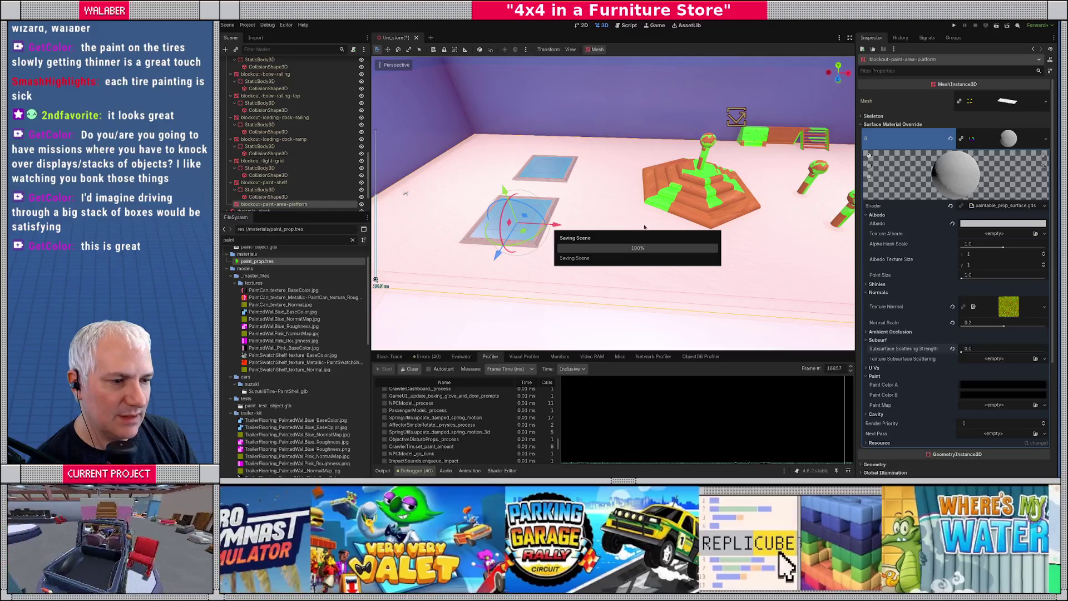
Orbit over the paint area toward the trees and pyramid, widening the left docks.
mouse_move(644, 226)
left_mouse_down()
mouse_move(445, 167)
mouse_move(345, 157)
left_mouse_up()
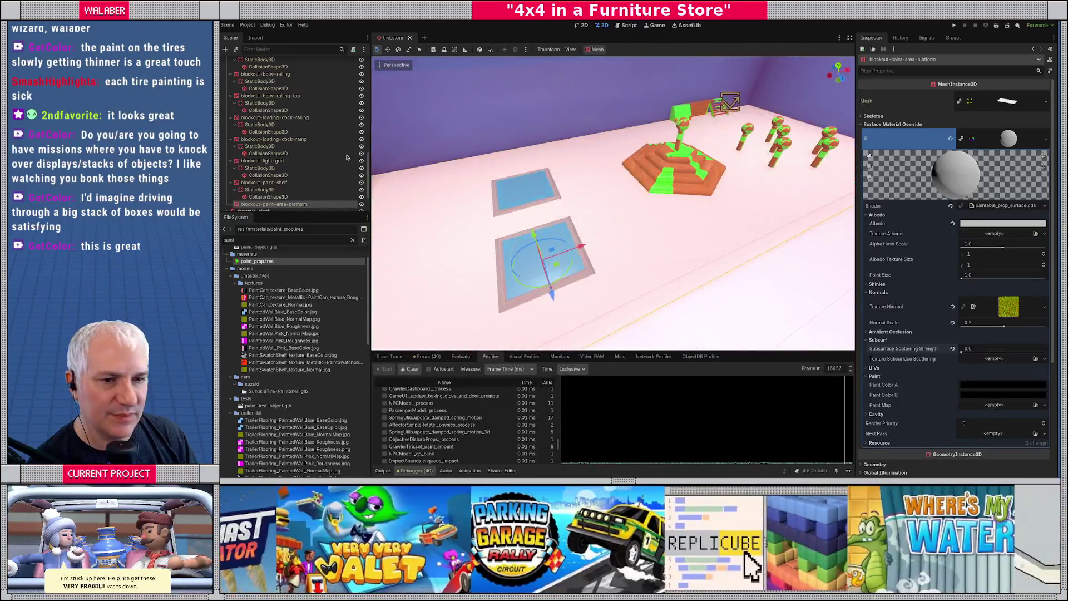
left_click_drag(372, 210, 423, 207)
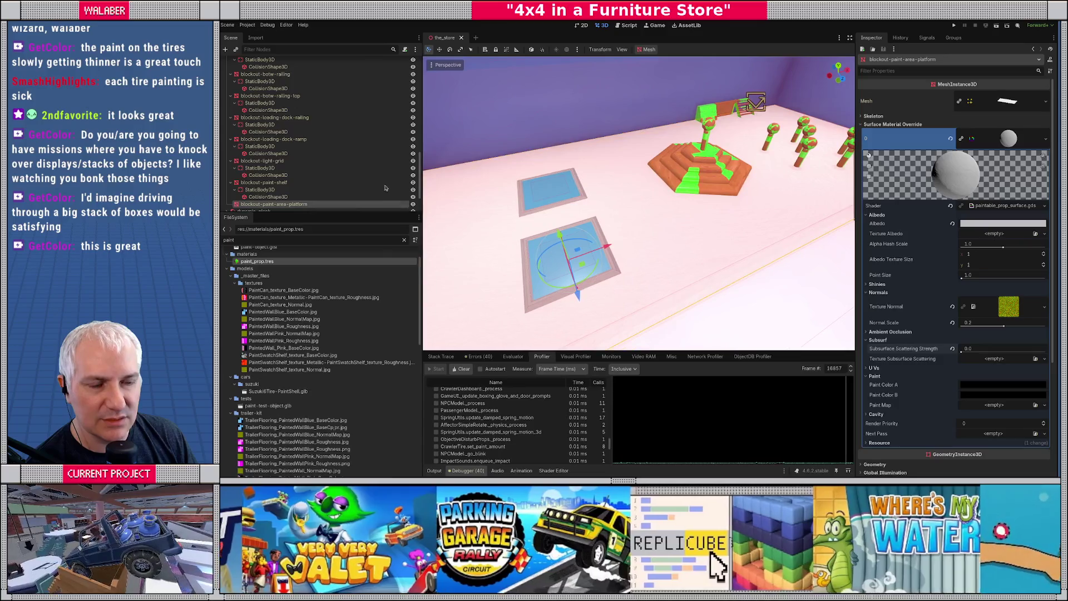
left_click_drag(732, 193, 644, 208)
scroll(301, 167, "up", 10)
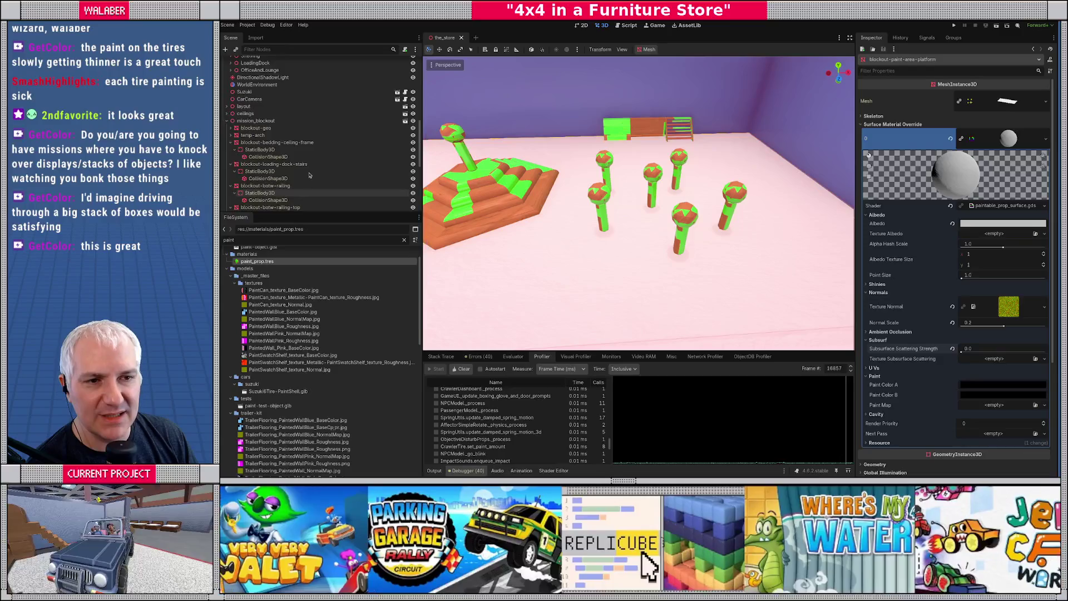
Delete the KidsWoodenTree-prop6 and KidsWoodenTree-prop5 tree props from the scene.
left_click(296, 164)
key("f")
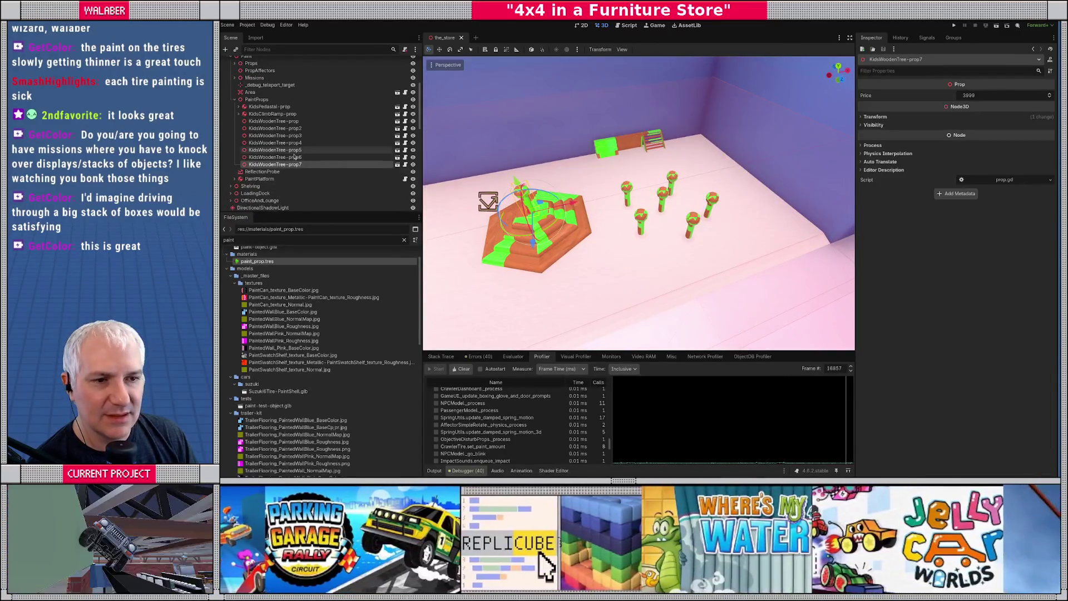
left_click(312, 157)
key("Delete")
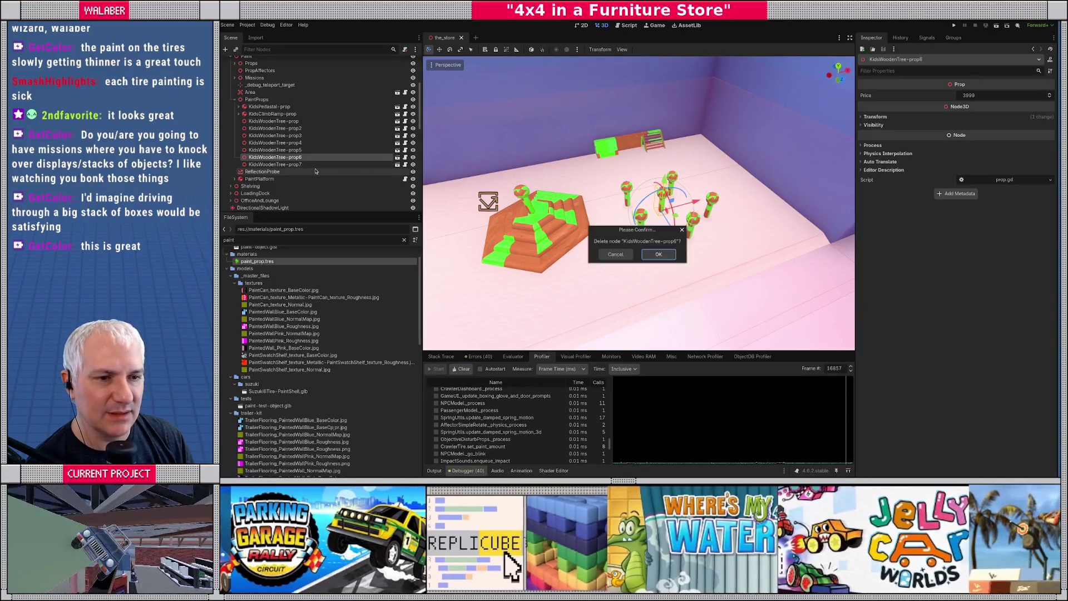
key("Return")
left_click(291, 159)
left_click(294, 151)
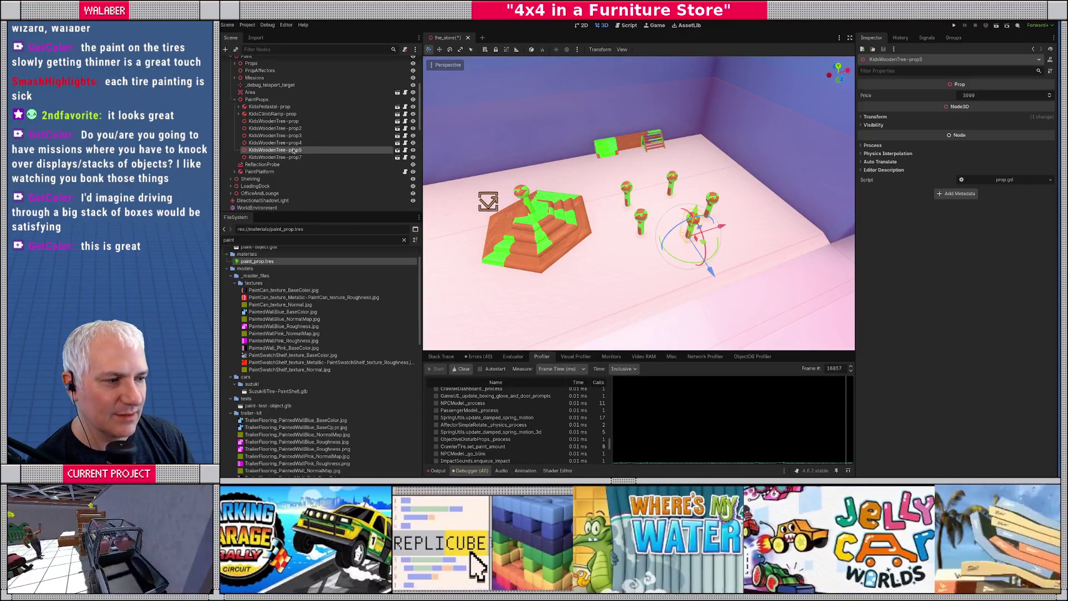
key("Delete")
key("Return")
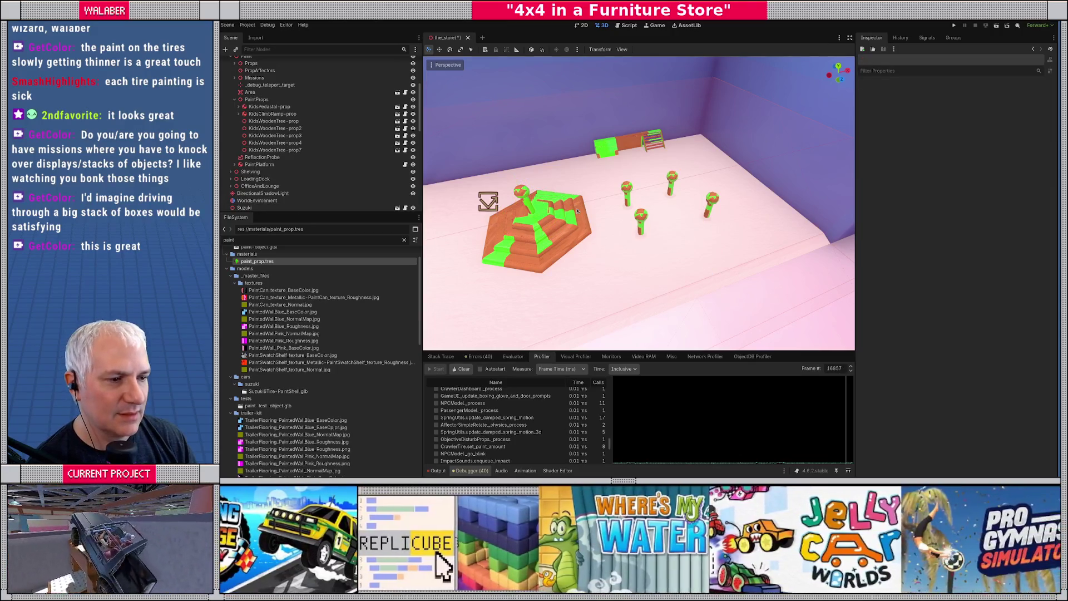
Move KidsWoodenTree-prop, prop2, prop3 and prop4 across the floor around the pyramid.
scroll(612, 223, "up", 3)
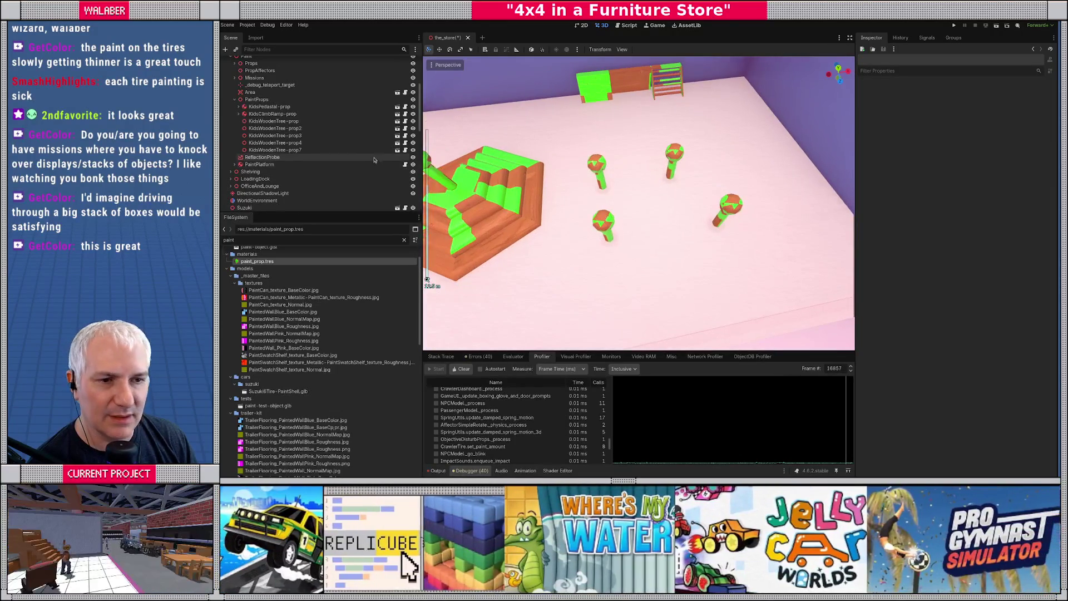
left_click(311, 121)
left_click_drag(638, 252, 648, 269)
left_click(614, 189)
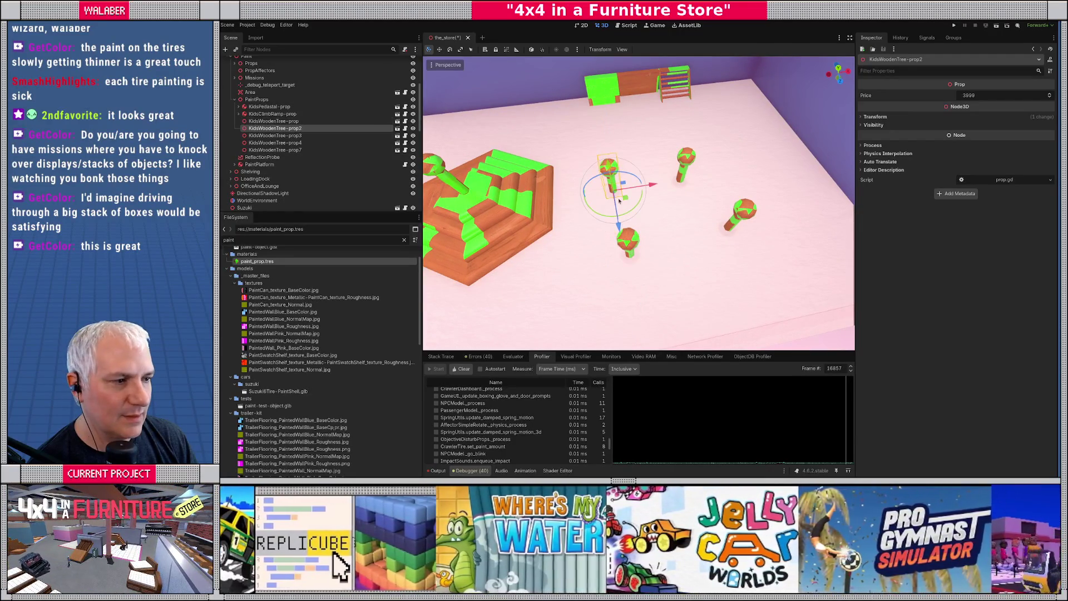
left_click_drag(624, 201, 584, 143)
left_click_drag(666, 163, 534, 167)
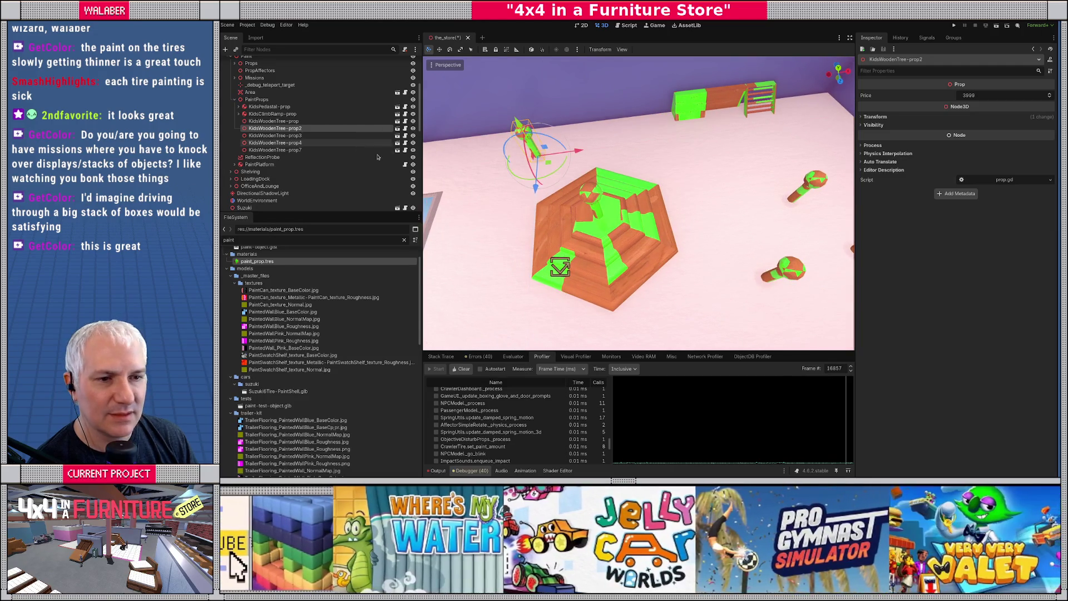
scroll(318, 145, "down", 2)
scroll(623, 187, "down", 2)
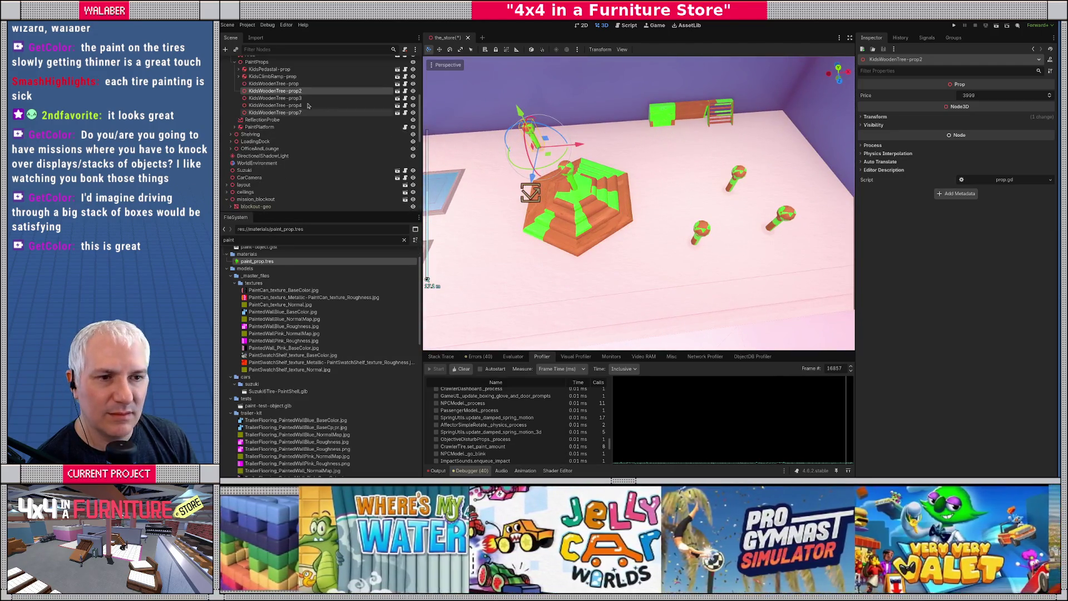
left_click(276, 98)
key("f")
left_click_drag(682, 196, 702, 162)
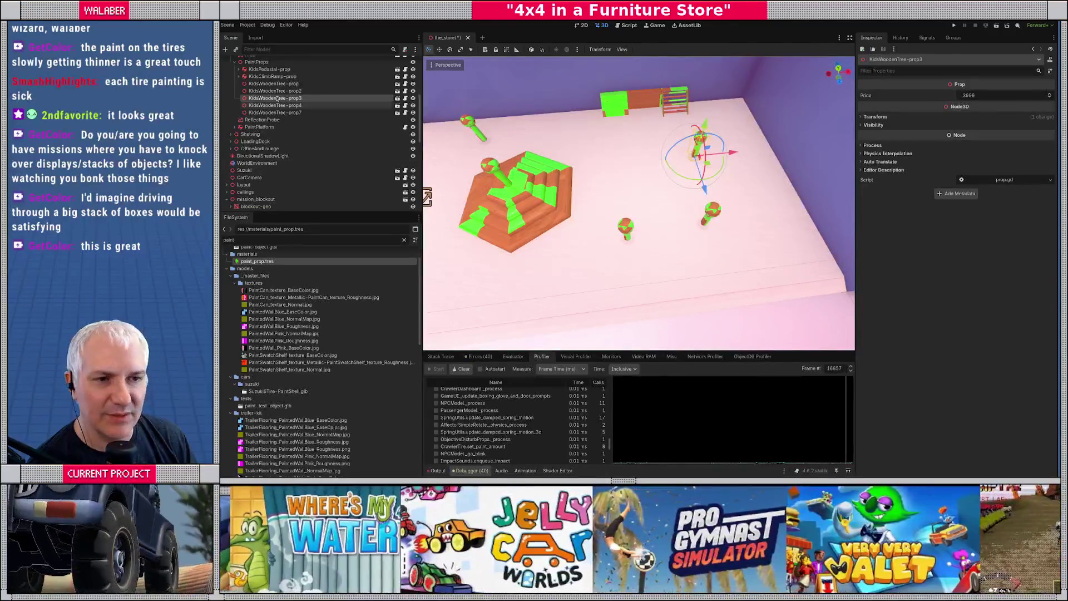
left_click(713, 218)
mouse_move(716, 235)
left_mouse_down()
mouse_move(754, 210)
mouse_move(646, 191)
mouse_move(698, 216)
left_mouse_up()
Reposition KidsWoodenTree-prop2 back and left, then further right across the floor.
left_click(302, 112)
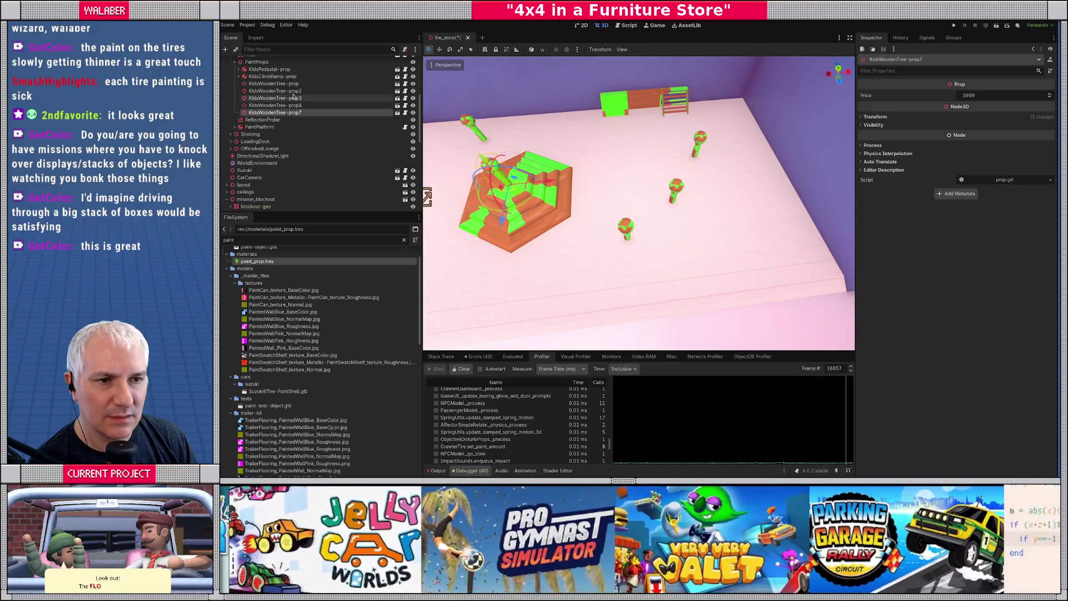
left_click(292, 90)
left_click_drag(642, 249, 621, 173)
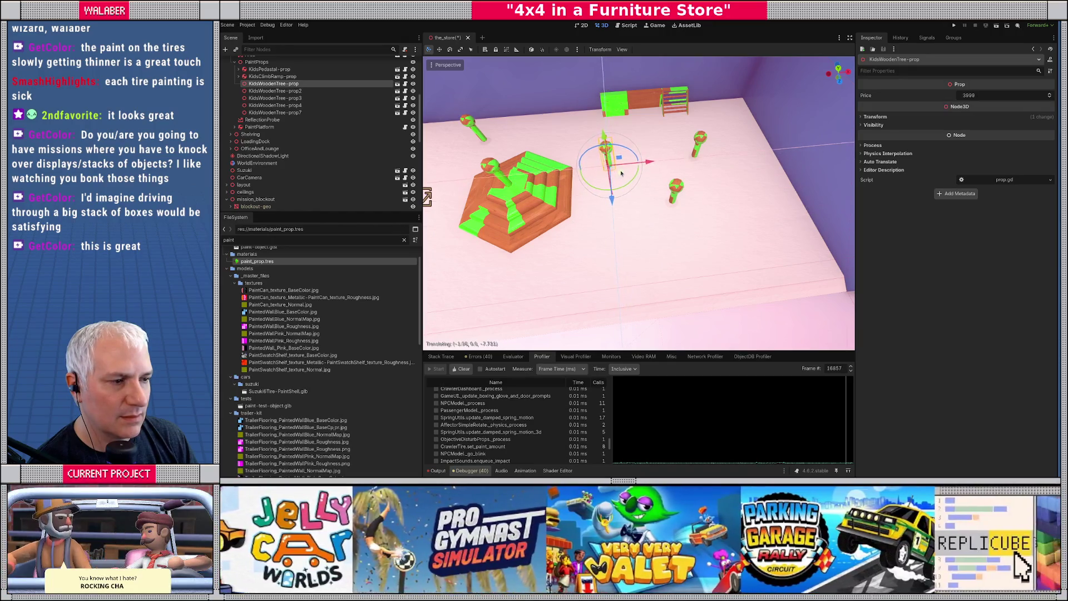
key("f")
scroll(687, 209, "down", 5)
scroll(688, 210, "up", 5)
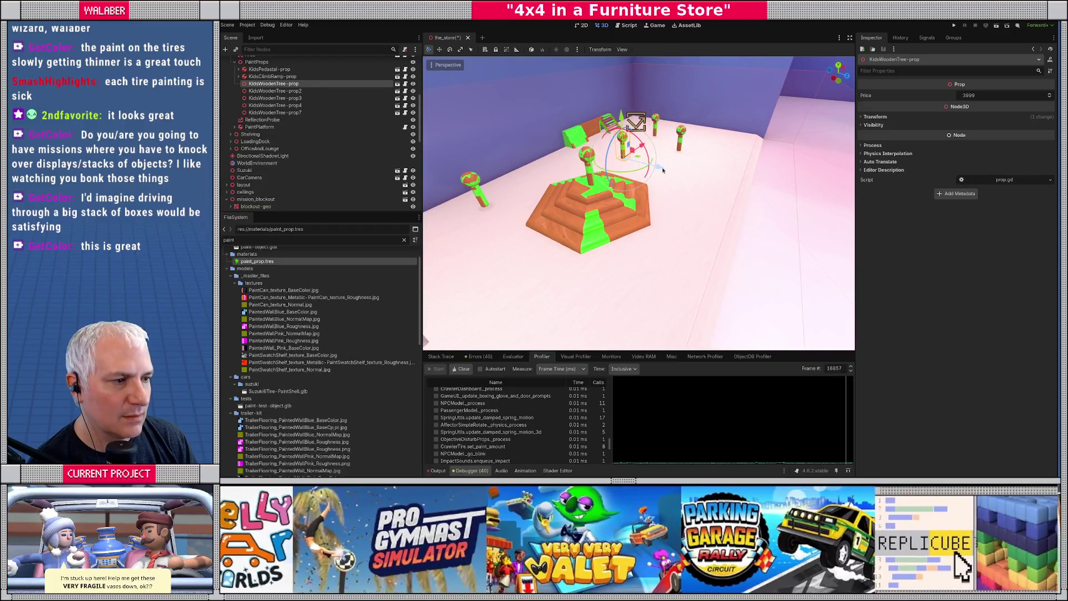
left_click_drag(662, 170, 723, 189)
key("f")
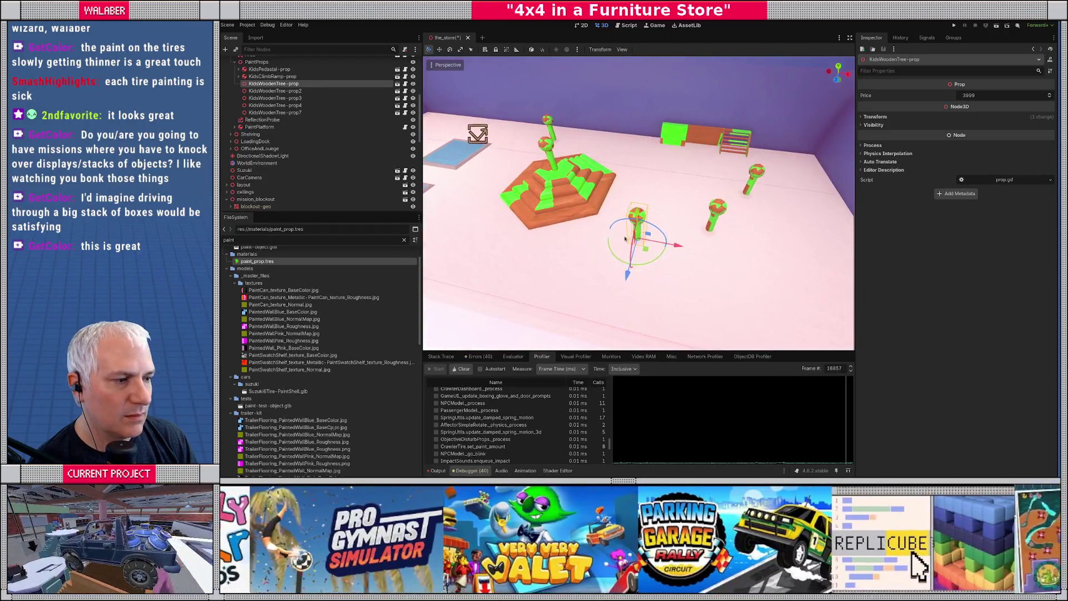
left_click_drag(639, 239, 680, 246)
Fine-tune the positions of KidsWoodenTree-prop4 and prop2, then save the scene.
left_click(275, 90)
left_click(275, 98)
left_click(275, 105)
left_click_drag(723, 241, 676, 207)
scroll(548, 239, "down", 5)
scroll(548, 239, "up", 5)
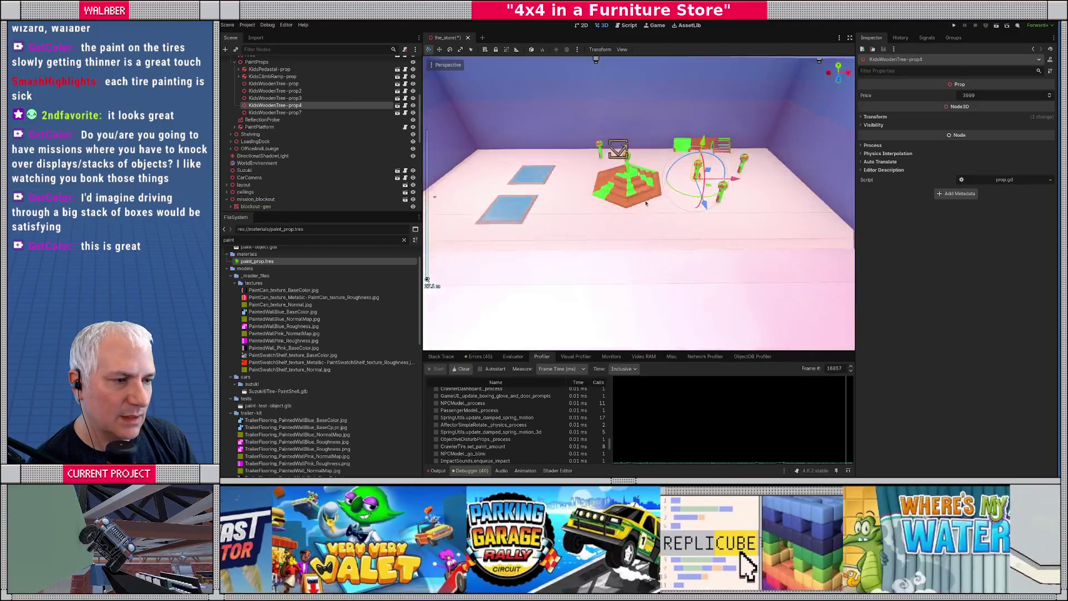
left_click(290, 83)
left_click(292, 91)
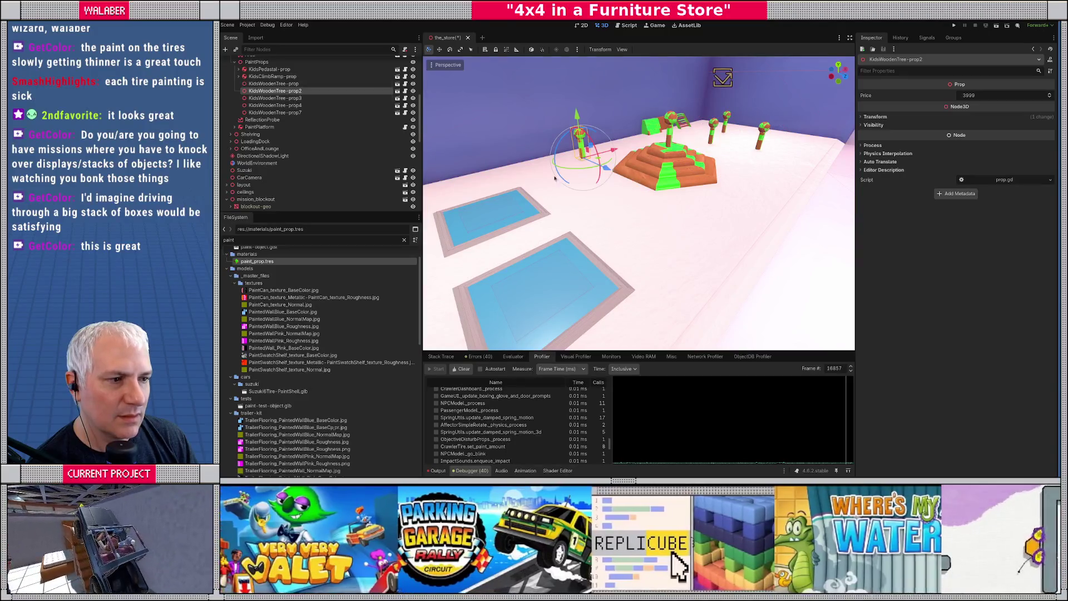
left_click_drag(609, 170, 614, 172)
key("f")
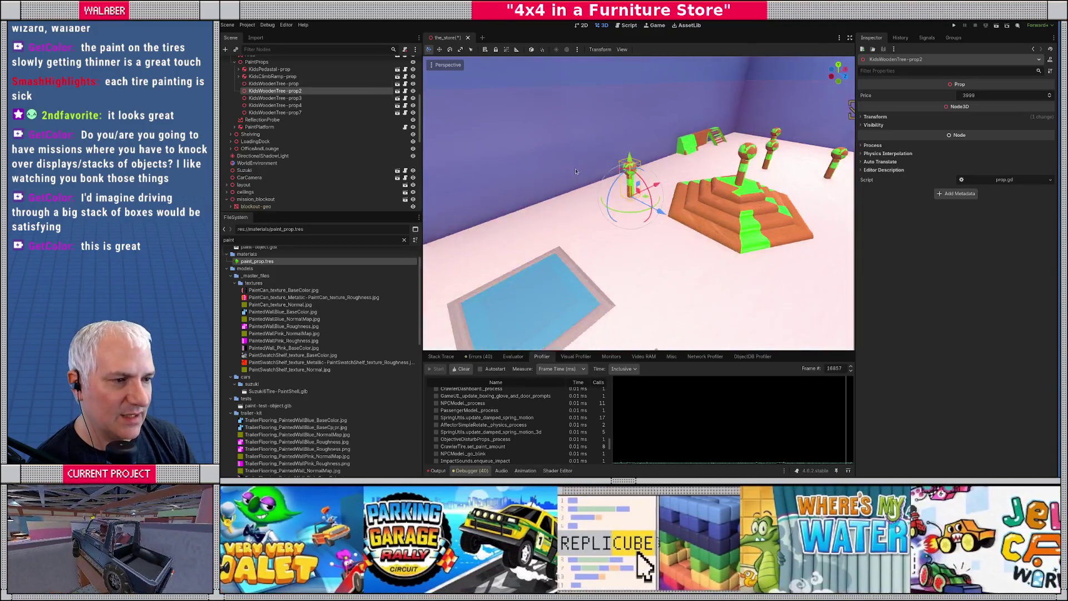
scroll(693, 183, "down", 2)
scroll(693, 184, "down", 5)
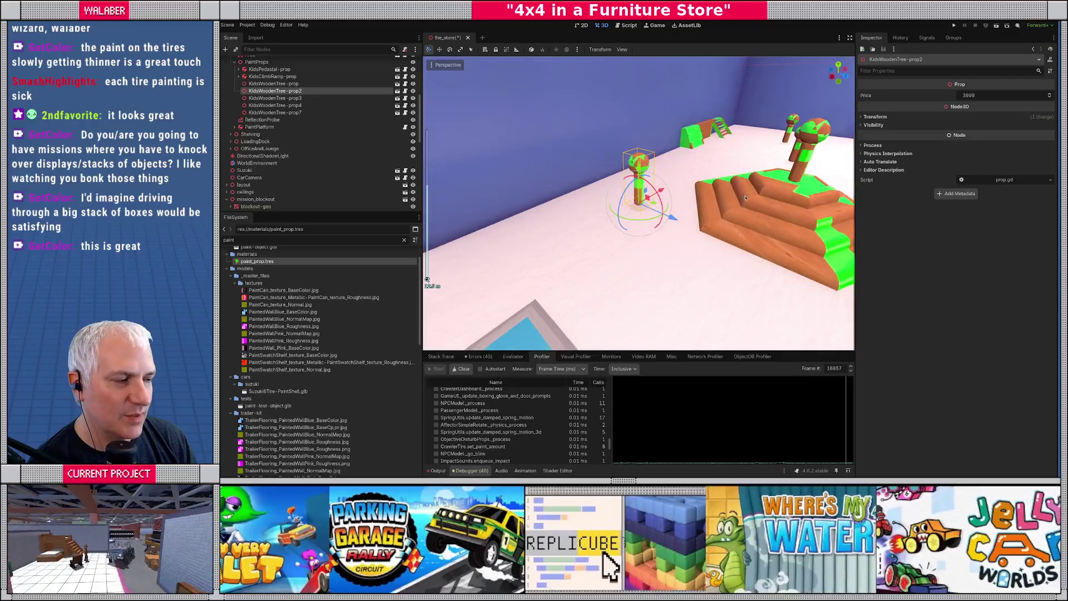
key("ctrl+s")
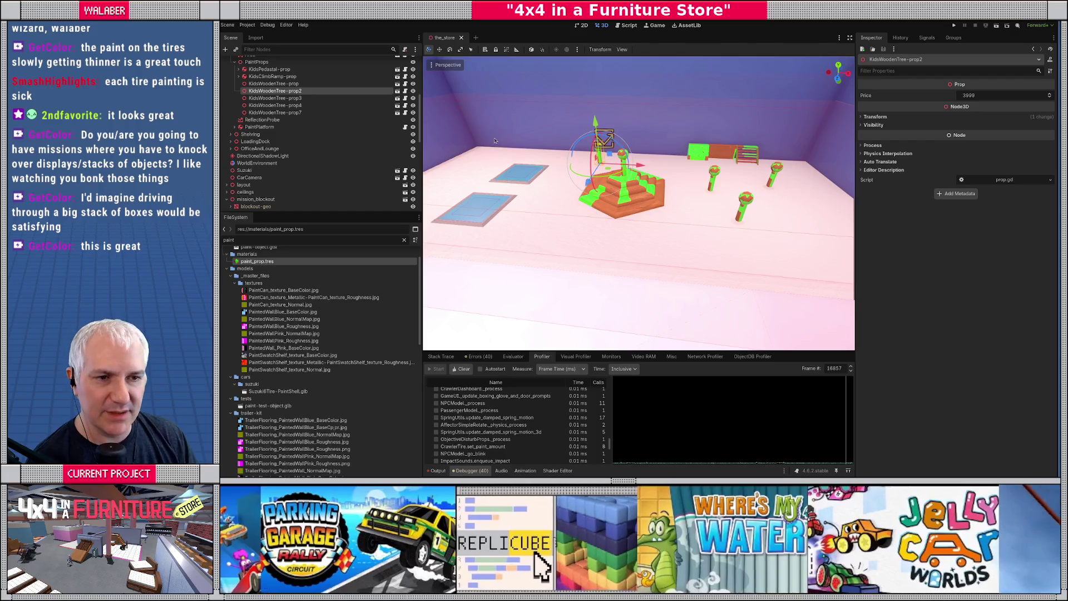
Enlarge the scene tree and collapse the blockout railing, ramp, light-grid and paint-shelf nodes.
left_click_drag(349, 210, 348, 337)
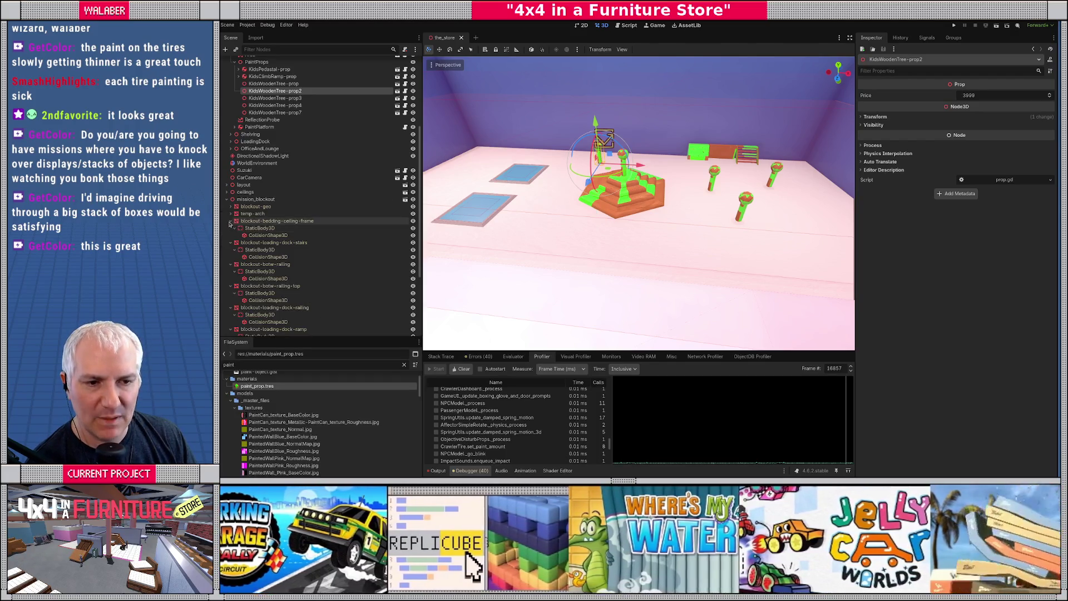
left_click(231, 250)
left_click(231, 257)
left_click(231, 264)
left_click(231, 278)
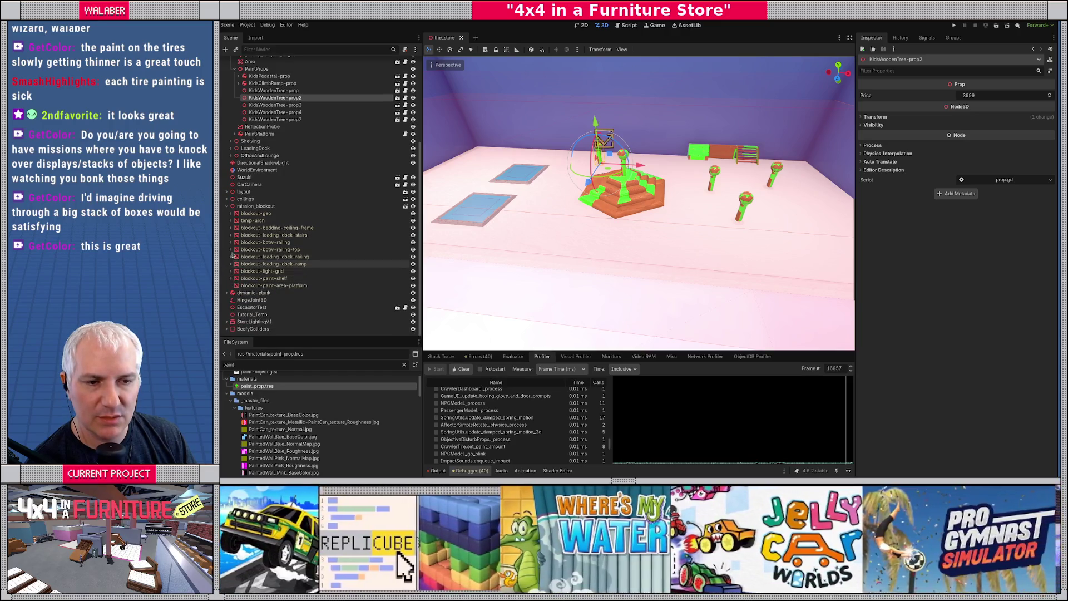
left_click(248, 207)
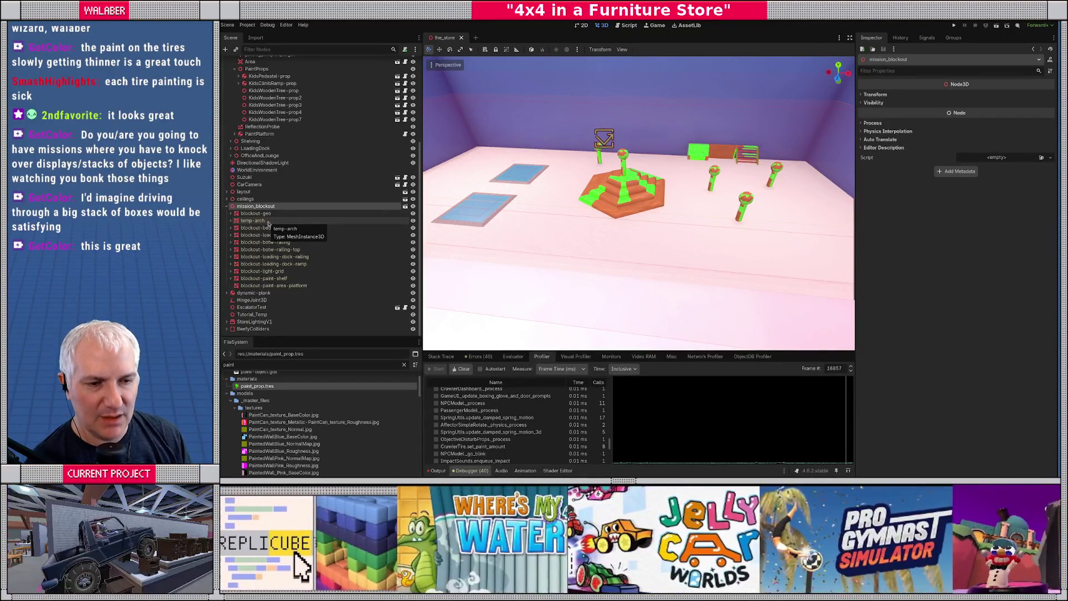
Expand Missions > Paint_Paint, select ObjectivePaint and orbit toward the paint pedestal.
scroll(251, 189, "up", 5)
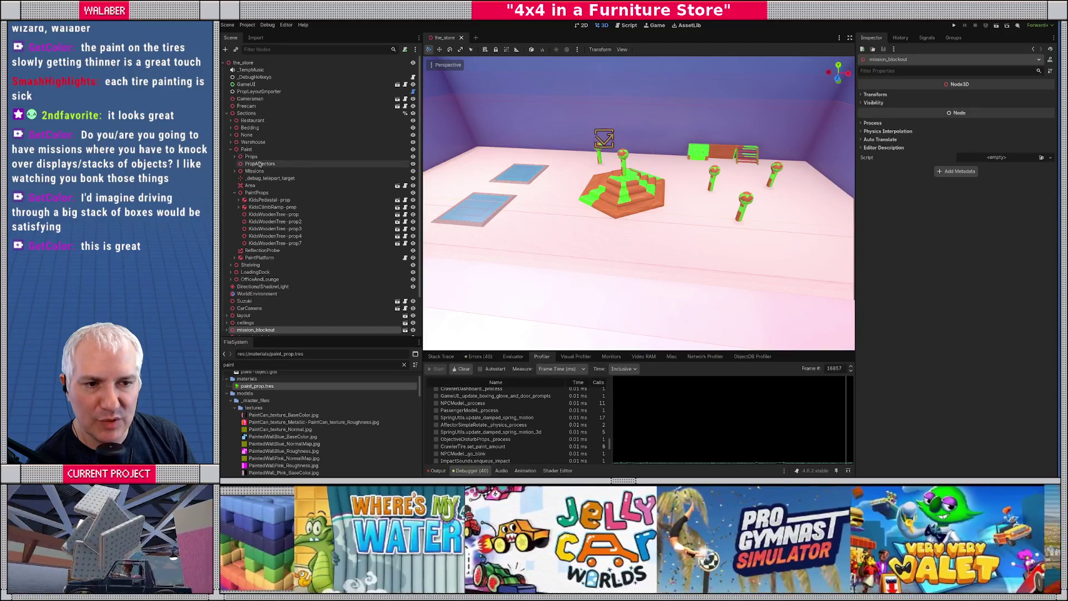
left_click(235, 171)
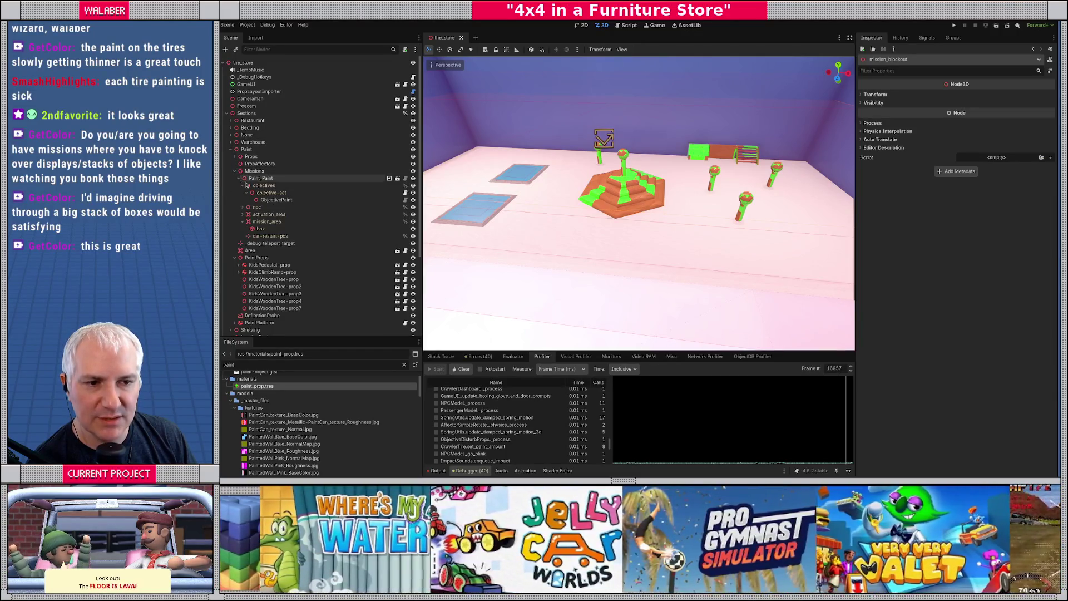
left_click(275, 201)
left_click_drag(750, 220, 670, 190)
scroll(667, 190, "up", 2)
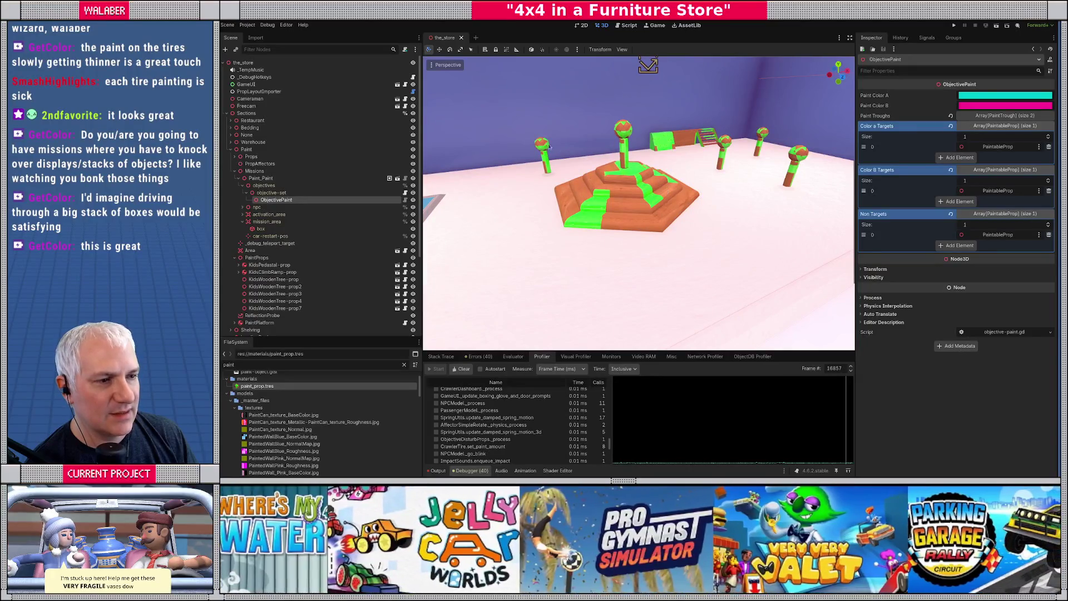
scroll(578, 169, "down", 5)
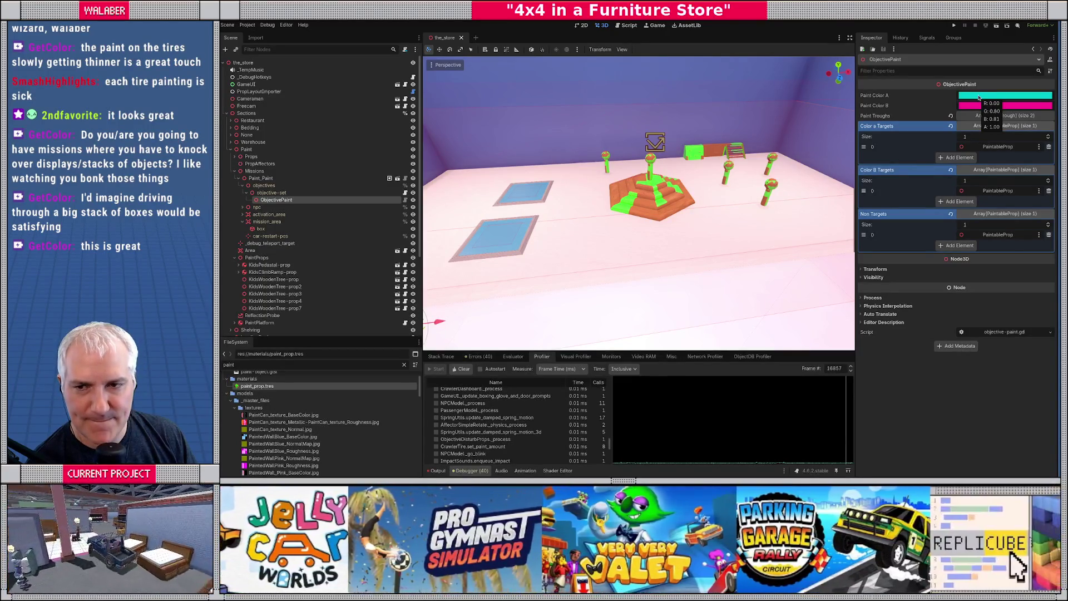
left_click(979, 98)
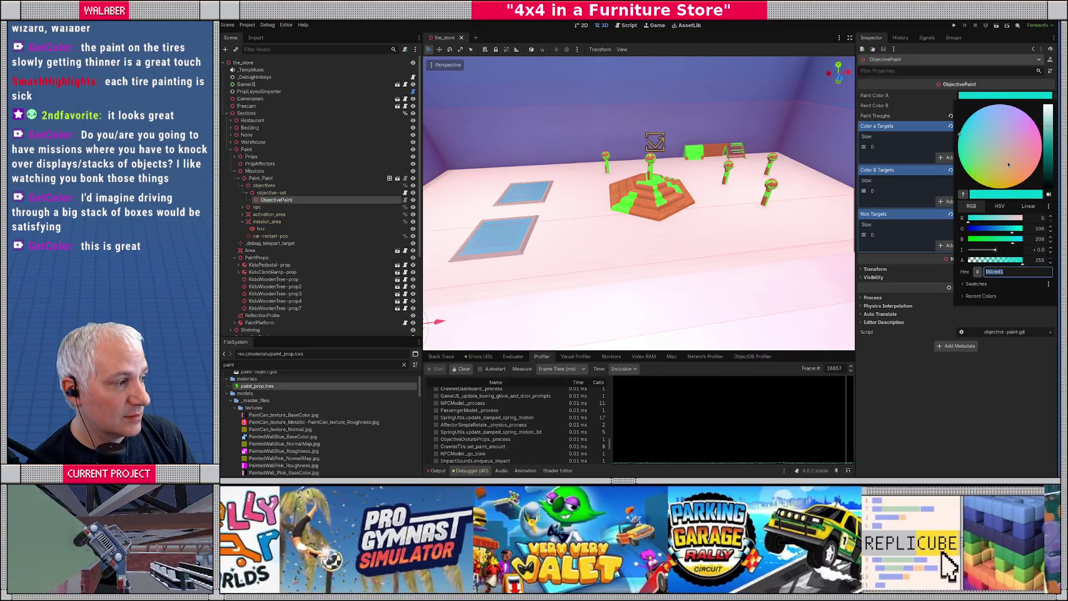
left_click_drag(1008, 165, 1021, 169)
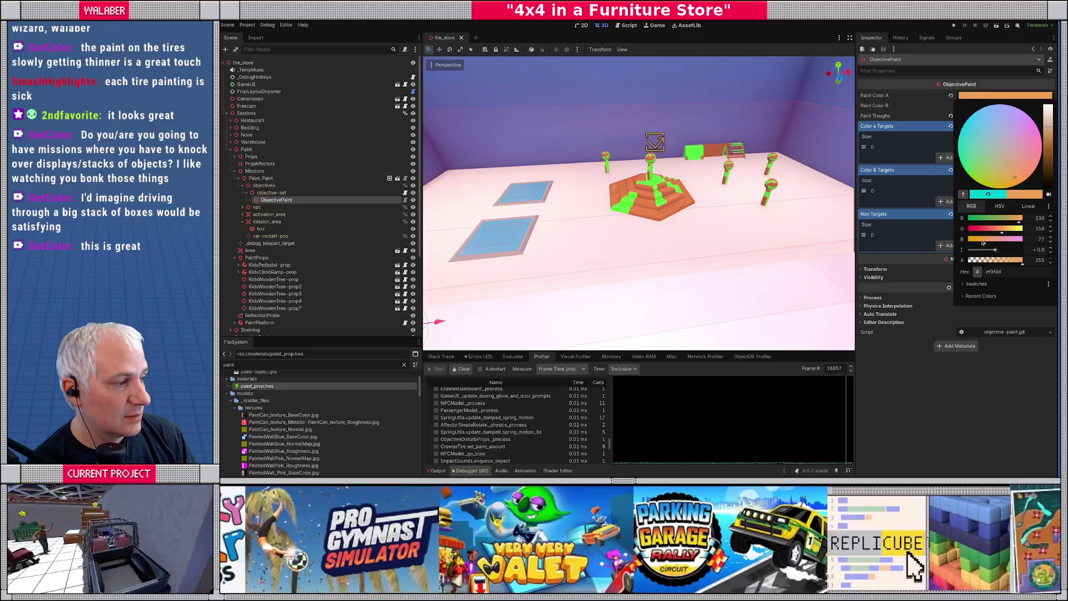
left_click_drag(1000, 229, 1000, 231)
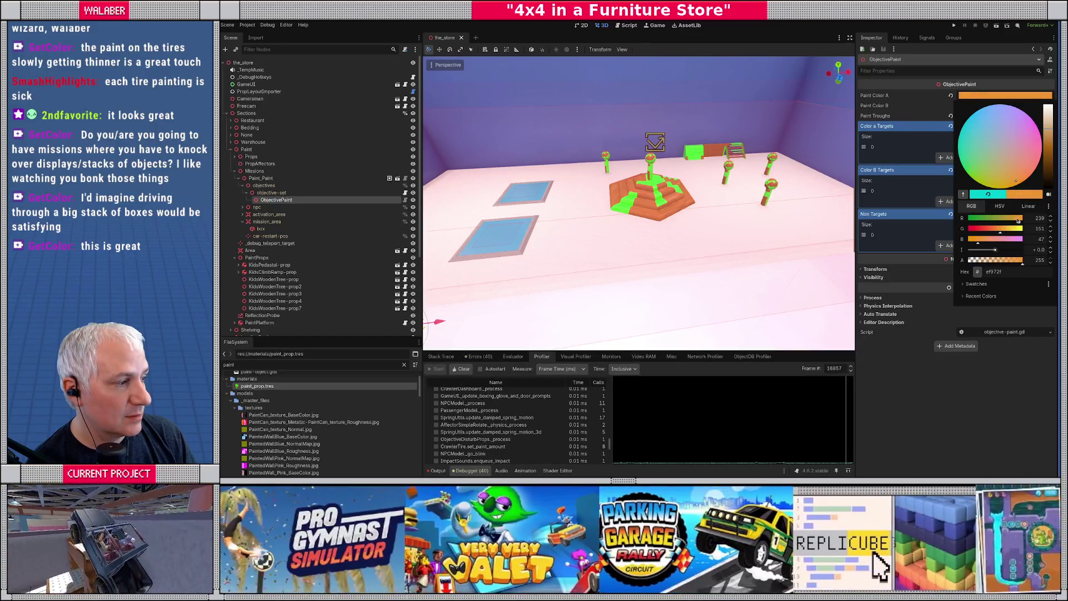
left_click_drag(1049, 139, 1051, 128)
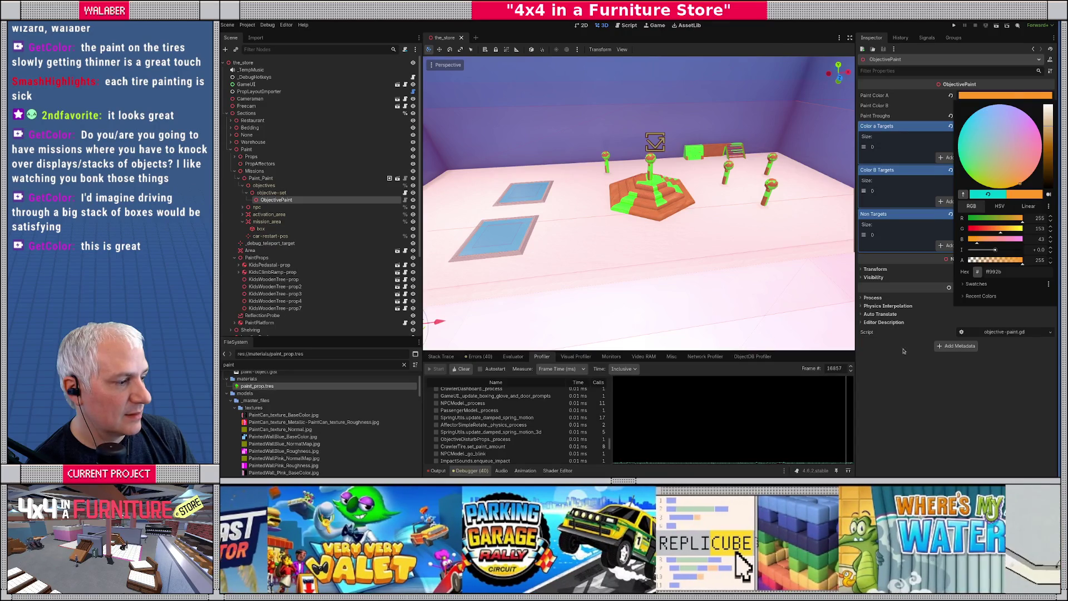
left_click(911, 340)
left_click(1002, 105)
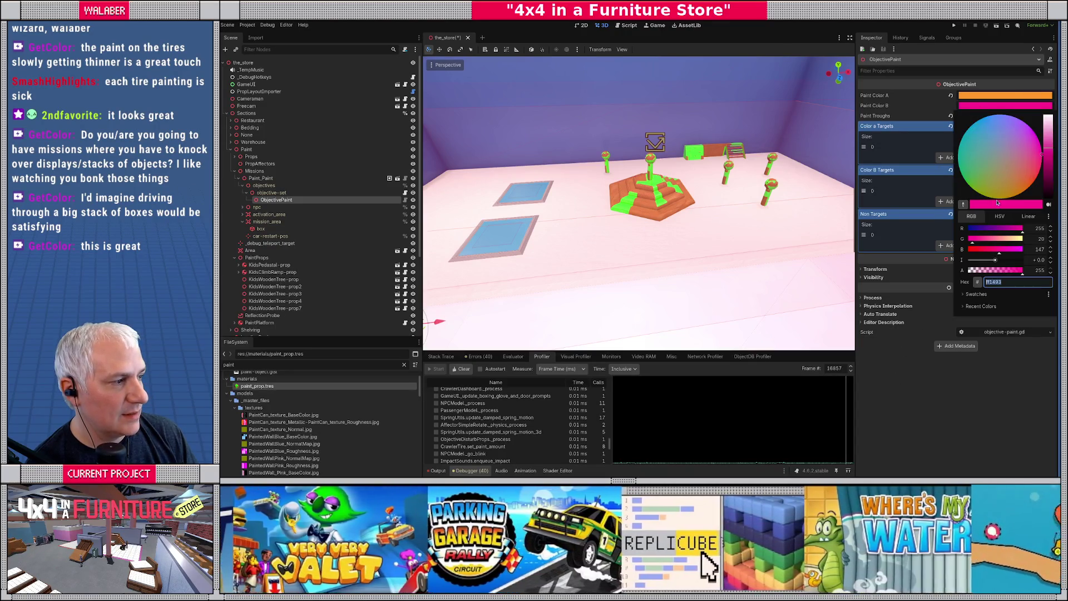
left_click_drag(979, 181, 972, 181)
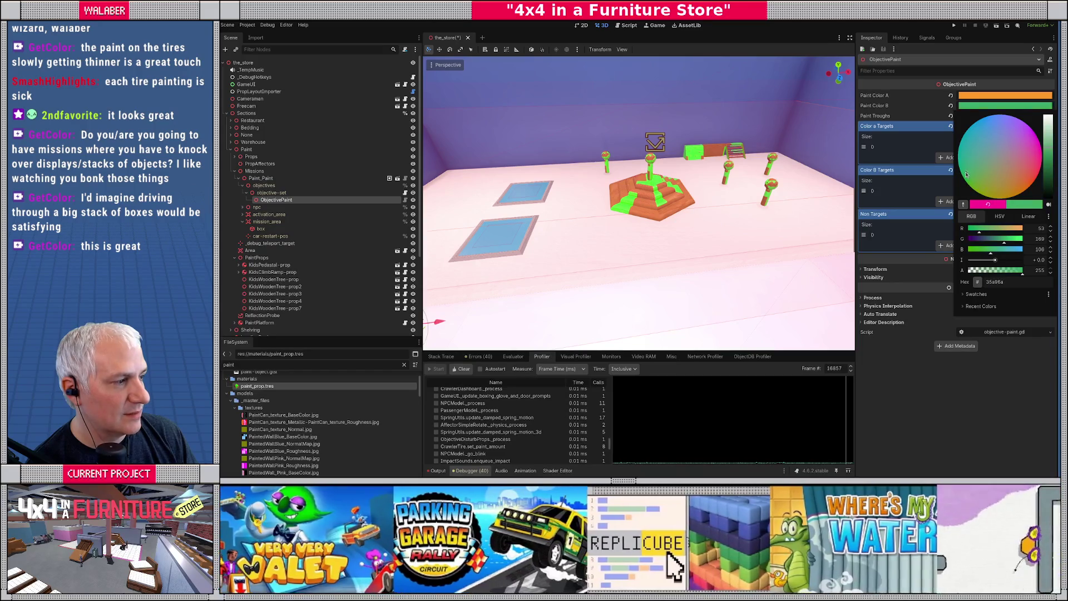
left_click_drag(1050, 153, 1050, 148)
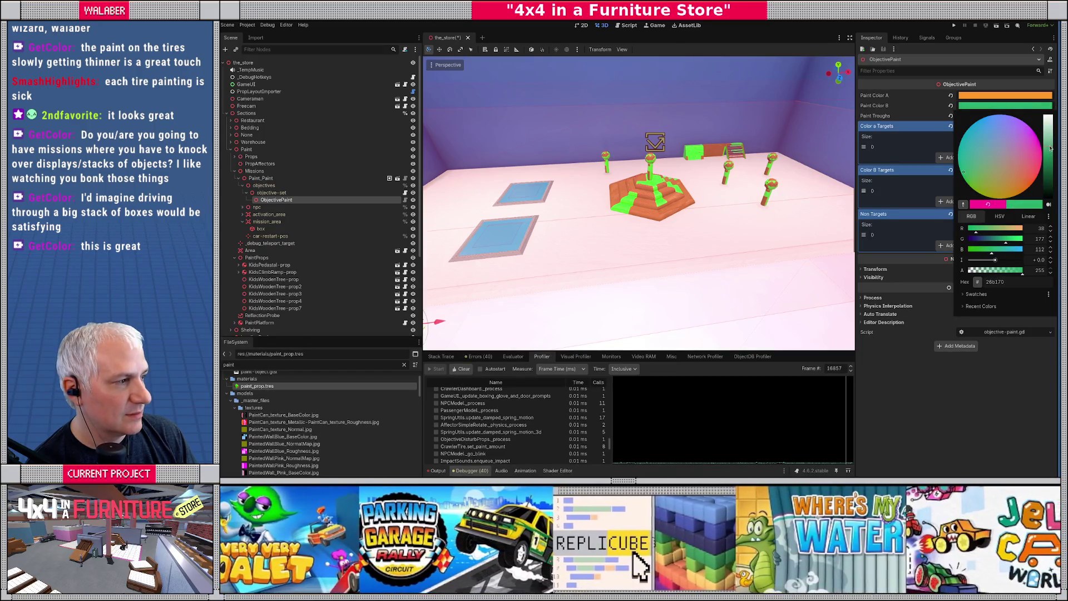
left_click_drag(1009, 241, 1019, 240)
left_click(938, 366)
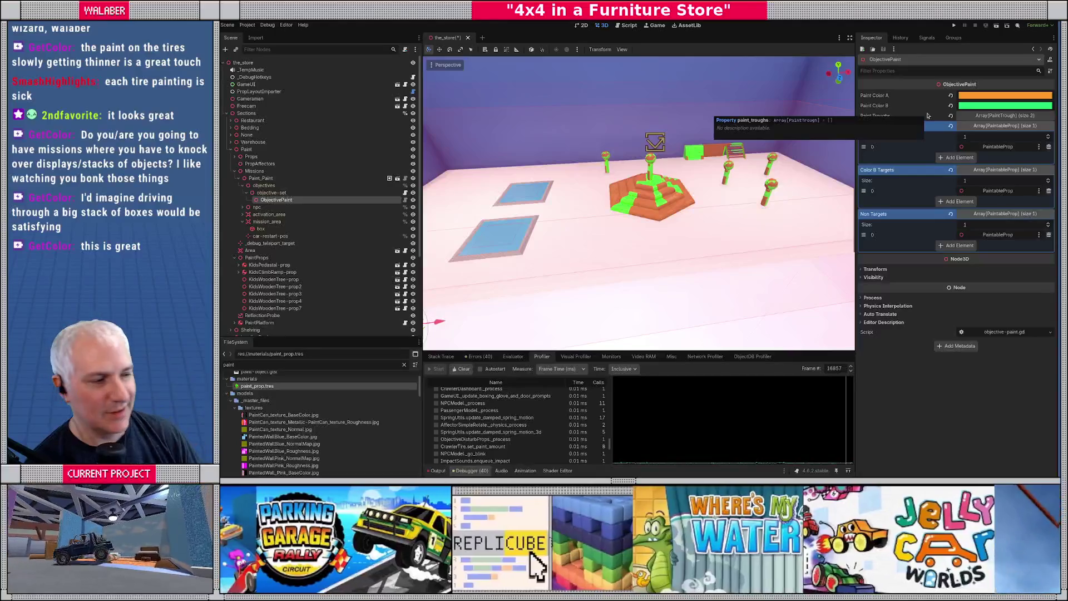
left_click_drag(746, 139, 685, 202)
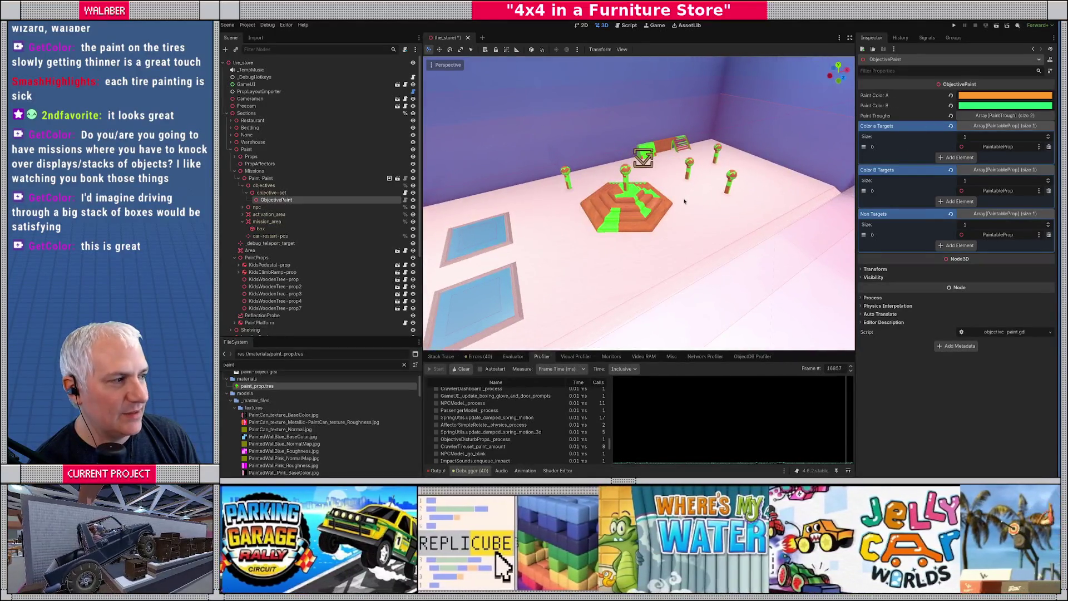
scroll(641, 189, "up", 8)
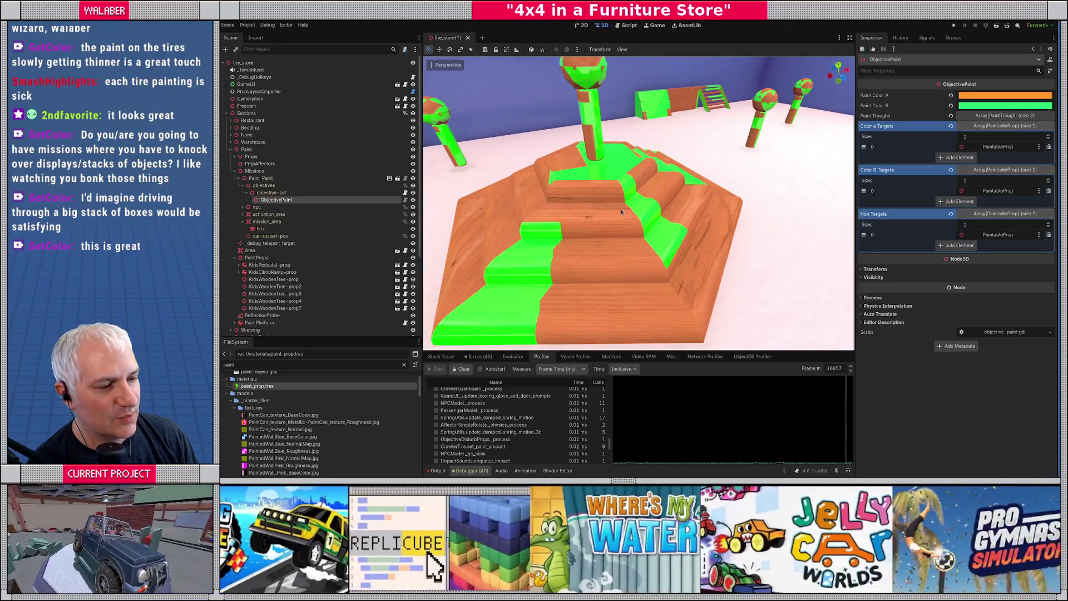
scroll(684, 197, "down", 10)
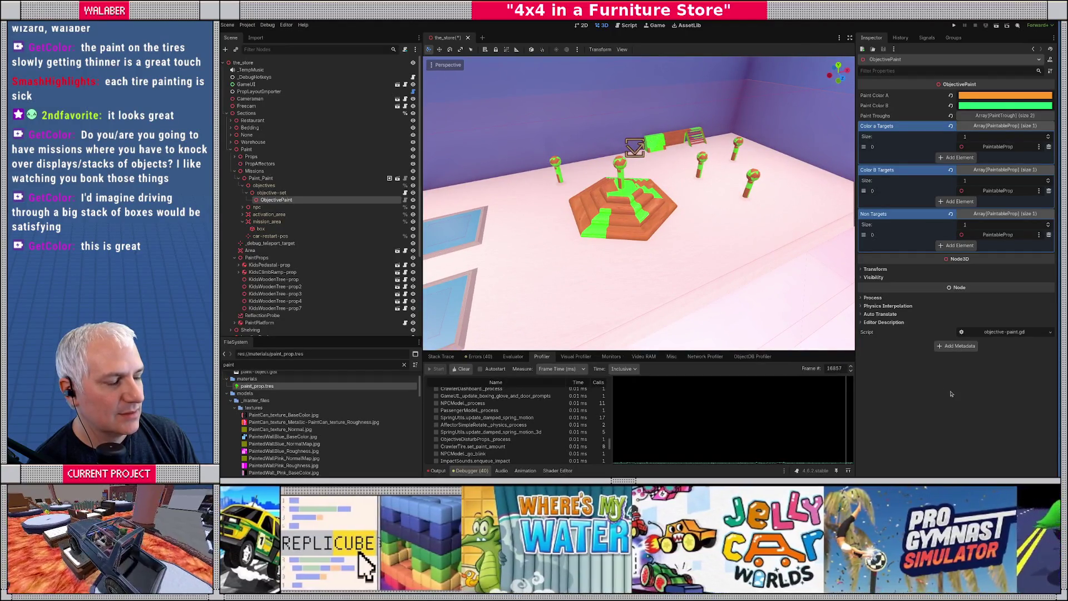
key("ctrl+z")
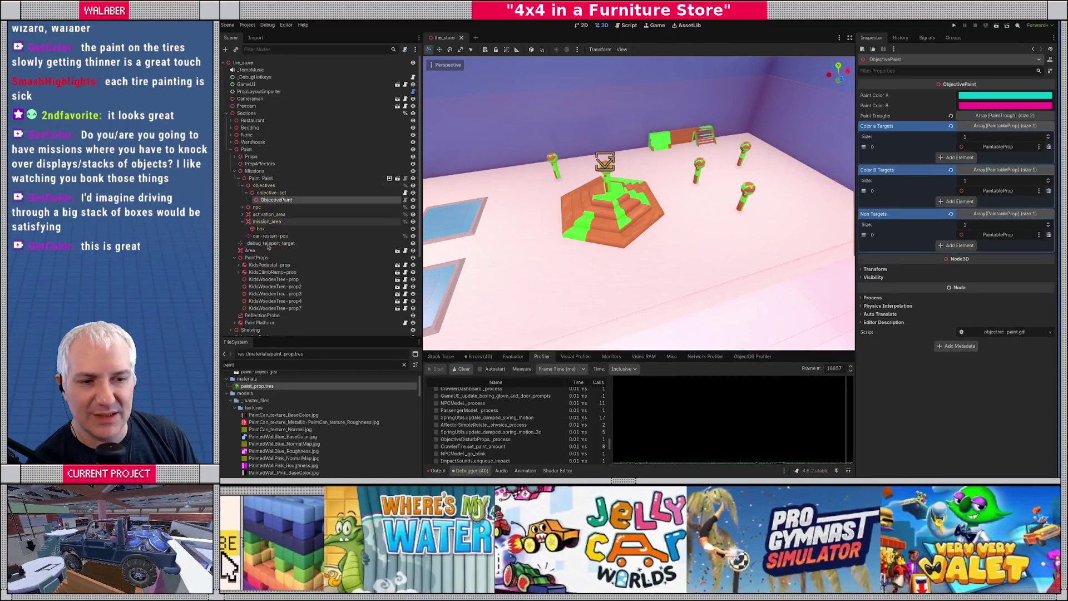
Turn on Editable Children for KidsWoodenTree-prop2 and KidsWoodenTree-prop3.
left_click(257, 280)
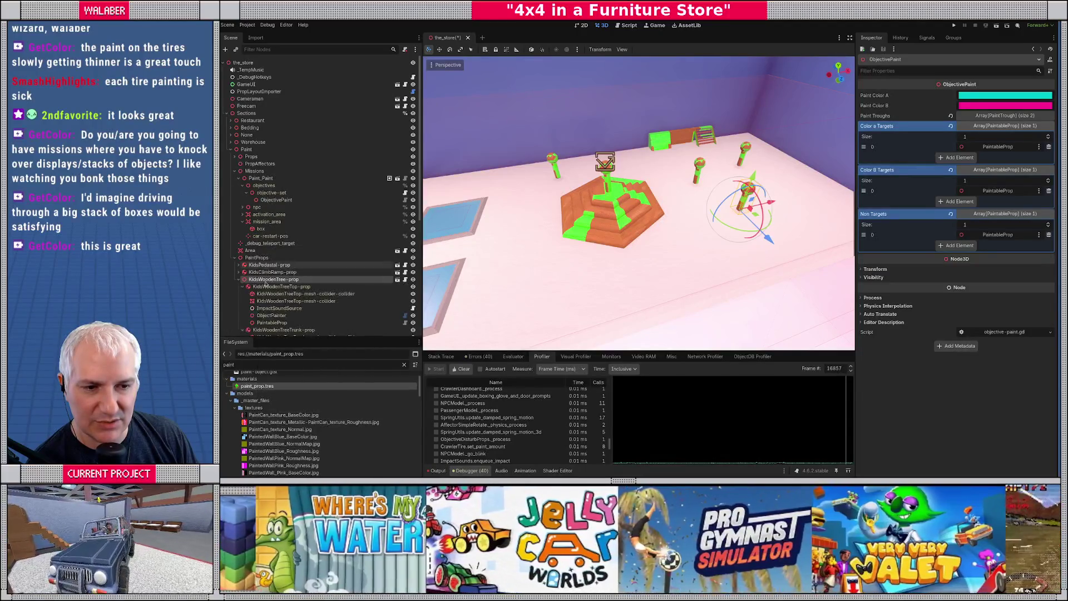
scroll(267, 275, "down", 4)
right_click(267, 271)
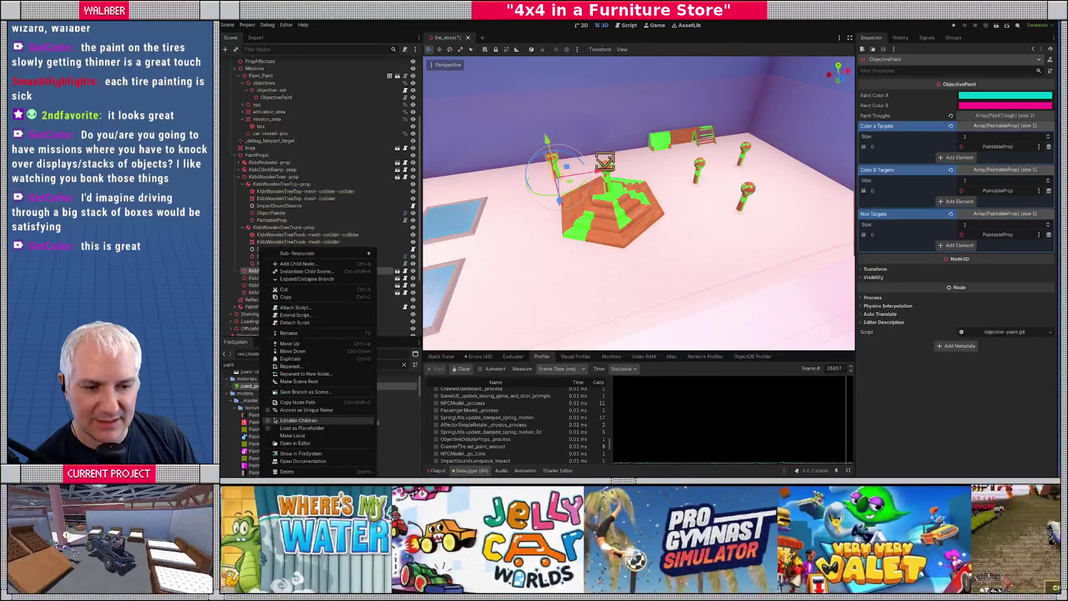
left_click(274, 422)
scroll(269, 264, "down", 4)
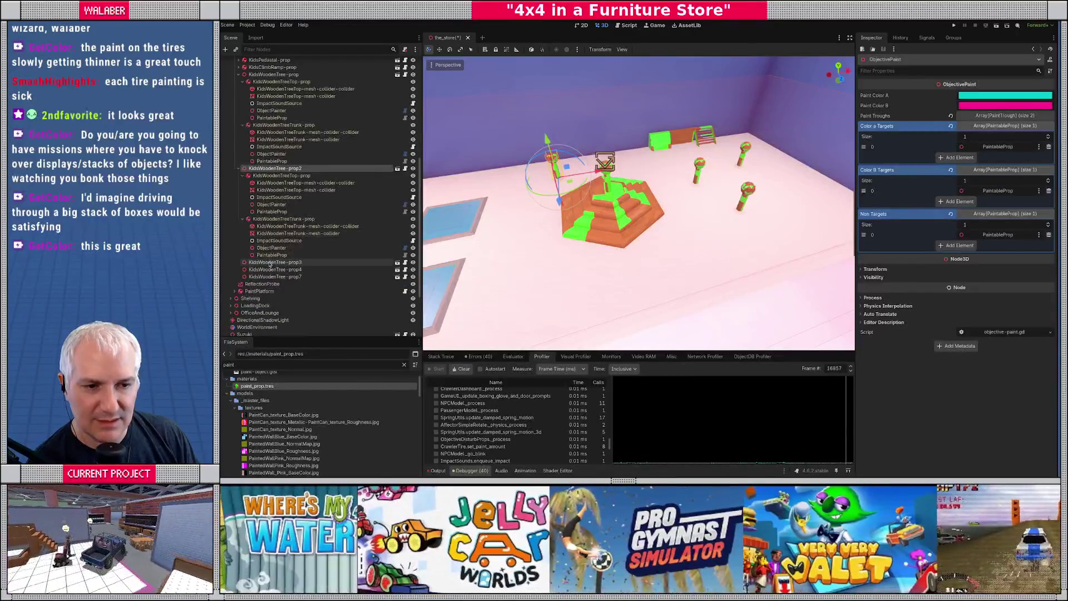
right_click(269, 262)
left_click(274, 421)
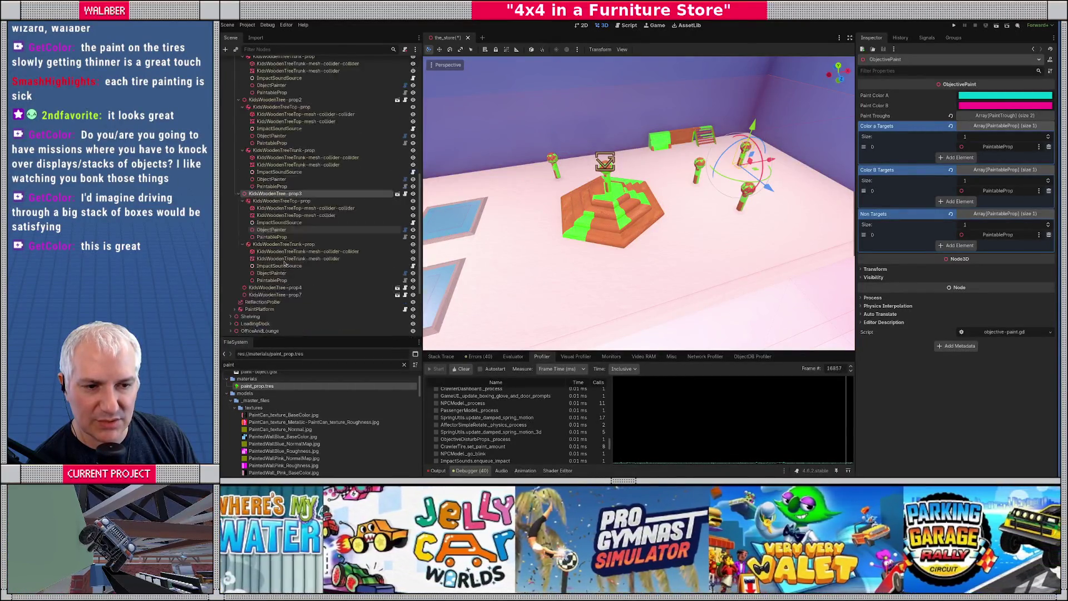
Turn on Editable Children for KidsWoodenTree-prop4 and prop7, then select prop7.
scroll(285, 264, "down", 1)
right_click(277, 252)
left_click(283, 418)
scroll(269, 267, "down", 4)
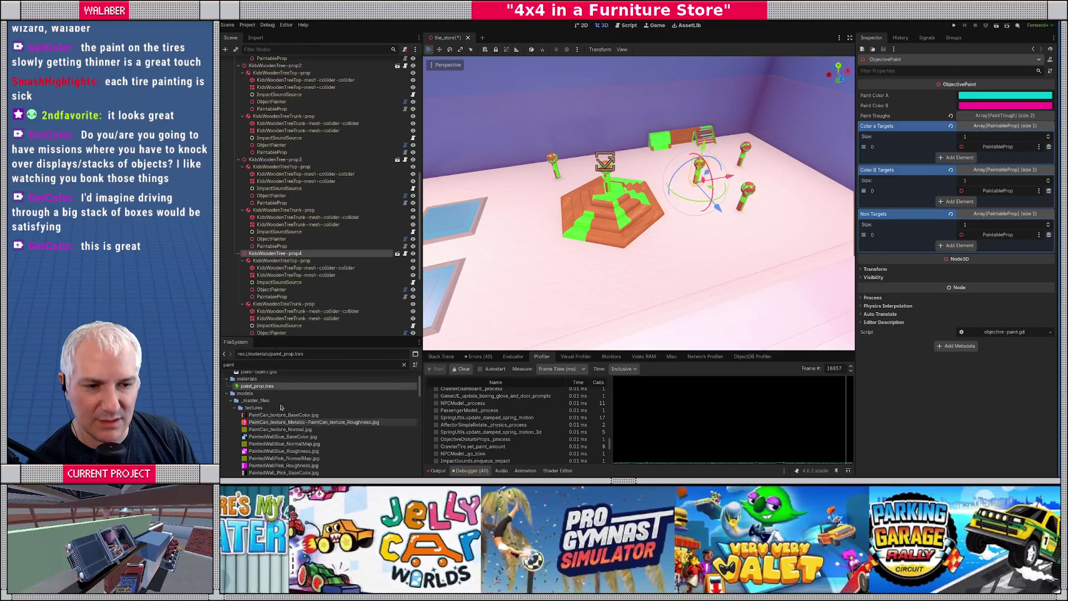
right_click(265, 246)
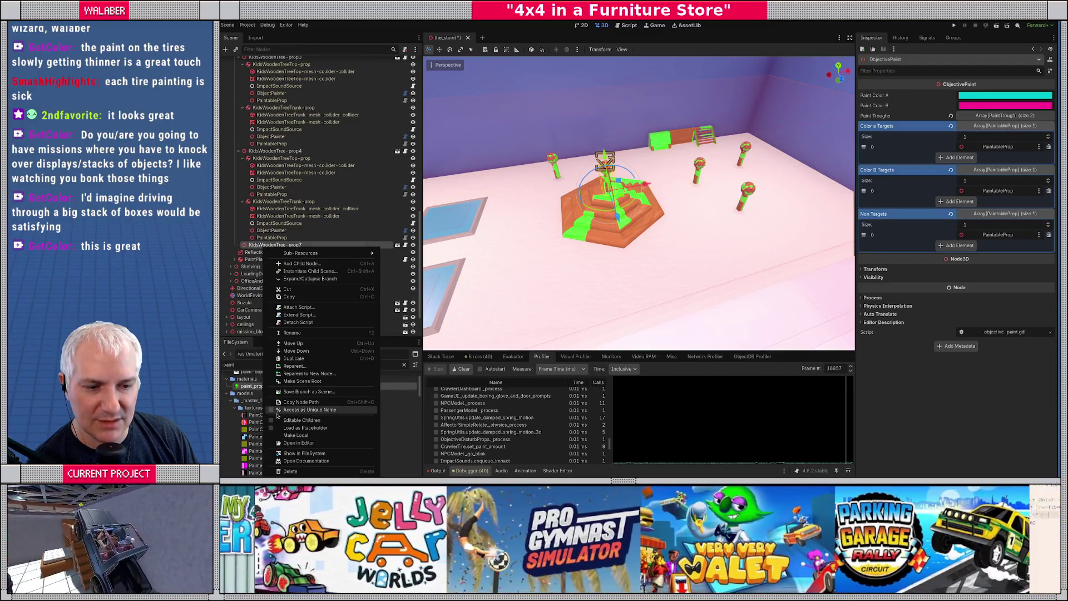
left_click(278, 420)
scroll(301, 212, "up", 8)
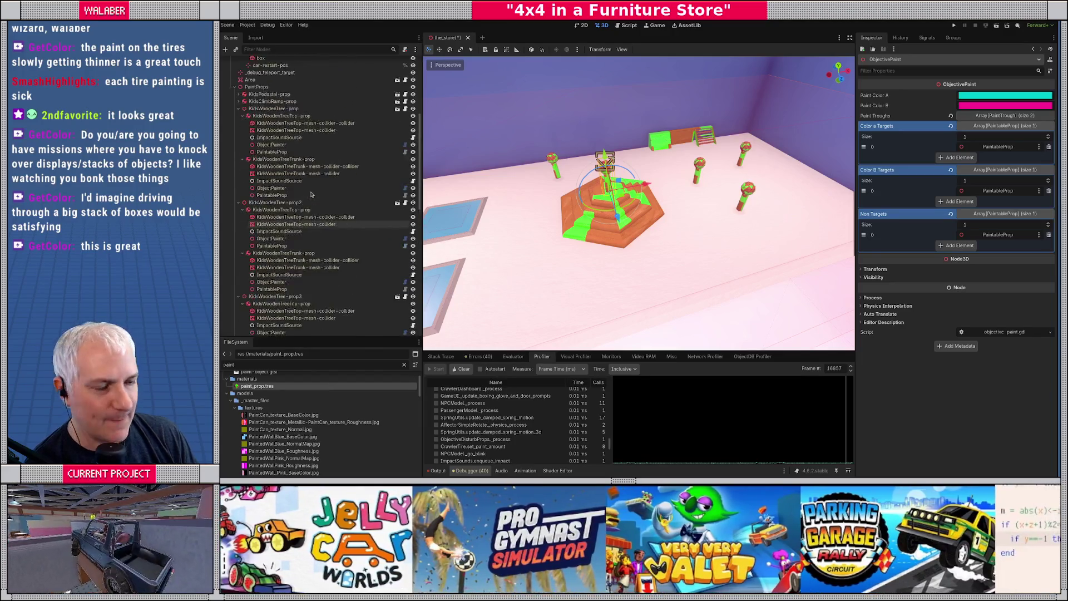
scroll(311, 194, "up", 3)
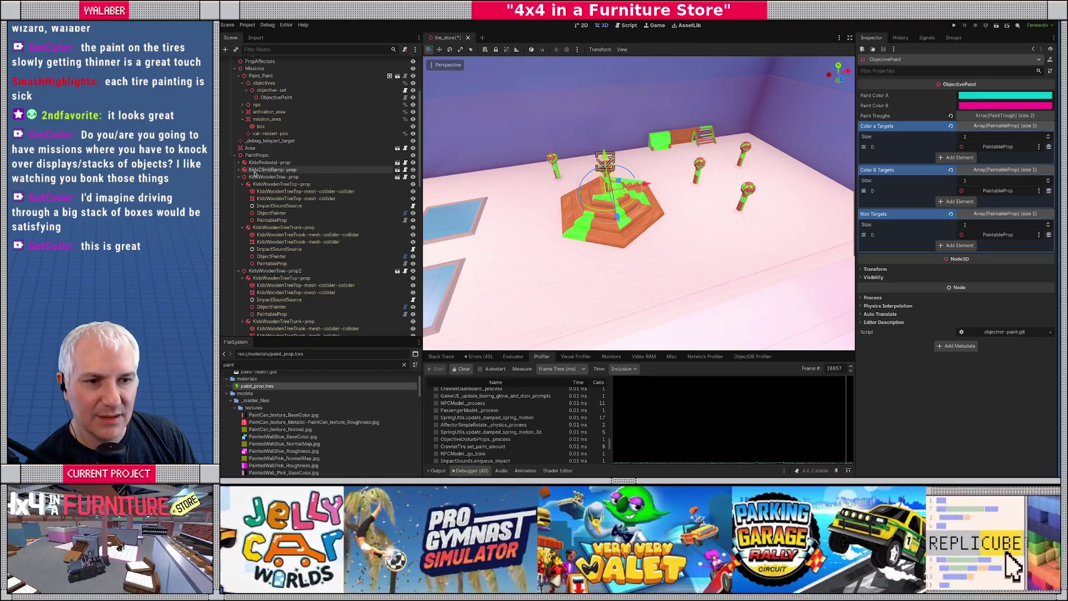
left_click(603, 224)
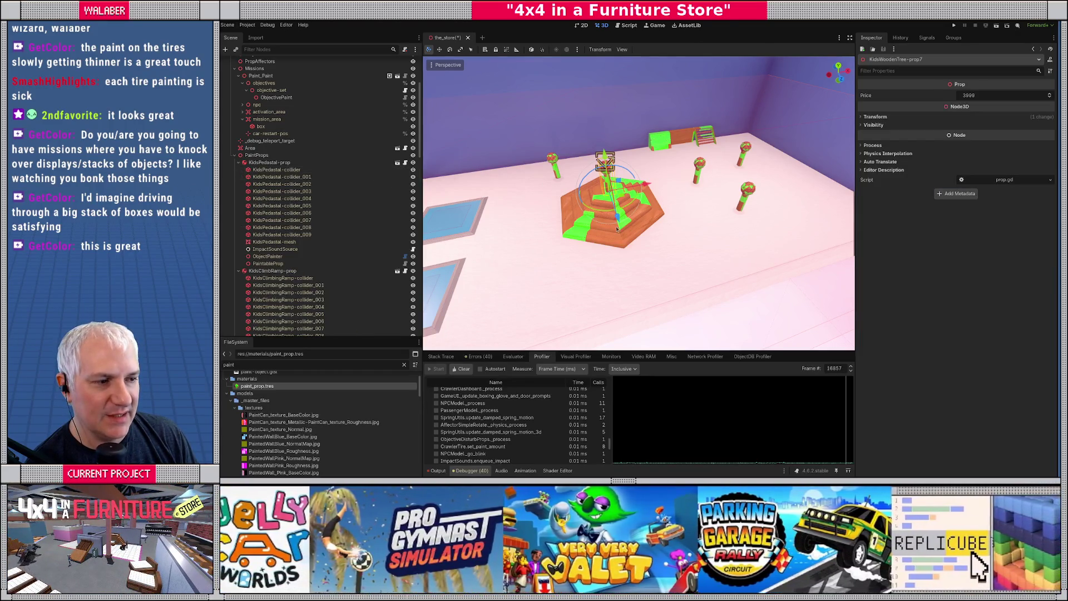
Select ObjectivePaint and delete element 0 from both Color a Targets and Color B Targets.
left_click(277, 97)
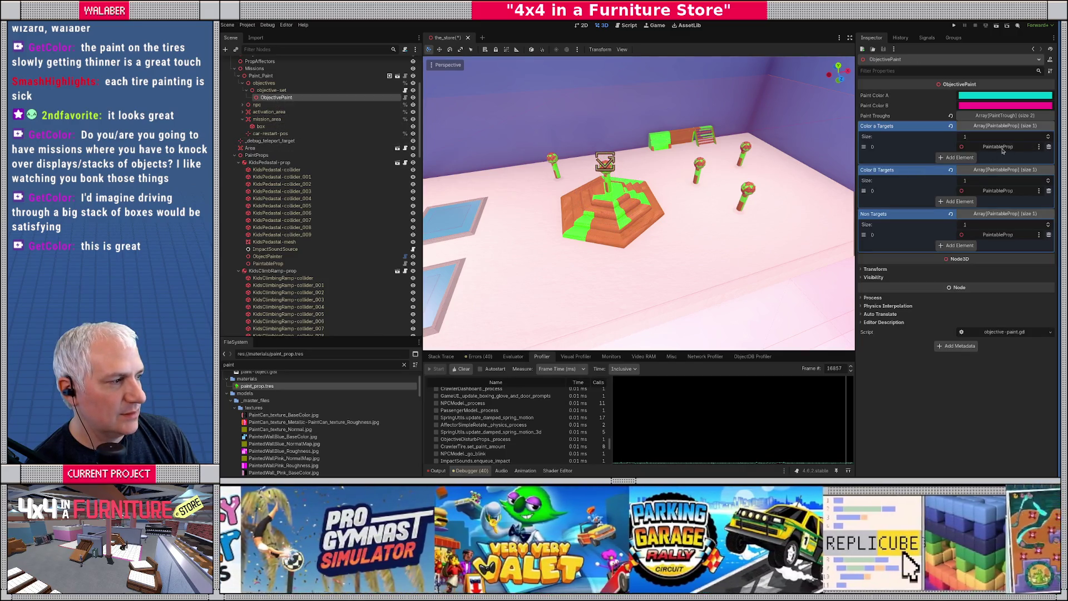
left_click(1049, 147)
left_click(1049, 181)
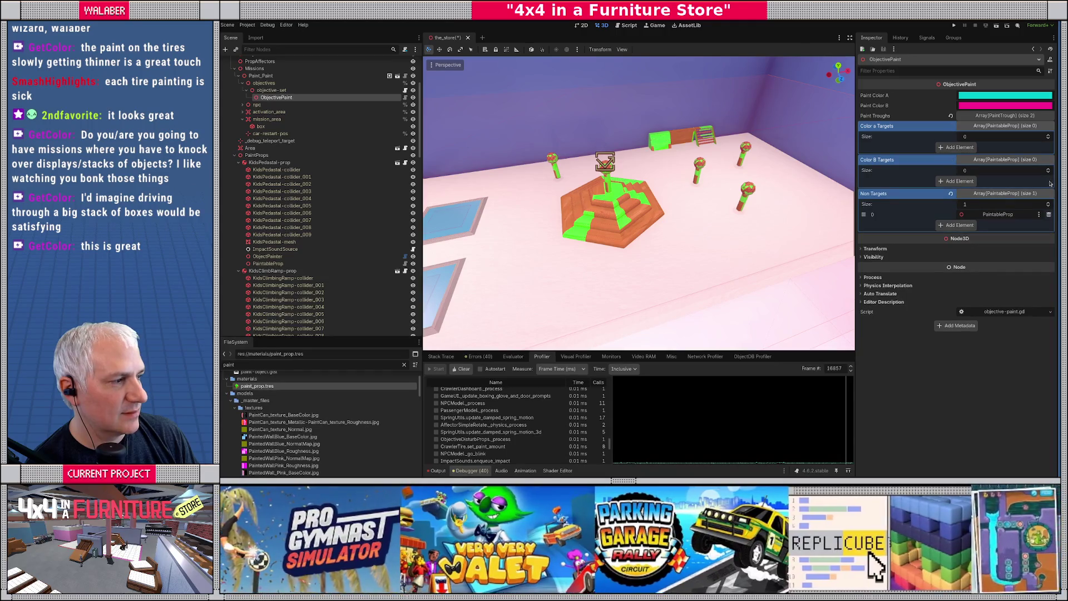
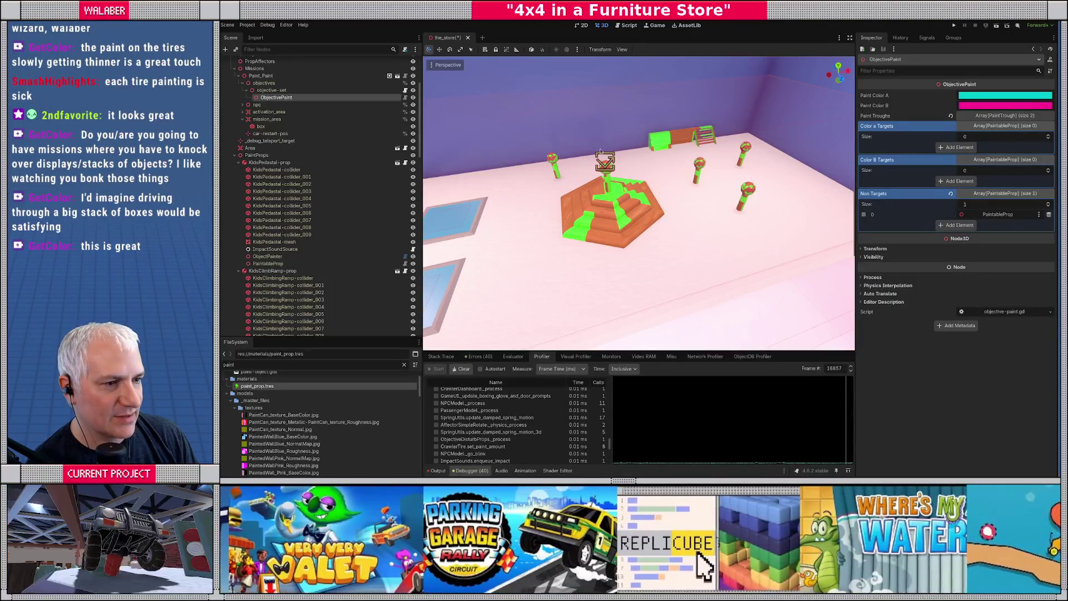
Add six empty slots each to ObjectivePaint's Color a Targets and Color B Targets arrays.
left_click(958, 147)
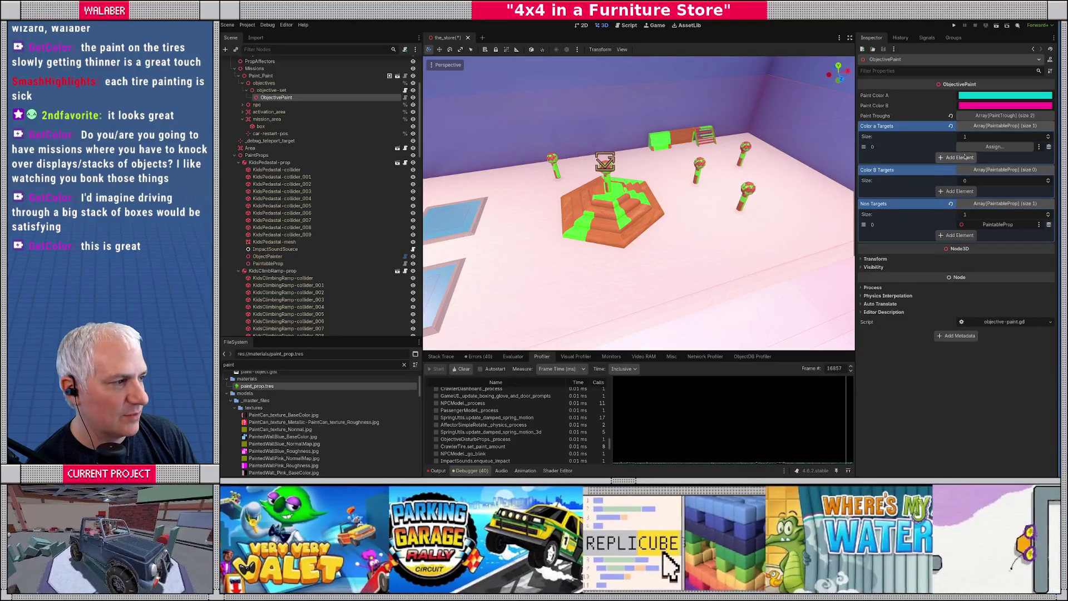
left_click(962, 158)
left_click(961, 168)
left_click(961, 178)
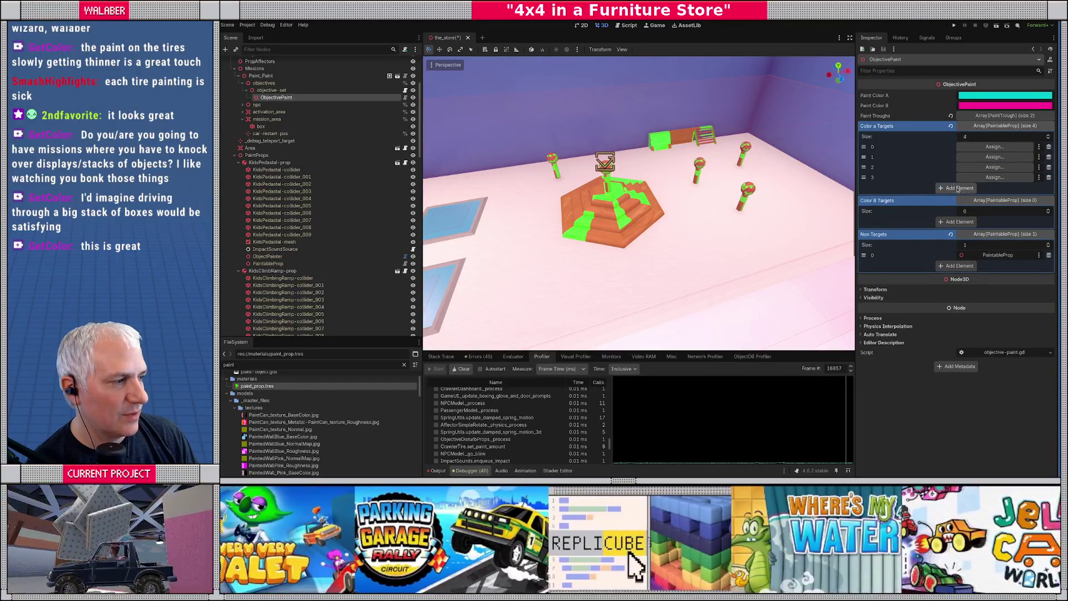
left_click(958, 188)
left_click(958, 232)
left_click(958, 242)
left_click(959, 252)
left_click(959, 262)
left_click(960, 272)
left_click(958, 198)
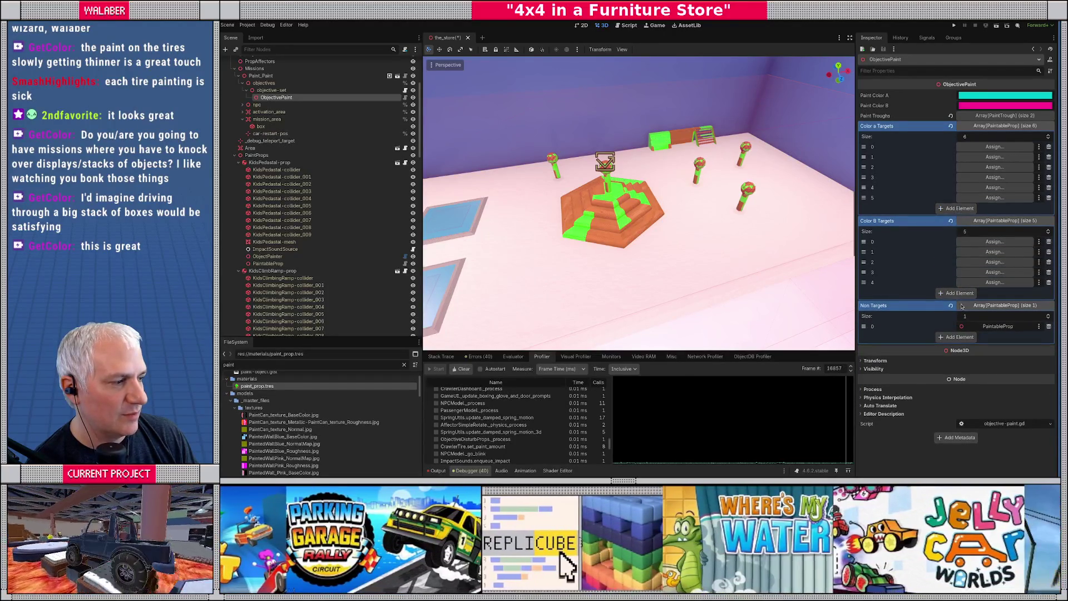
left_click(958, 293)
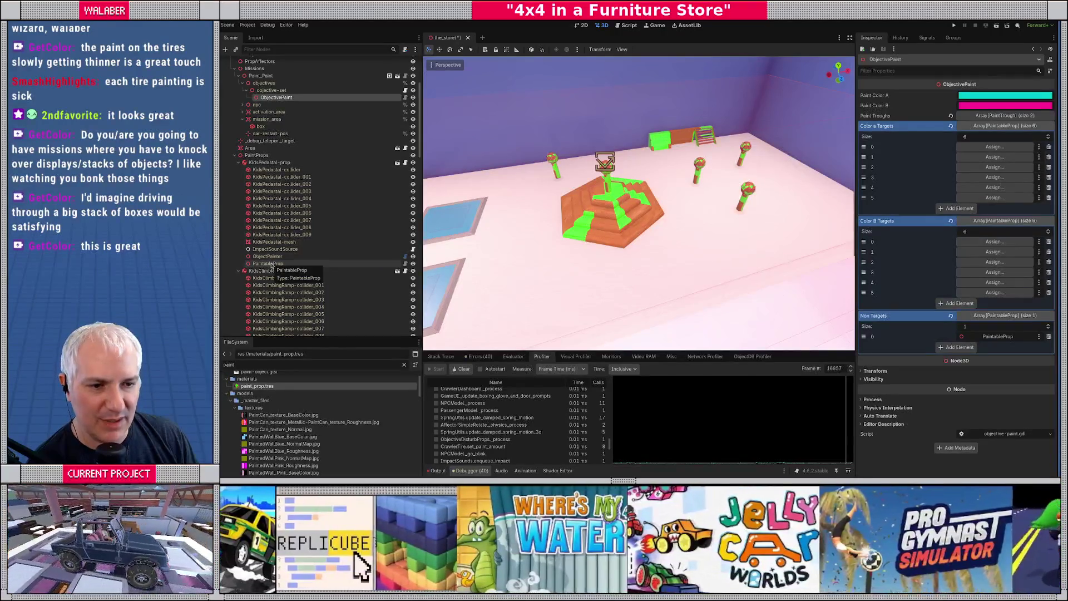
Assign the pedestal's and trees' PaintableProp nodes to Color a Targets slots 0–5.
left_click(271, 264)
mouse_move(270, 264)
left_mouse_down()
mouse_move(865, 185)
mouse_move(994, 147)
left_mouse_up()
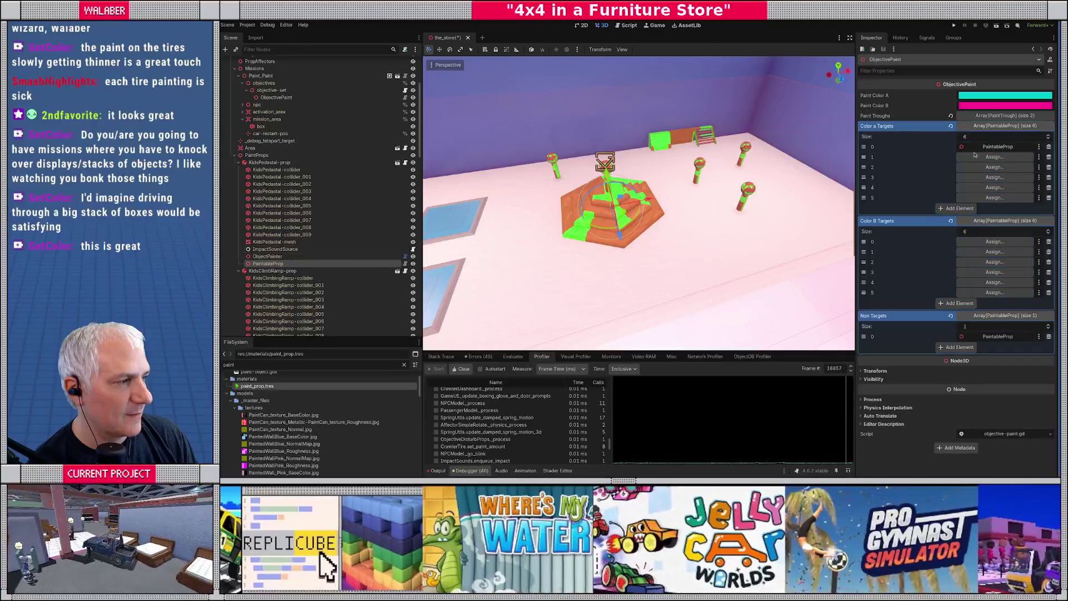
scroll(307, 194, "down", 8)
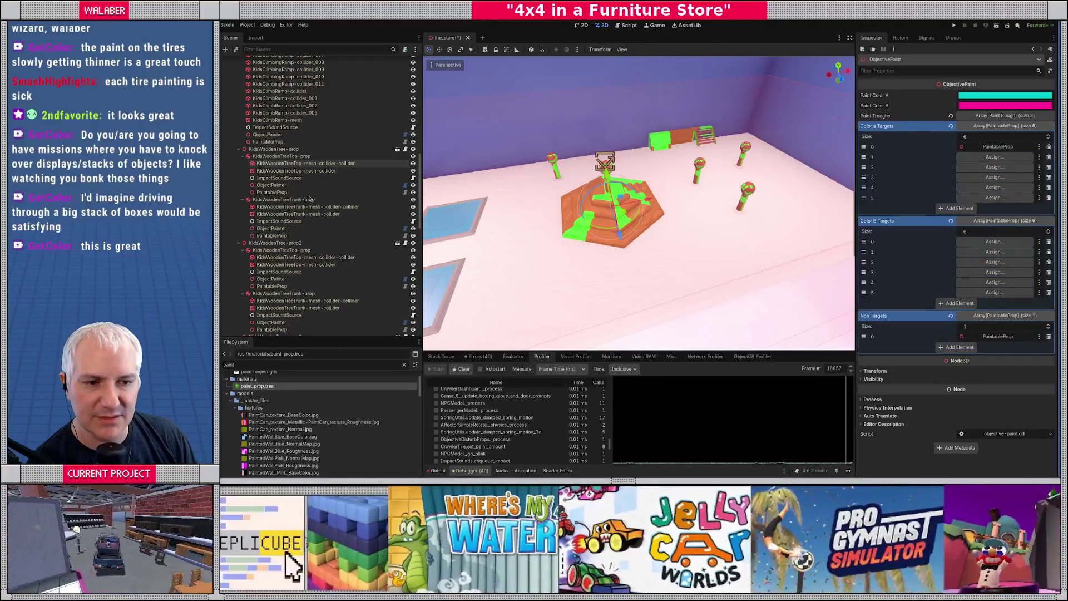
mouse_move(272, 192)
left_mouse_down()
mouse_move(923, 181)
mouse_move(971, 160)
left_mouse_up()
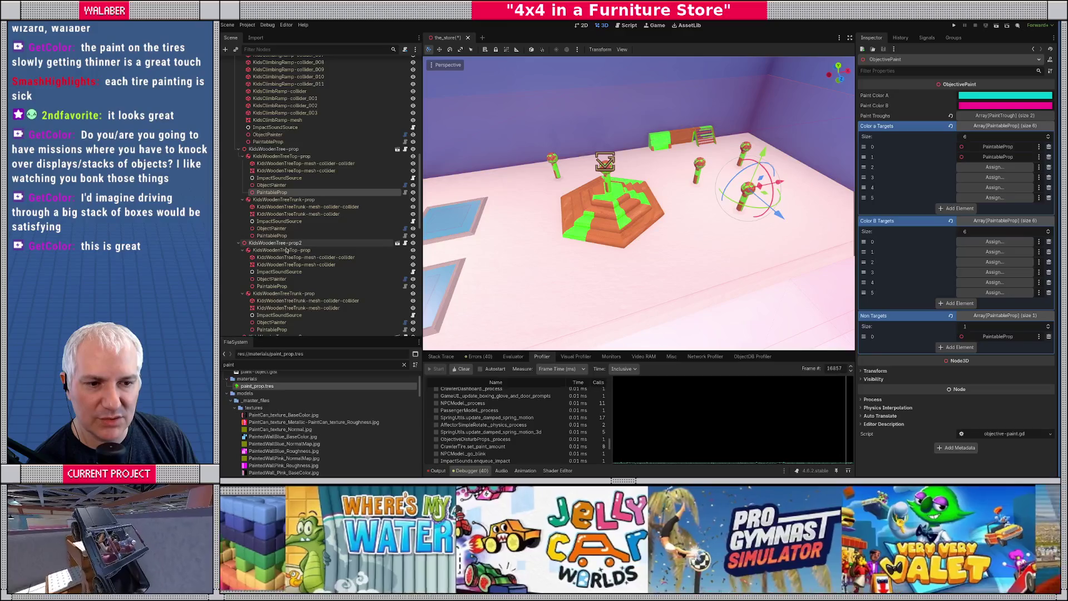
mouse_move(272, 286)
left_mouse_down()
mouse_move(345, 289)
mouse_move(996, 198)
mouse_move(996, 167)
left_mouse_up()
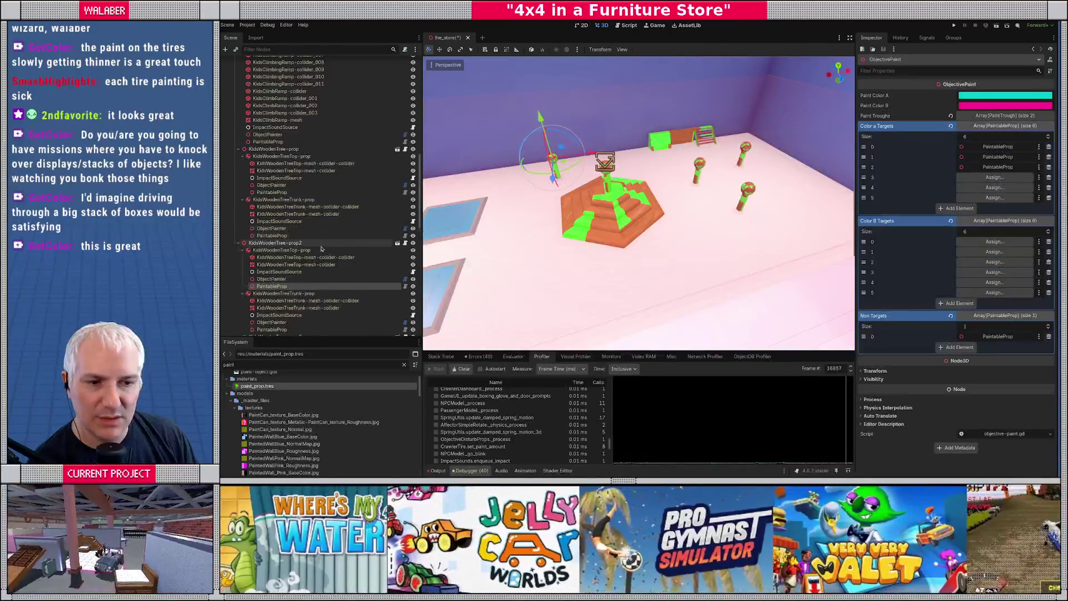
scroll(270, 245, "down", 5)
left_click_drag(272, 277, 979, 179)
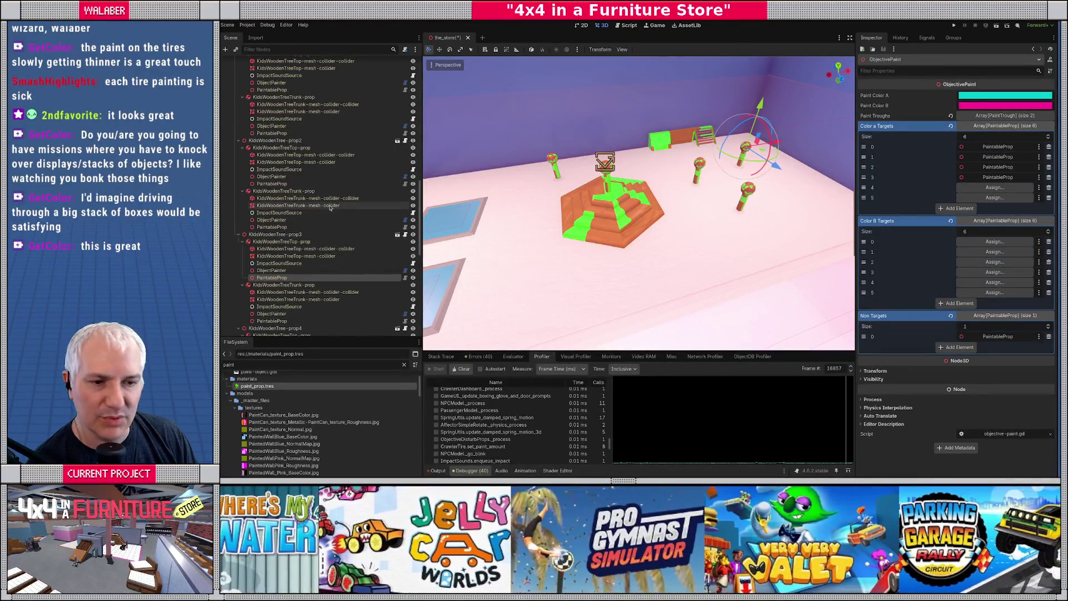
scroll(277, 209, "down", 5)
mouse_move(272, 269)
left_mouse_down()
mouse_move(890, 211)
mouse_move(979, 188)
left_mouse_up()
scroll(342, 214, "down", 3)
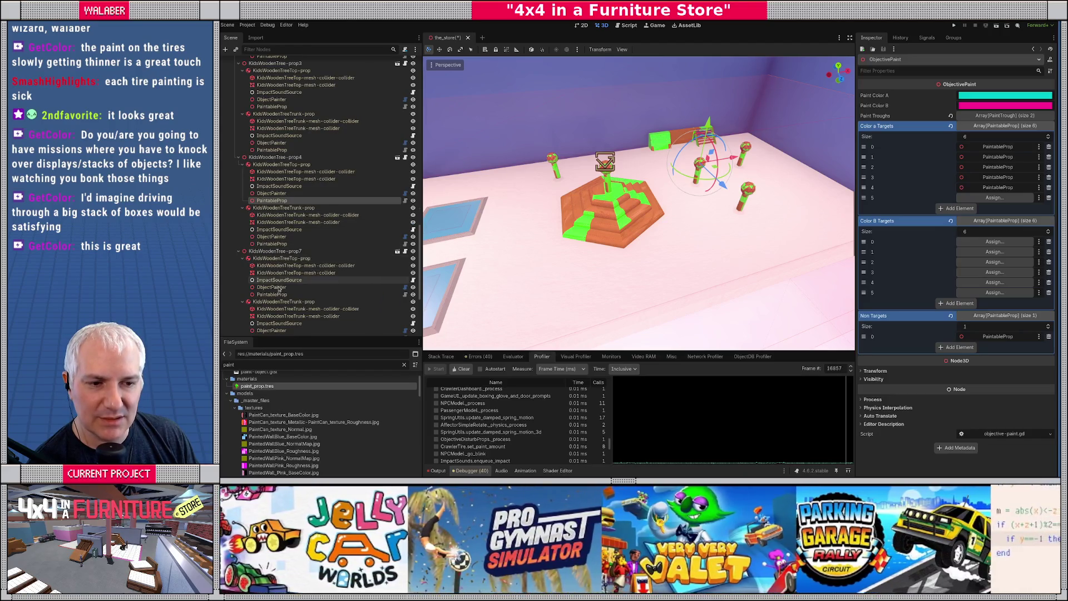
left_click_drag(272, 295, 970, 200)
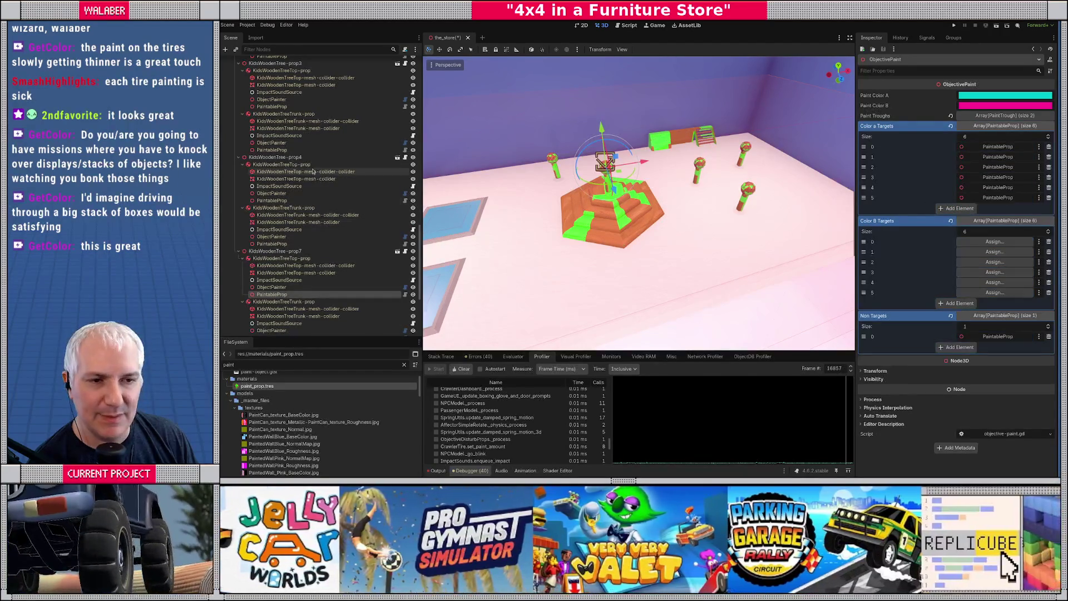
Assign PaintableProp nodes to Color B Targets slots 0–5.
scroll(318, 162, "up", 8)
scroll(318, 162, "up", 10)
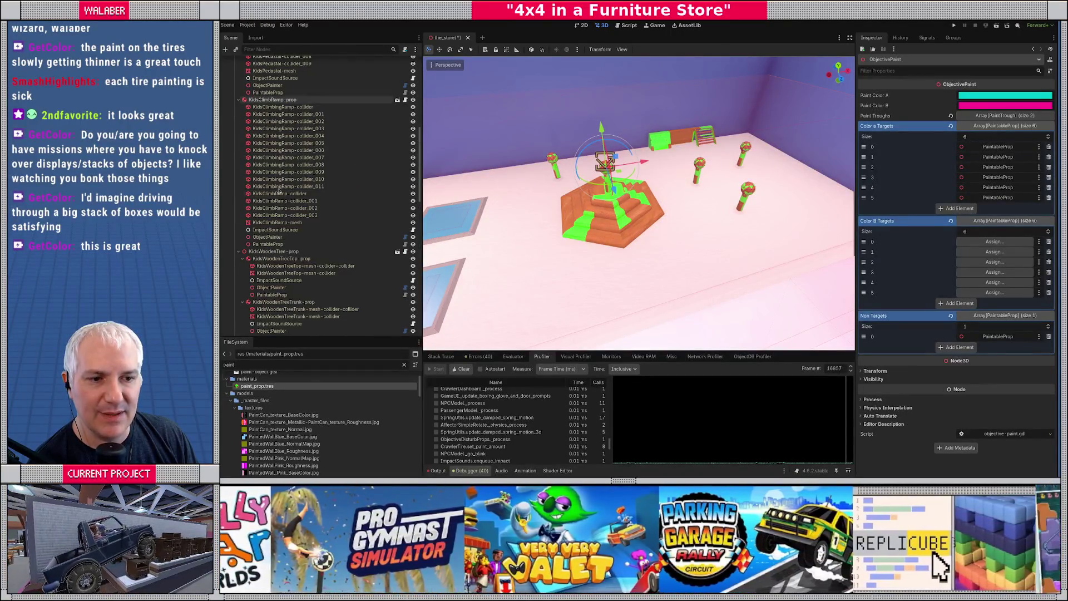
left_click_drag(272, 248, 983, 245)
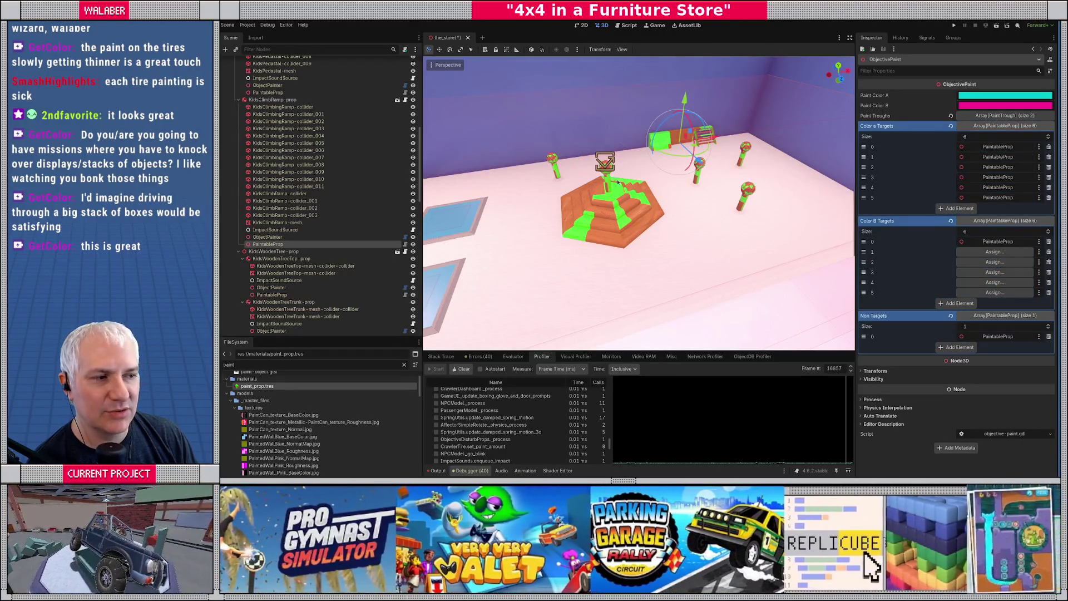
scroll(274, 202, "down", 5)
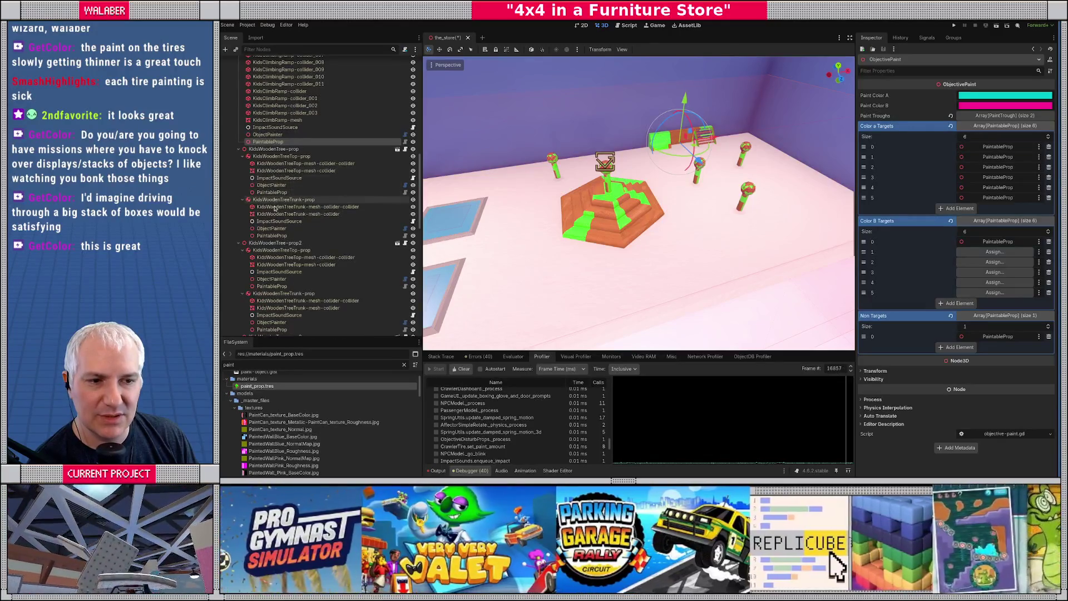
left_click_drag(272, 235, 983, 251)
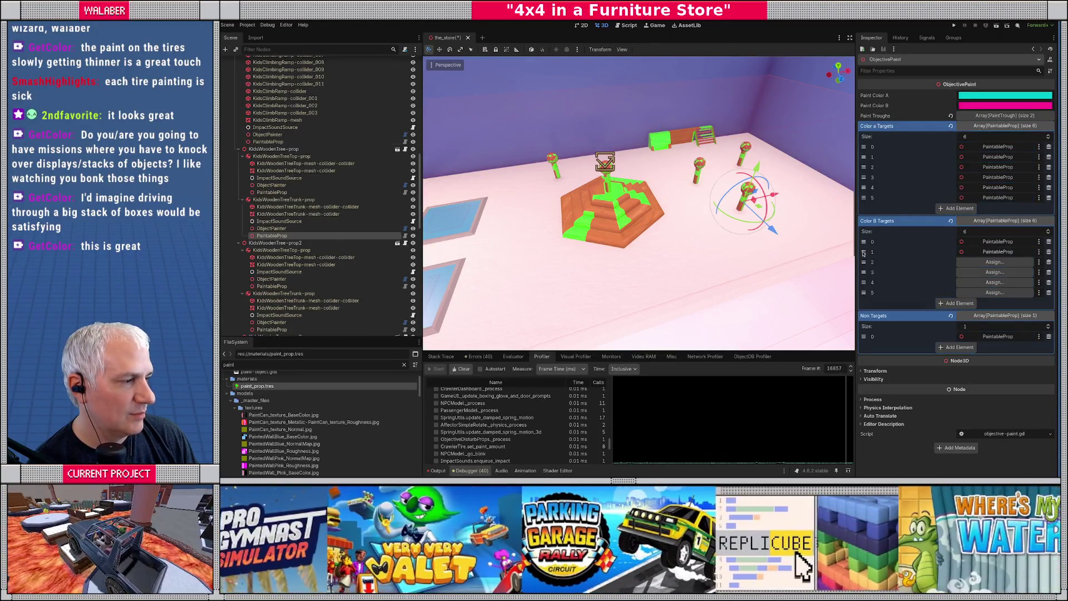
scroll(317, 254, "down", 3)
left_click_drag(272, 261, 996, 262)
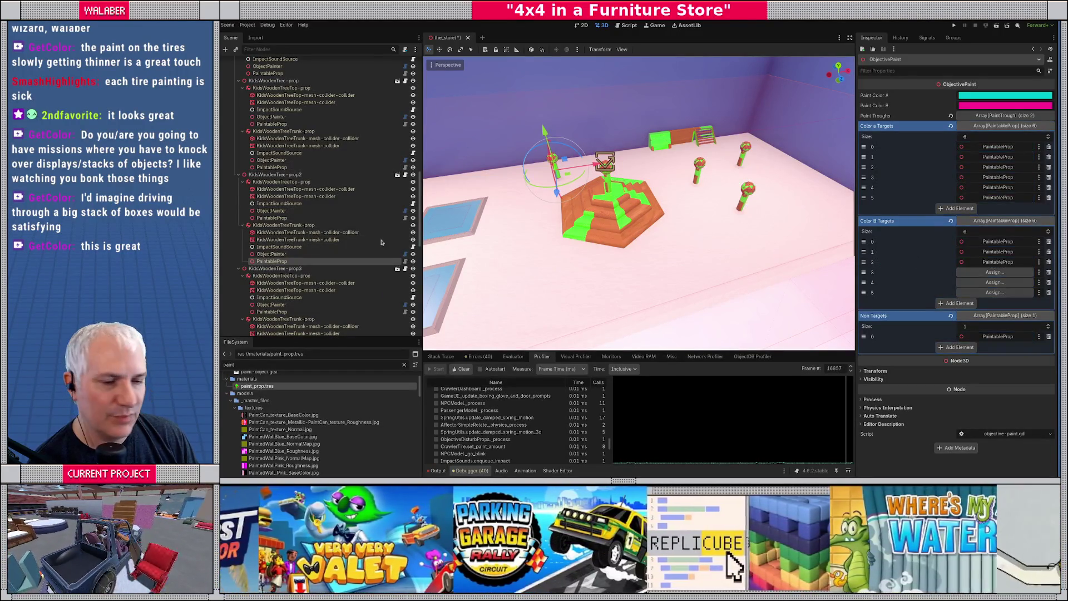
scroll(392, 242, "down", 3)
left_click_drag(272, 285, 995, 272)
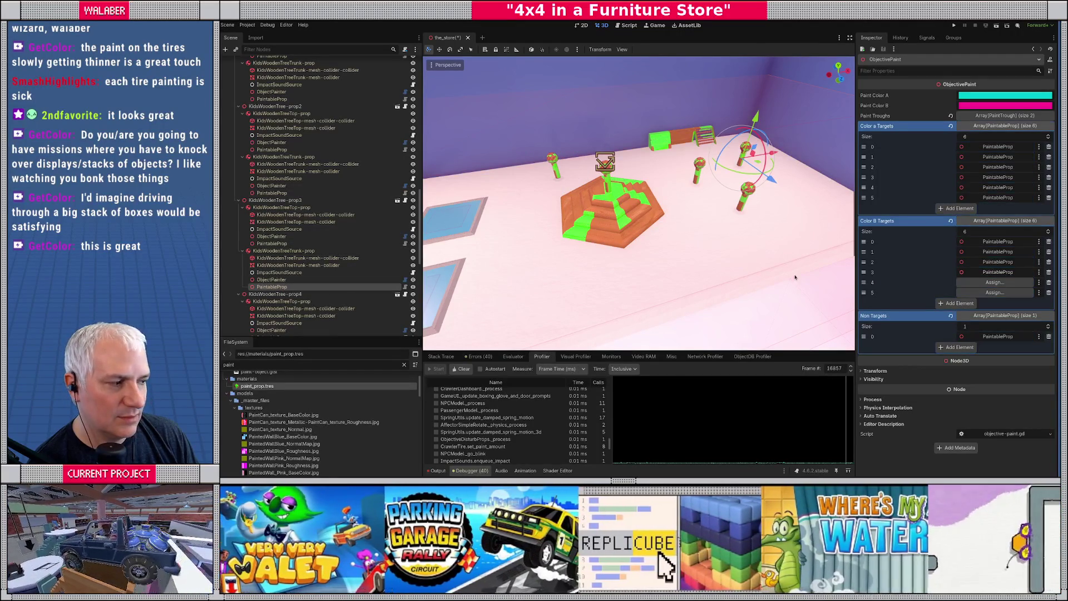
scroll(329, 230, "down", 6)
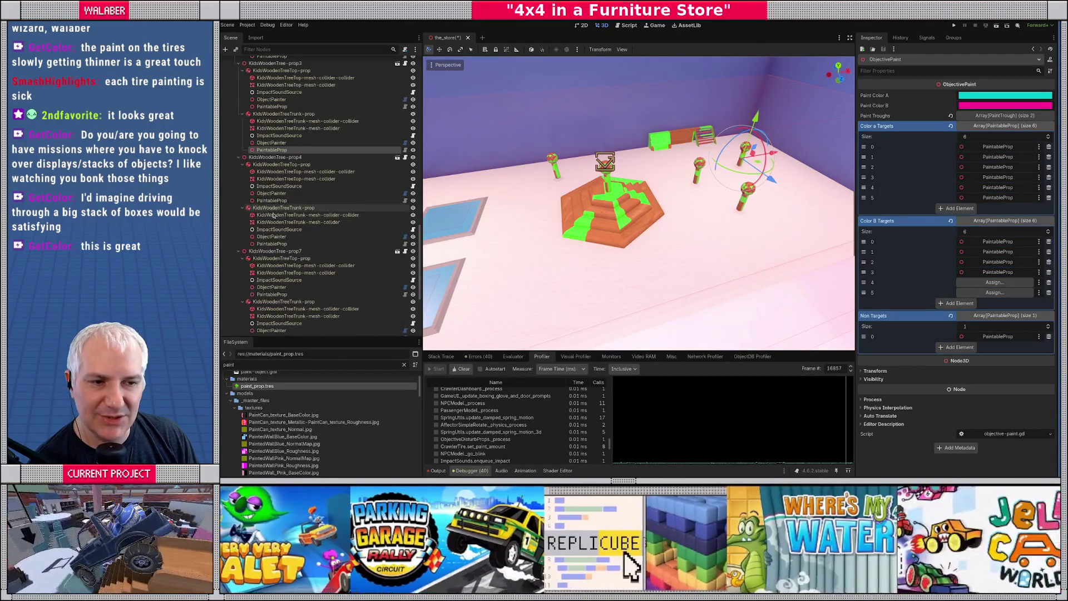
left_click_drag(922, 291, 996, 282)
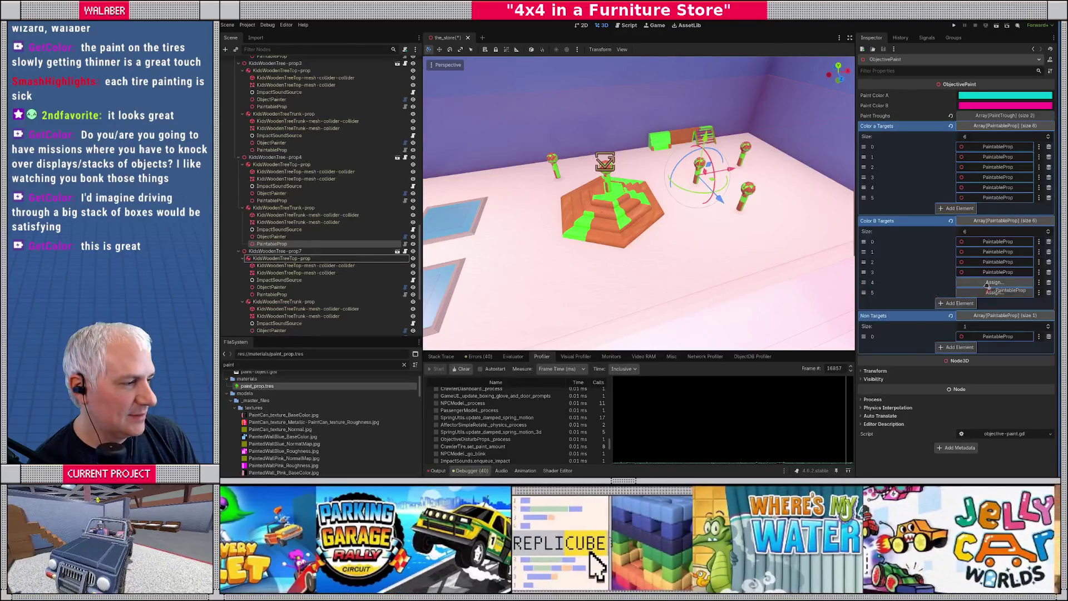
scroll(283, 251, "down", 3)
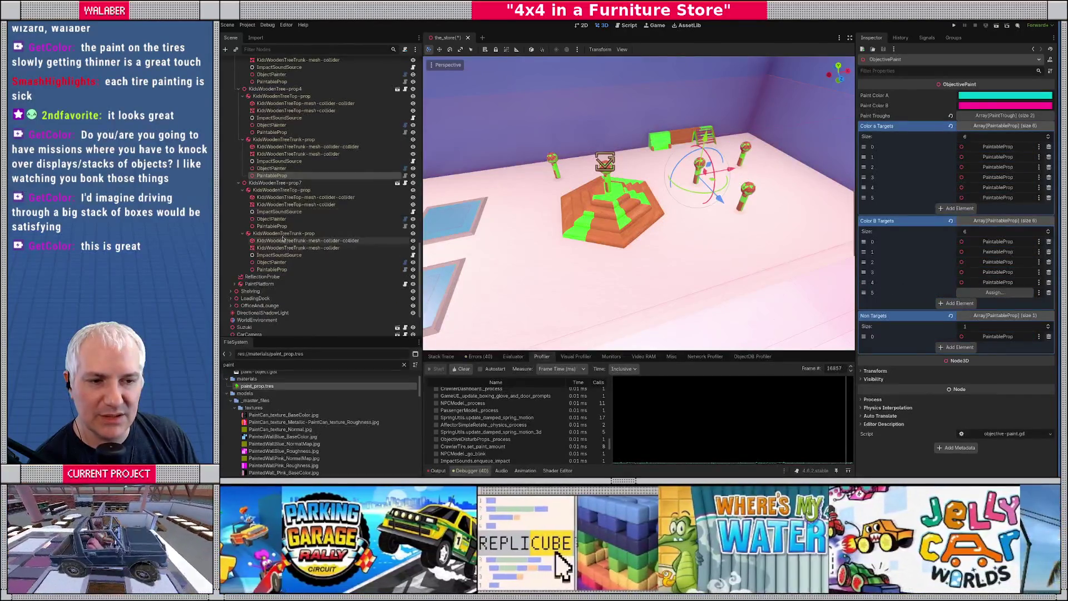
left_click_drag(271, 269, 967, 294)
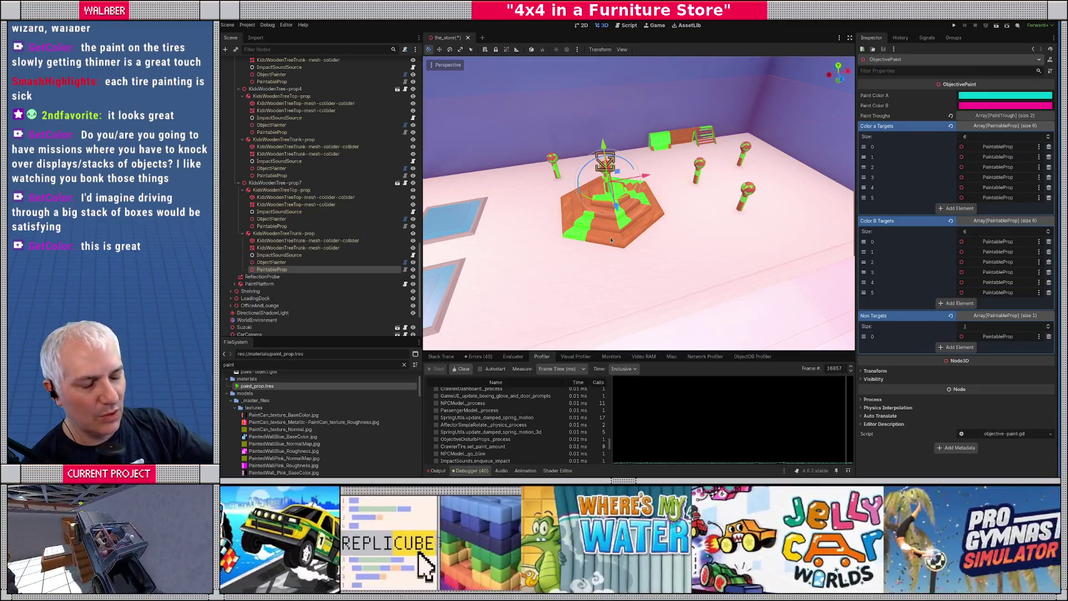
Save the store scene and collapse the ramp, pedestal and wooden tree prop nodes.
key("ctrl+s")
scroll(245, 179, "up", 10)
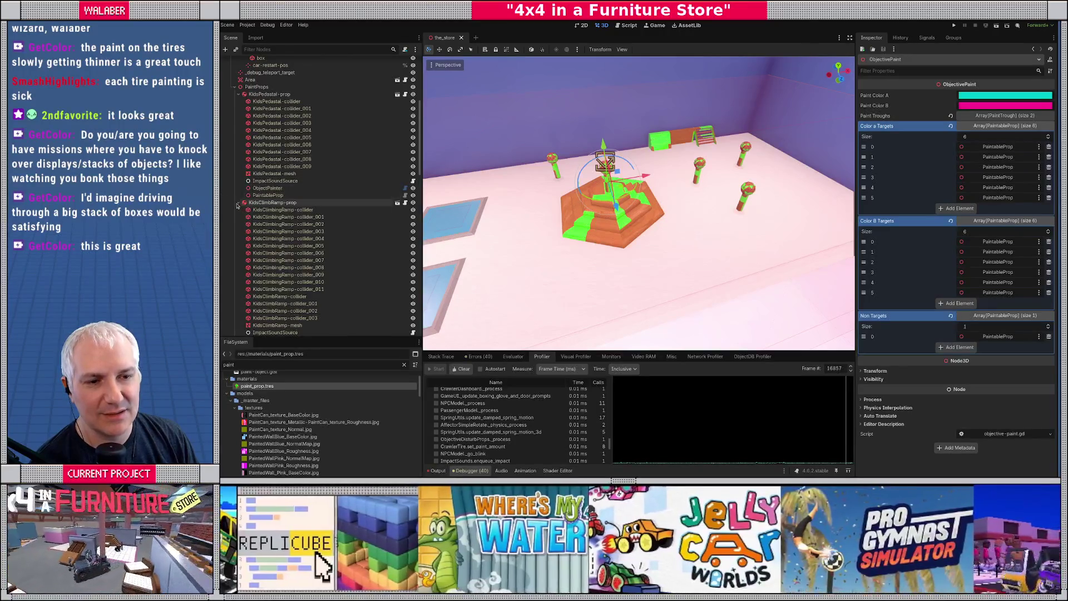
left_click(239, 202)
left_click(239, 94)
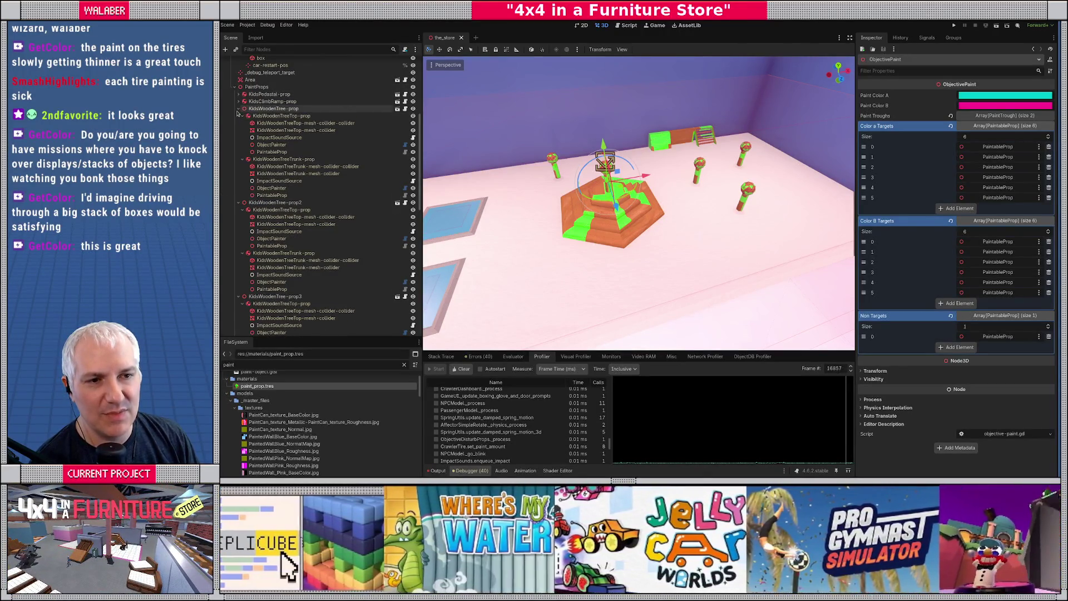
left_click(239, 108)
left_click(239, 117)
left_click(239, 127)
left_click(240, 137)
left_click(239, 144)
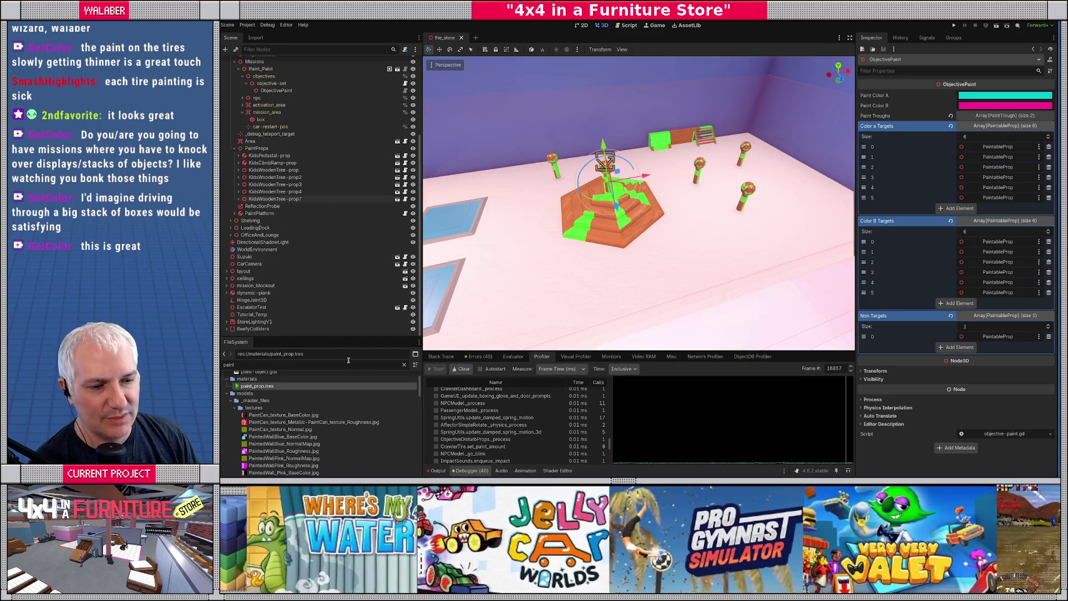
Filter the FileSystem dock for 'paintab' and open kids_pedestal_prop_paintable.tscn.
left_click_drag(336, 336, 343, 154)
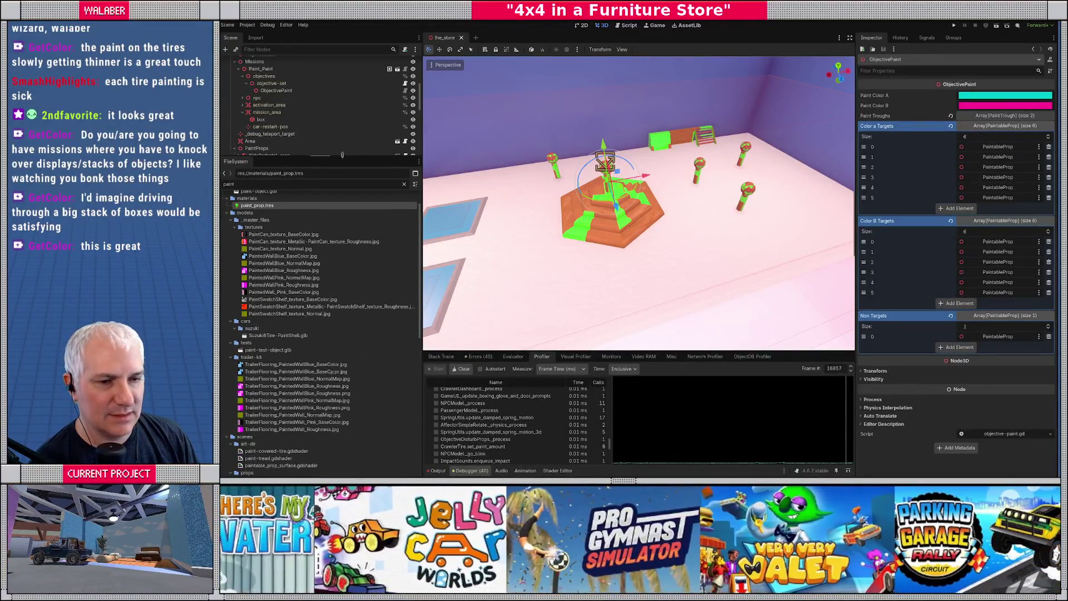
scroll(334, 306, "down", 3)
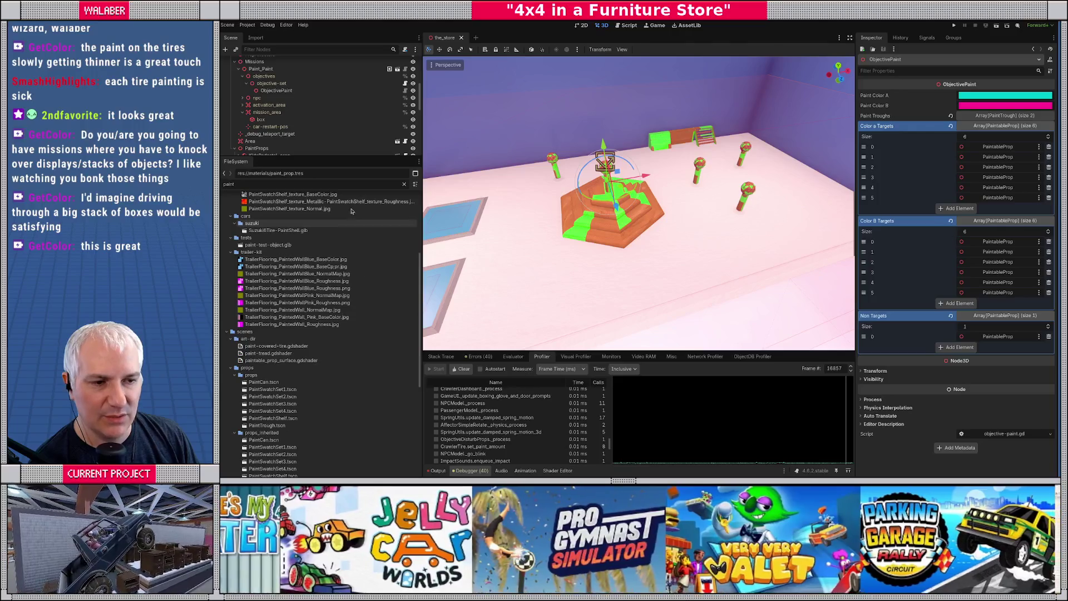
type("a")
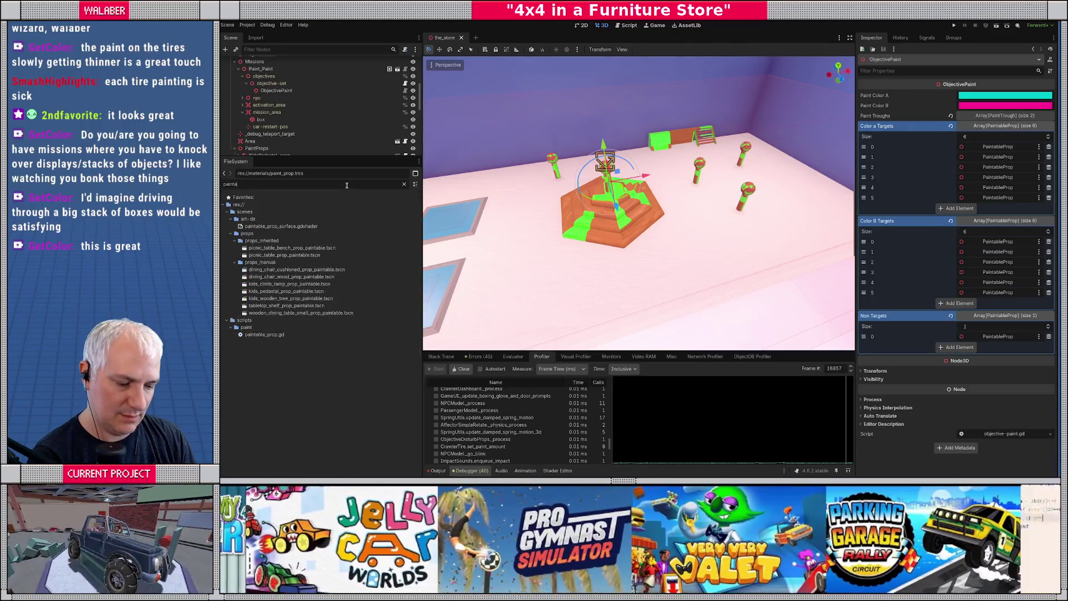
type("bl")
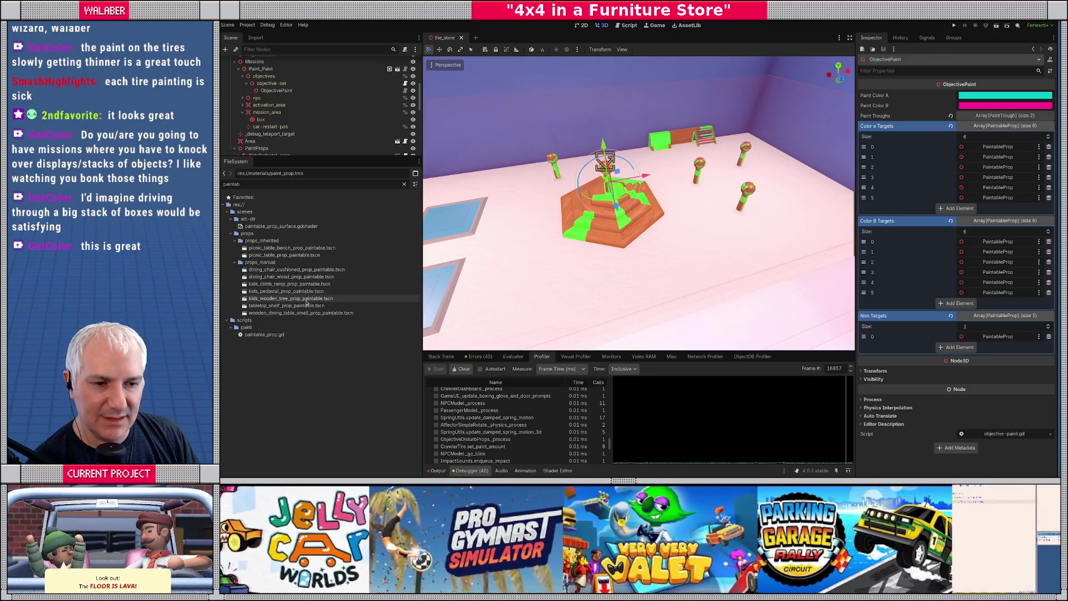
double_click(277, 292)
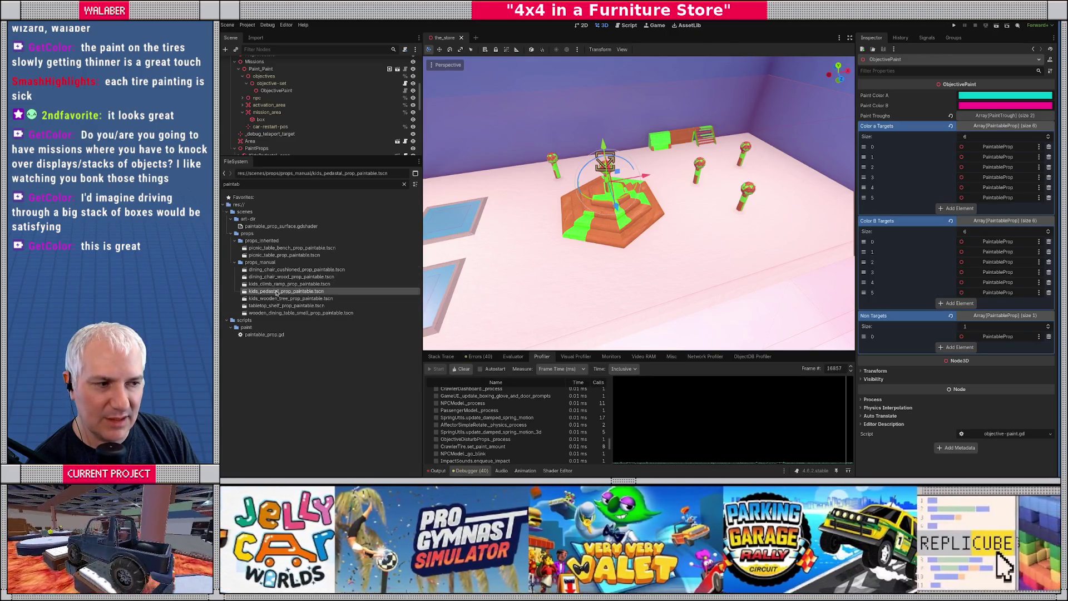
Set the pedestal PaintableProp's Target Paint Percent to 0.6 and save the scene.
left_click_drag(667, 245, 629, 271)
left_click(628, 271)
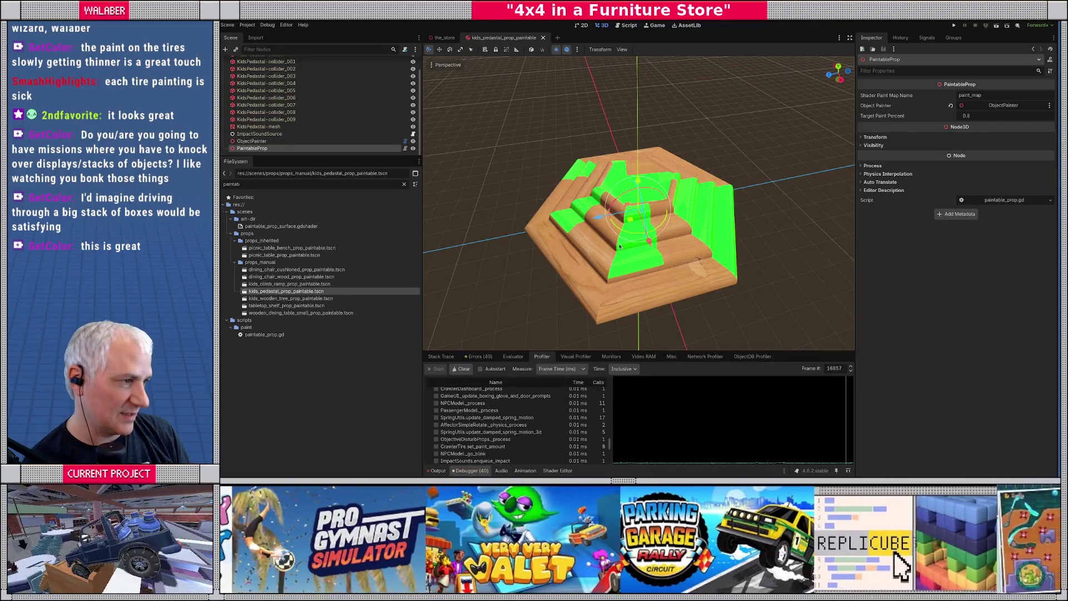
mouse_move(717, 234)
left_mouse_down()
mouse_move(716, 190)
mouse_move(716, 240)
left_mouse_up()
type("0.6")
key("Return")
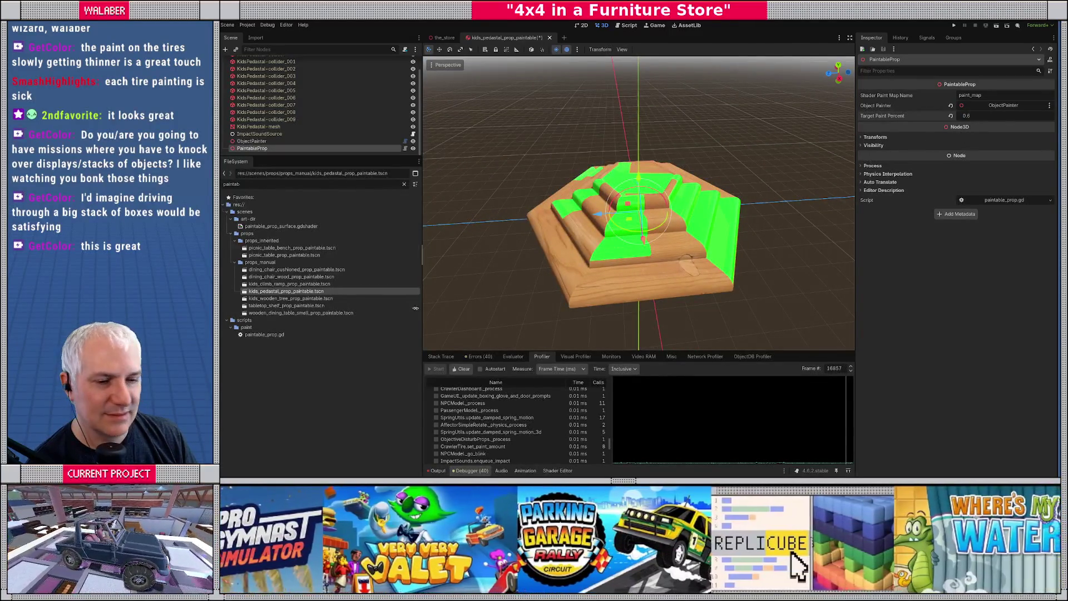
key("ctrl+s")
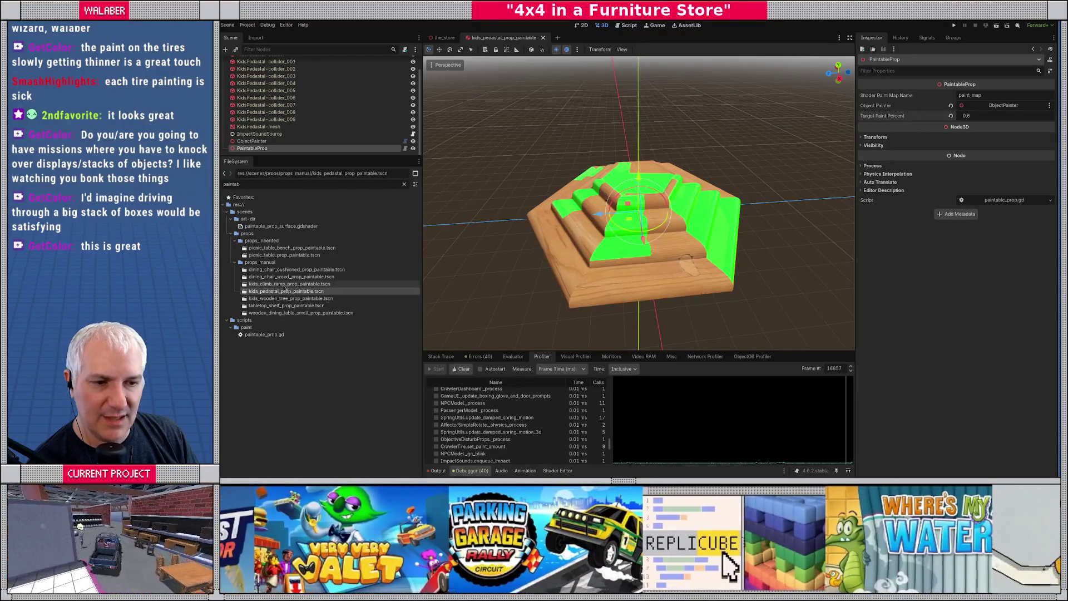
In the climbing ramp scene, set the PaintableProp's Target Paint Percent to 0.5.
double_click(289, 284)
mouse_move(578, 224)
left_mouse_down()
mouse_move(460, 213)
mouse_move(423, 226)
left_mouse_up()
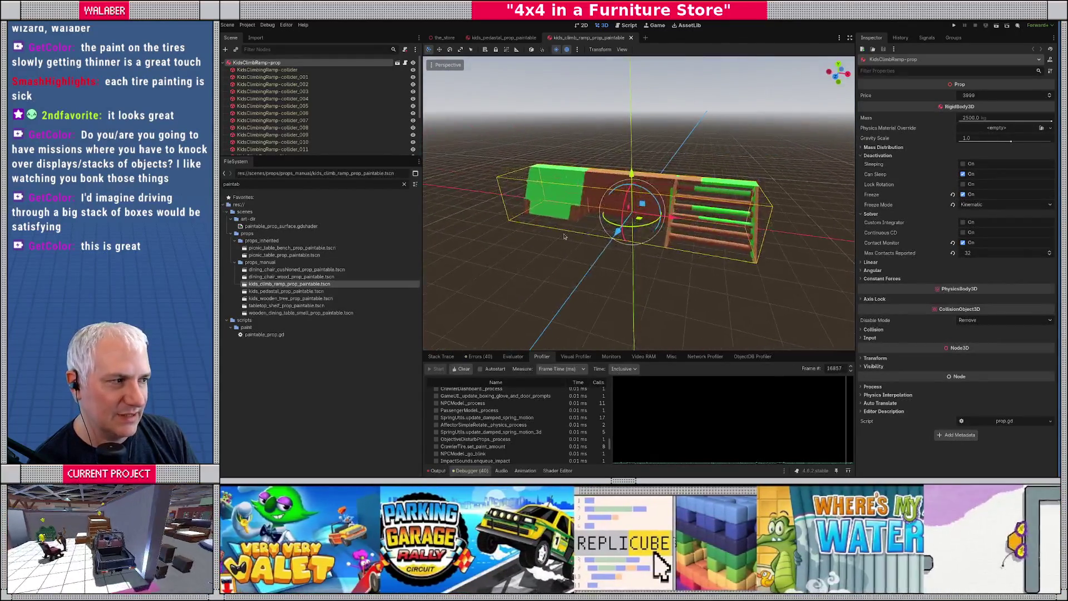
scroll(300, 121, "down", 3)
left_click(252, 148)
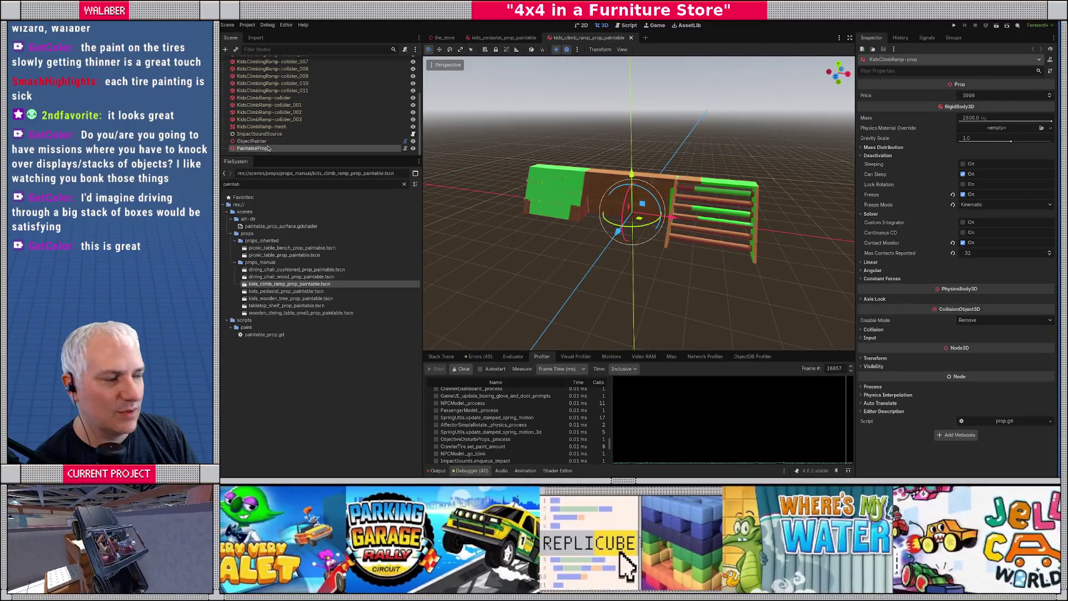
left_click(990, 118)
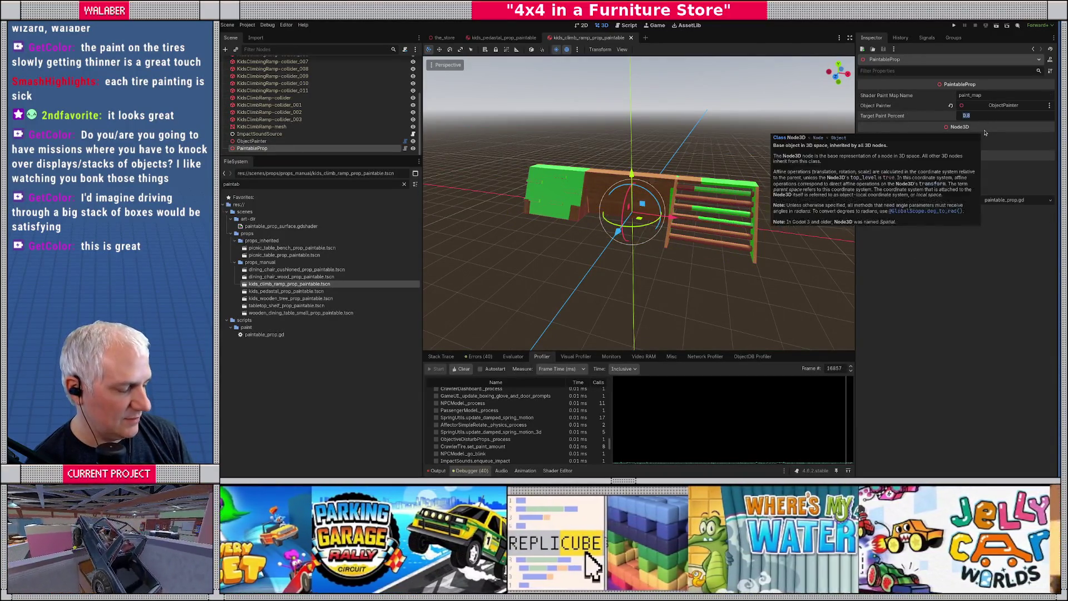
key("BackSpace")
key("Return")
mouse_move(664, 201)
left_mouse_down()
mouse_move(638, 221)
mouse_move(599, 198)
left_mouse_up()
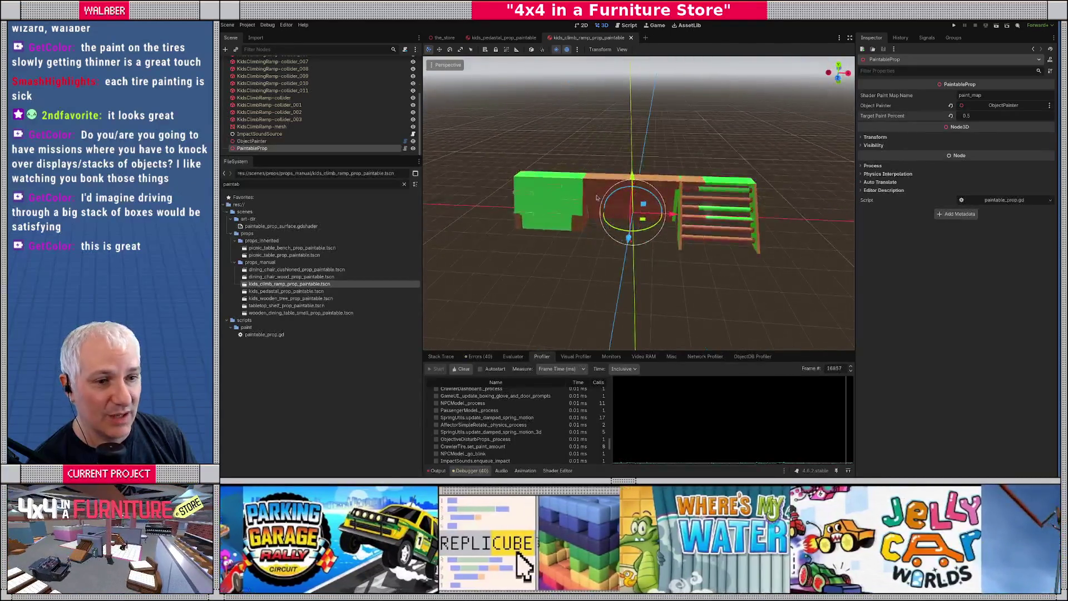
left_click_drag(340, 157, 340, 179)
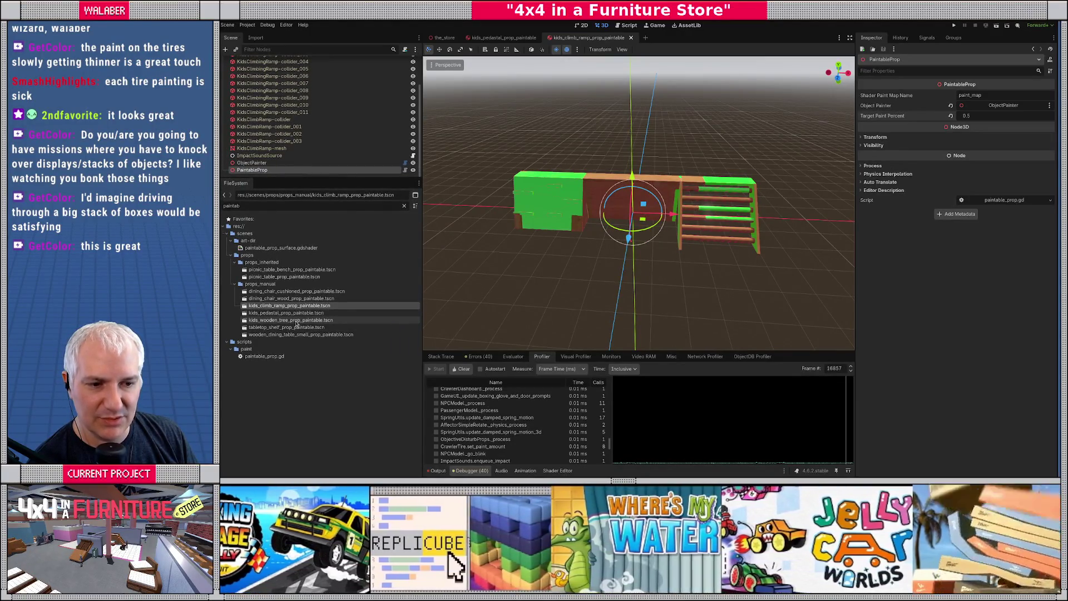
In the wooden tree scene, set treetop and trunk Target Paint Percent to 0.5, then save.
double_click(297, 322)
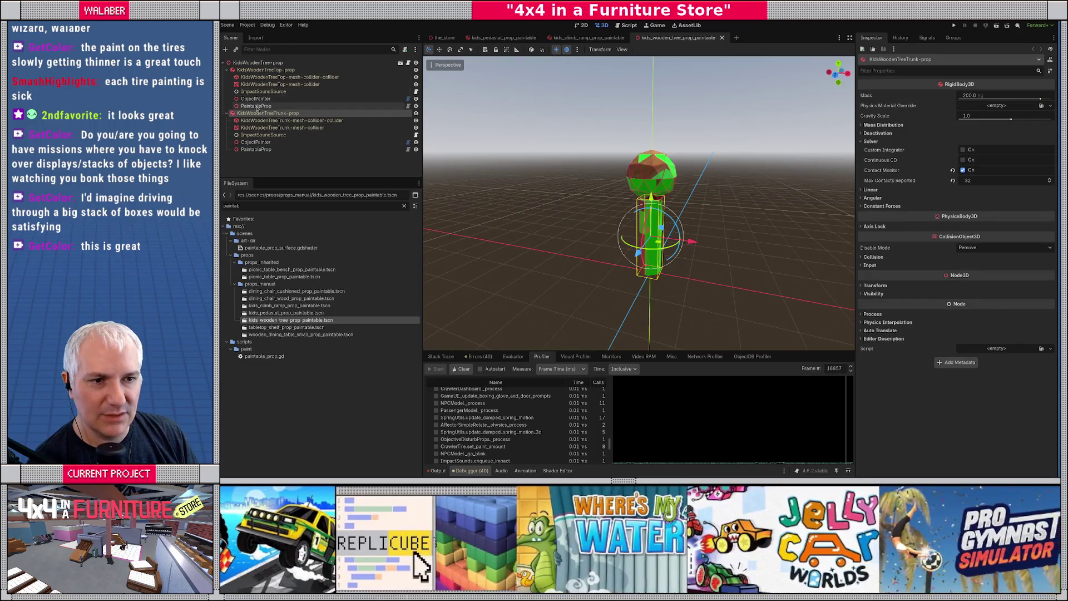
left_click(966, 115)
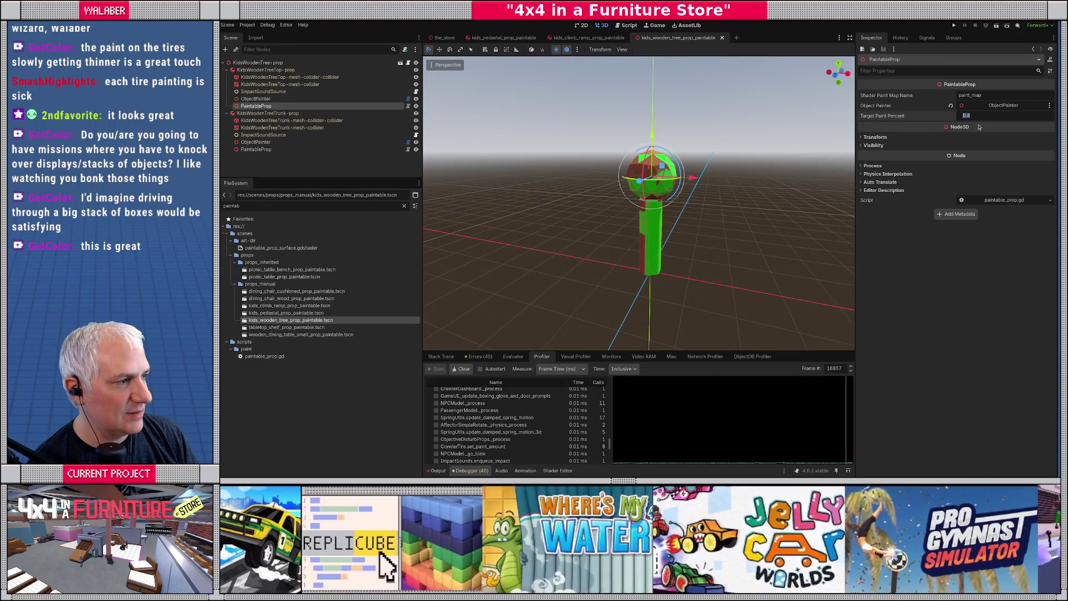
type("0")
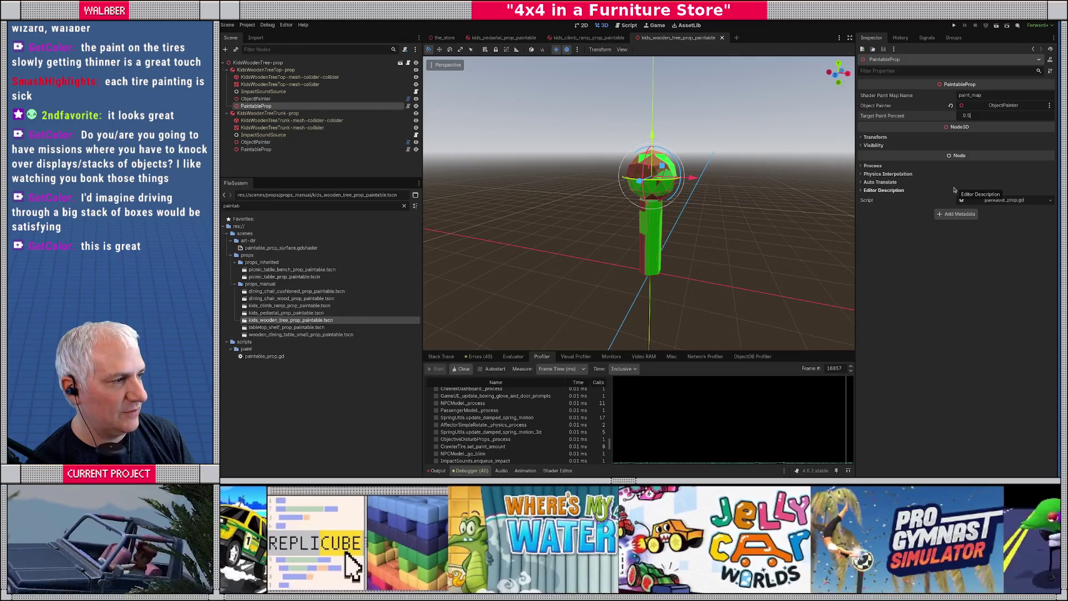
key("Return")
left_click(256, 149)
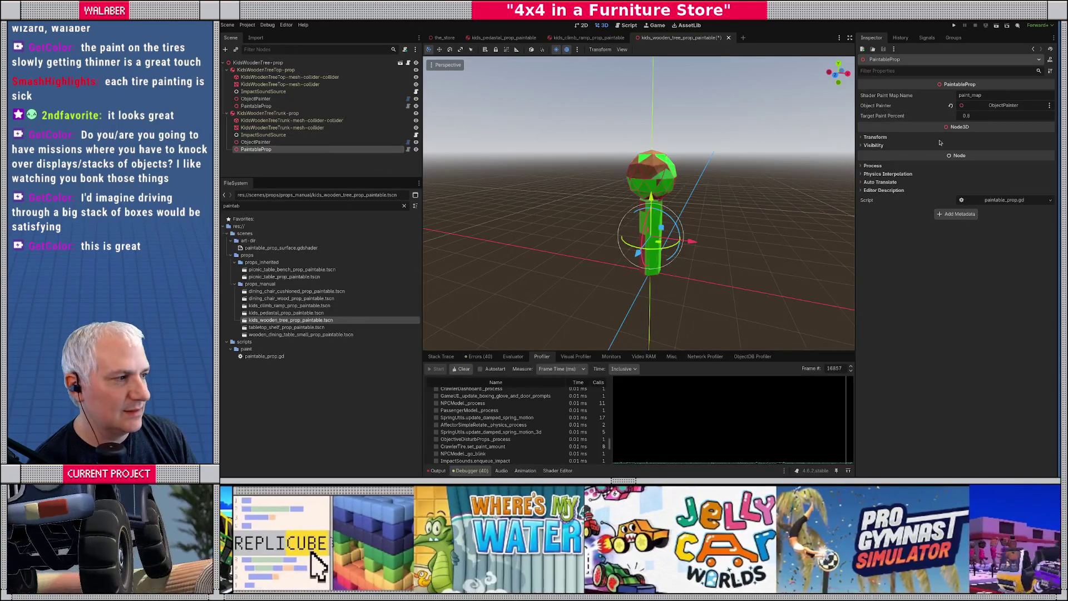
left_click_drag(977, 117, 958, 116)
key("ctrl+s")
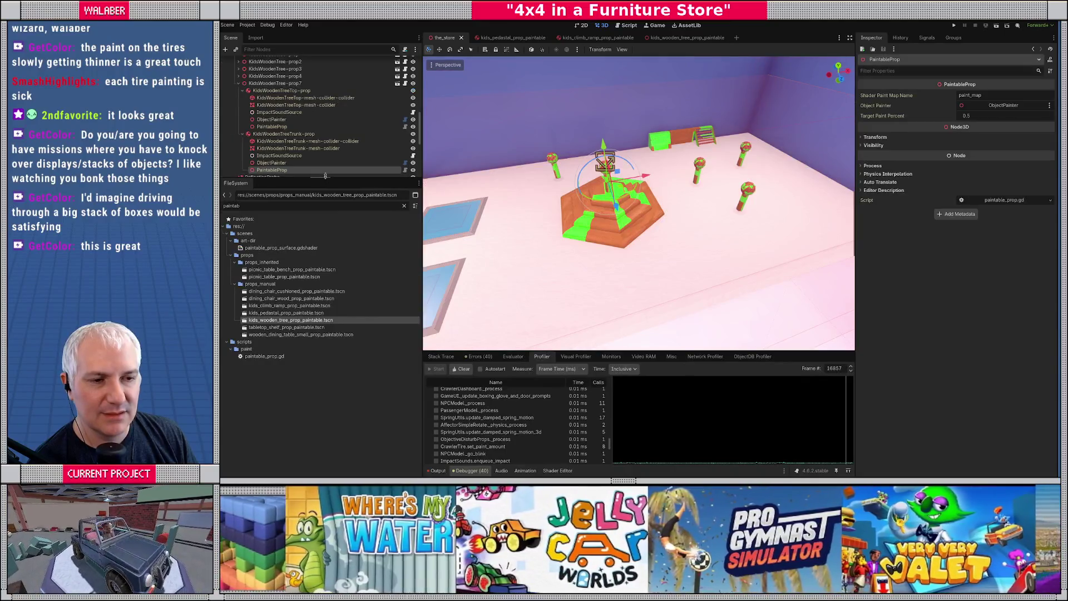
Go back to the_store scene, then switch to the 4x4-loc spreadsheet in Chrome.
left_click_drag(326, 179, 324, 303)
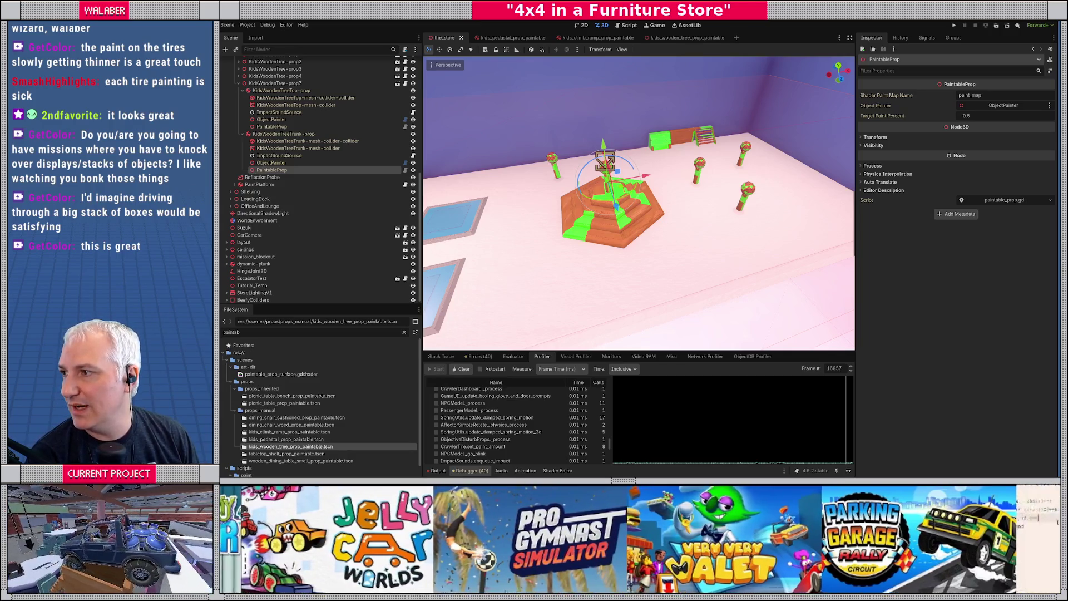
key("alt+Tab")
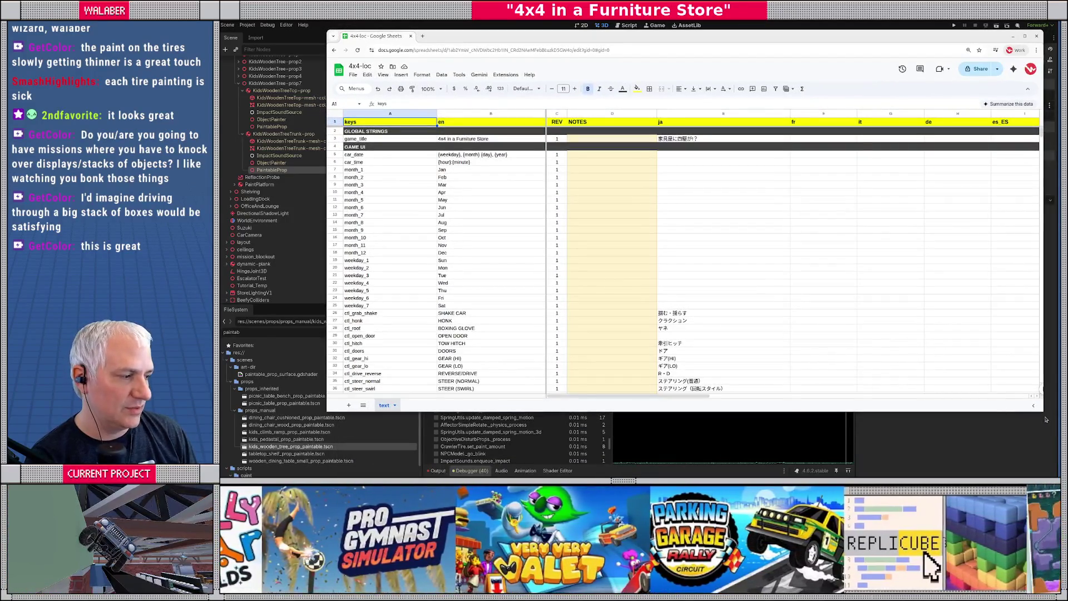
Add the keys Paint_Paint-intro and Paint_Paint-outro in column A at row 159.
left_click_drag(1044, 413, 936, 405)
scroll(417, 267, "down", 15)
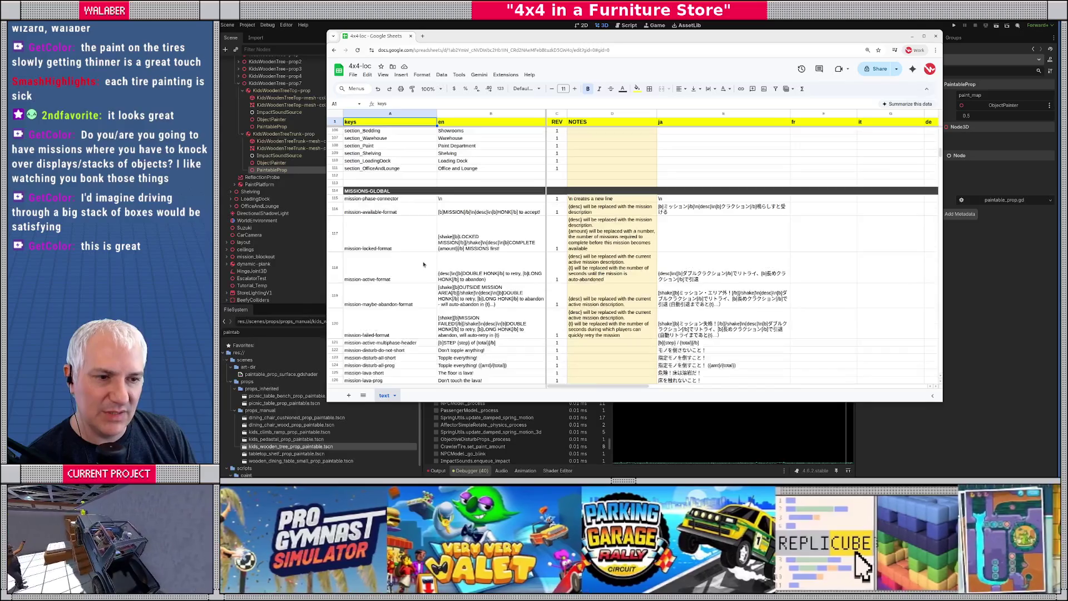
scroll(417, 267, "down", 5)
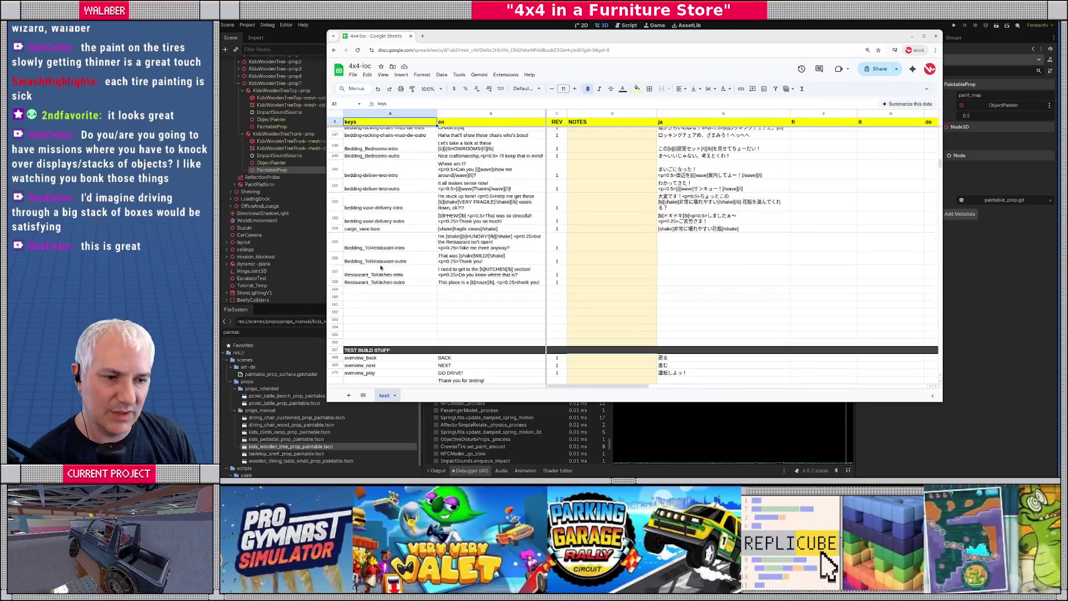
left_click(359, 291)
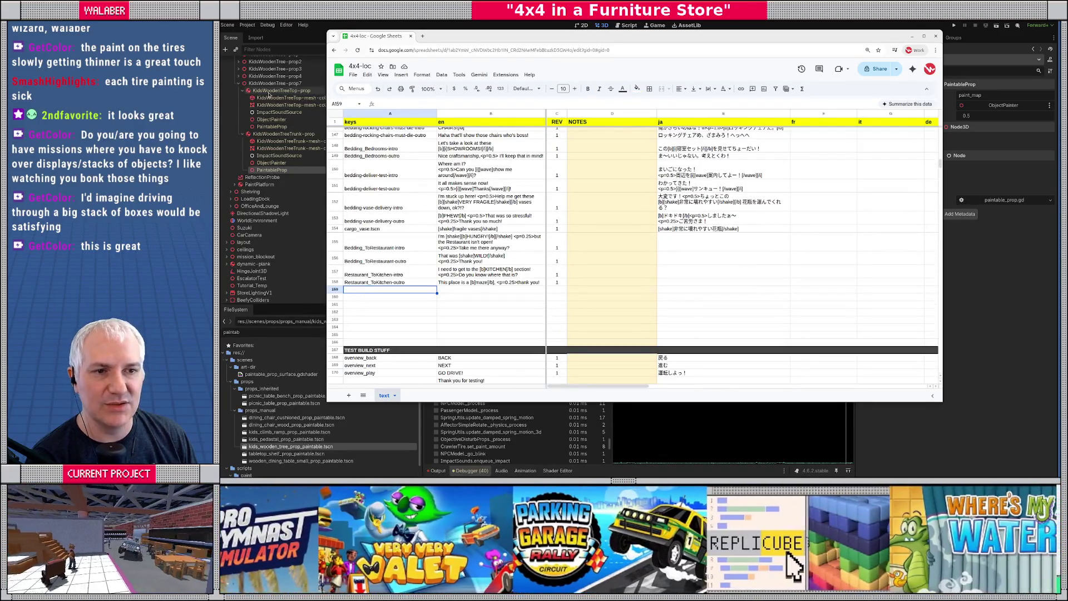
scroll(271, 137, "up", 4)
scroll(271, 137, "up", 3)
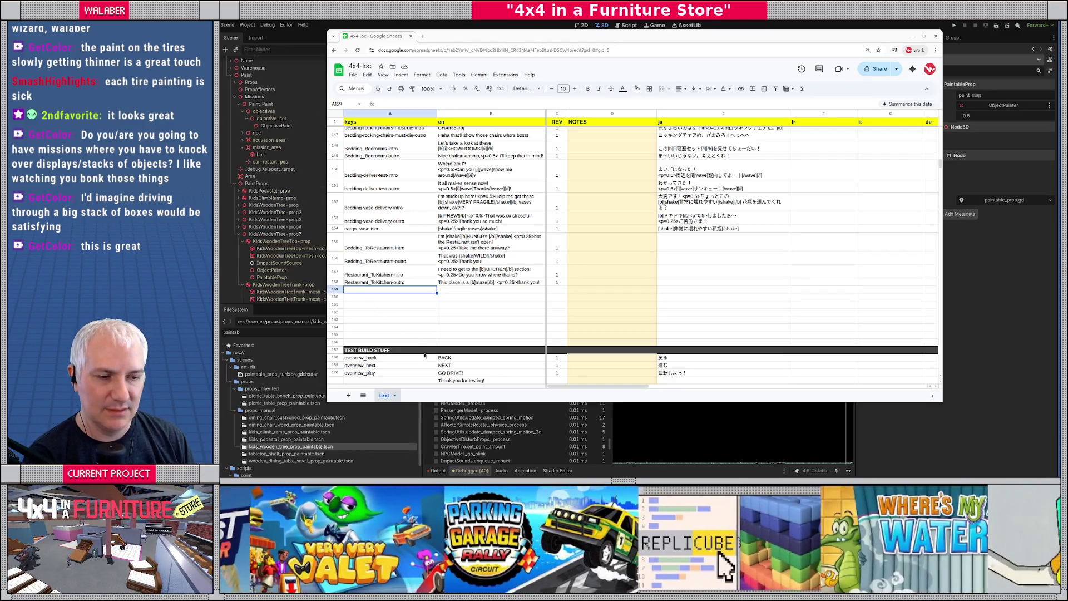
type("Paint_Pa")
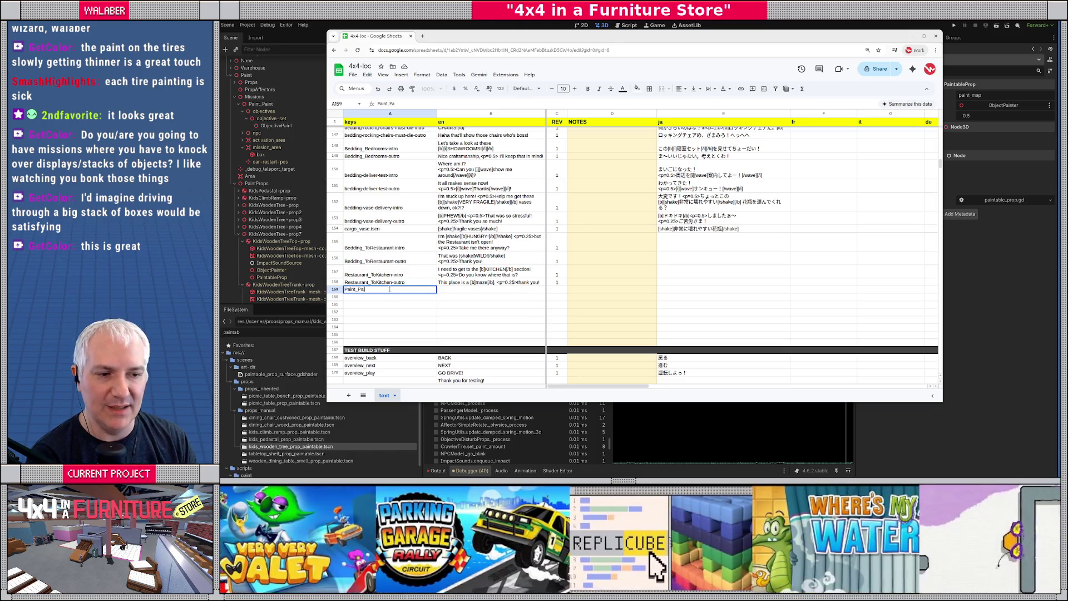
type("ro")
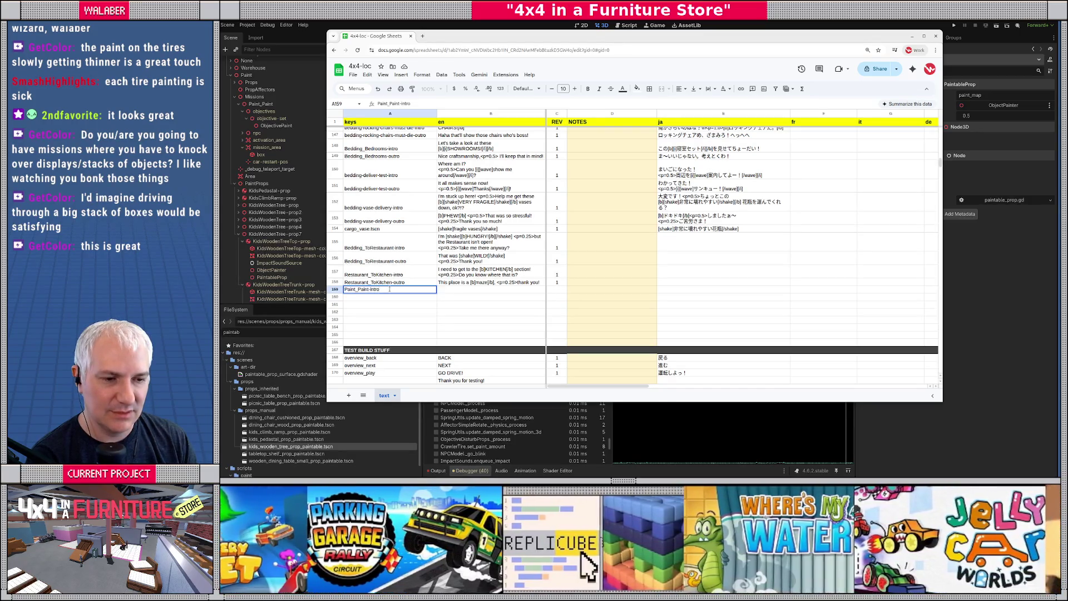
key("Return")
type("Paint_Paint-")
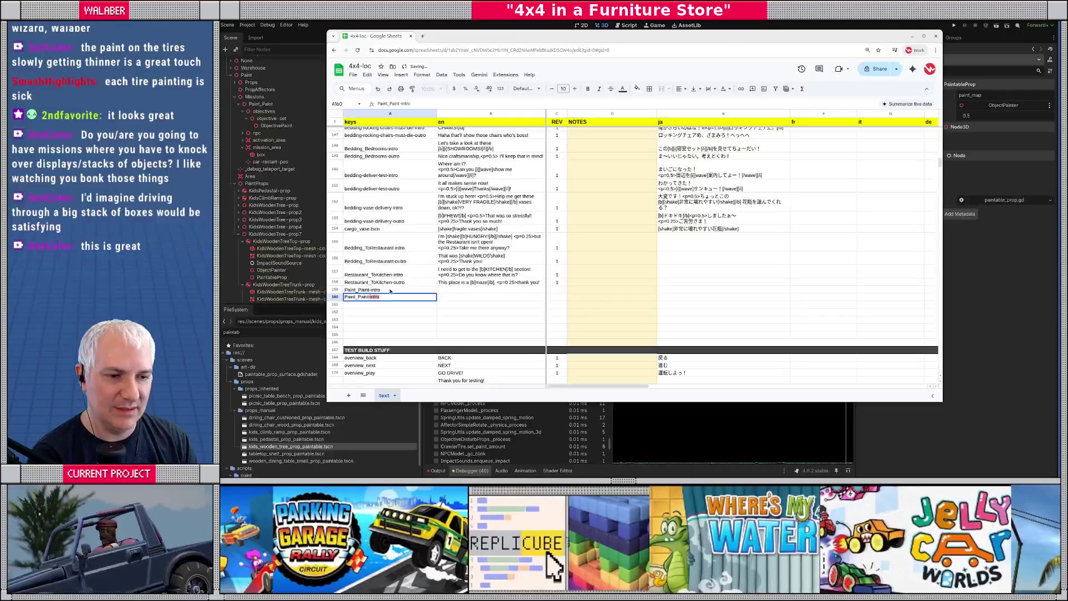
type("outro")
key("Return")
Enter the intro's English line "Let's get [b][shake]MESSY![/shake][/b]" in column B.
left_click(465, 291)
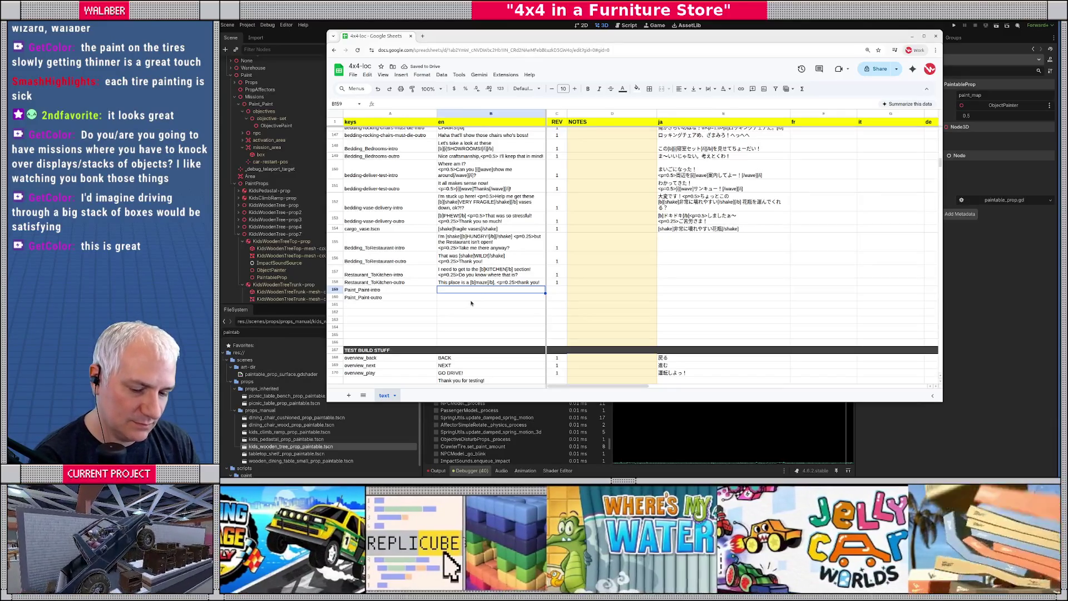
type("Let's ge")
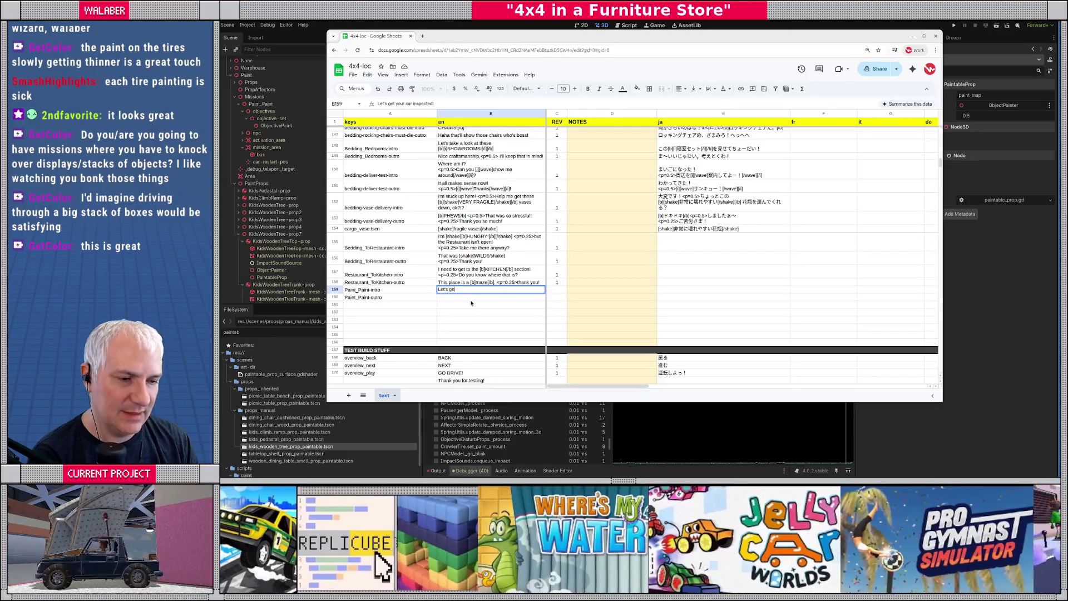
type("t [")
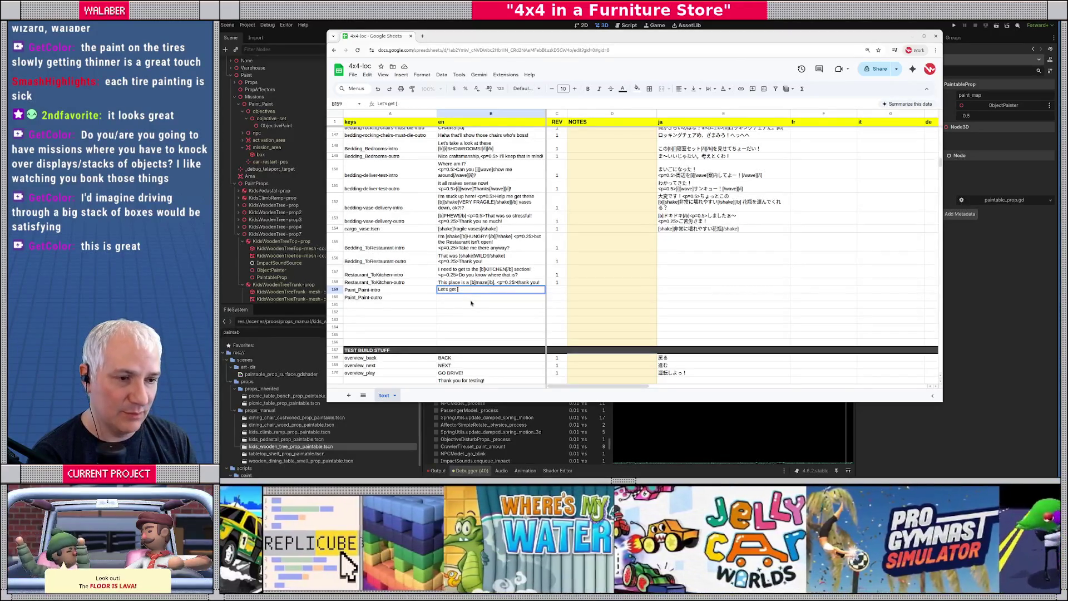
type("b][sha")
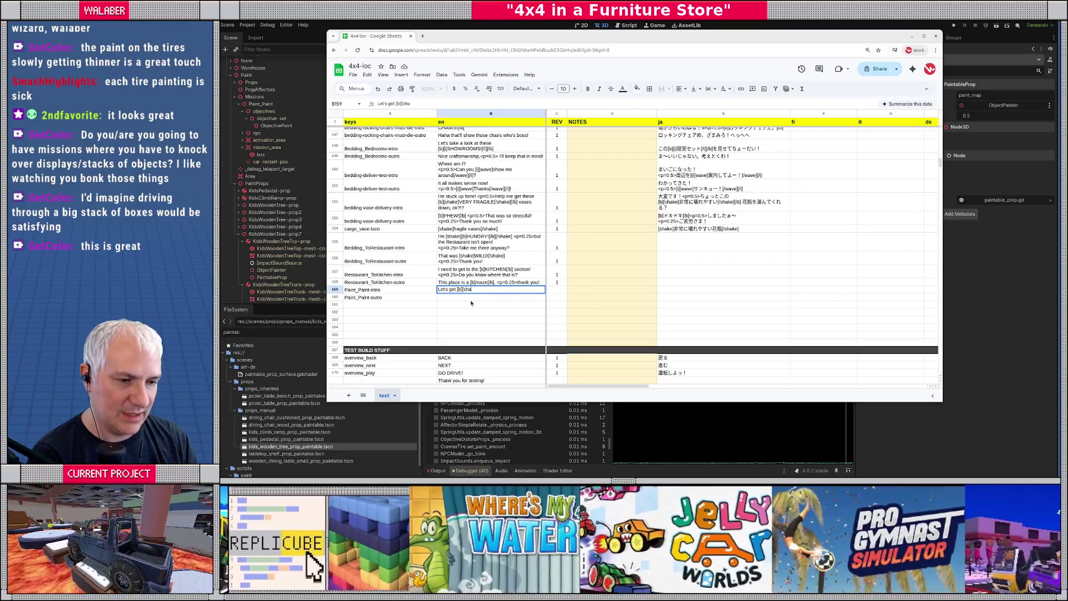
type("ke]MESSY[/")
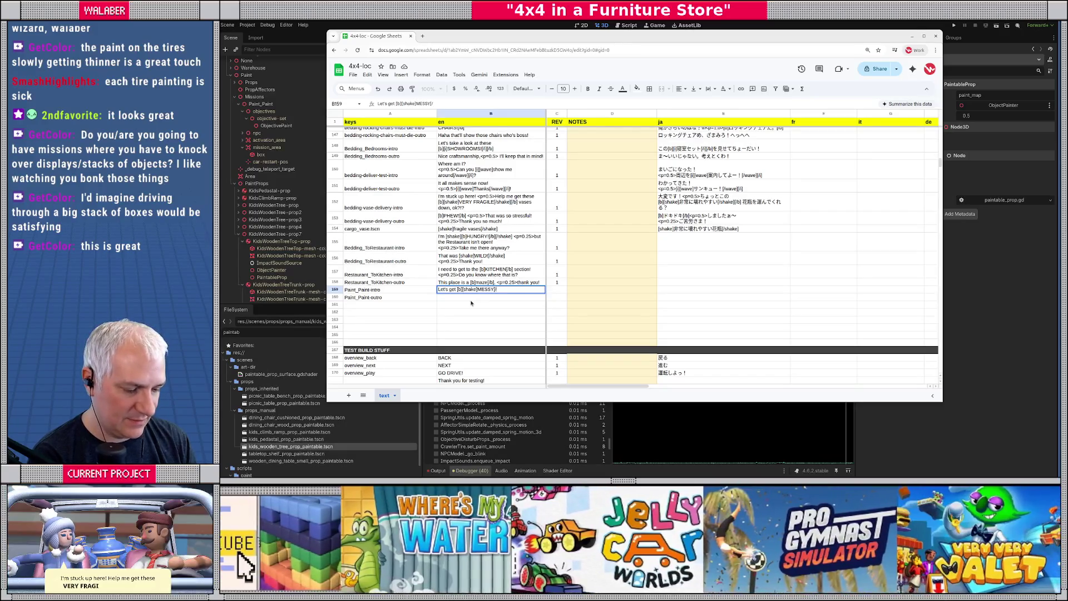
type("shake")
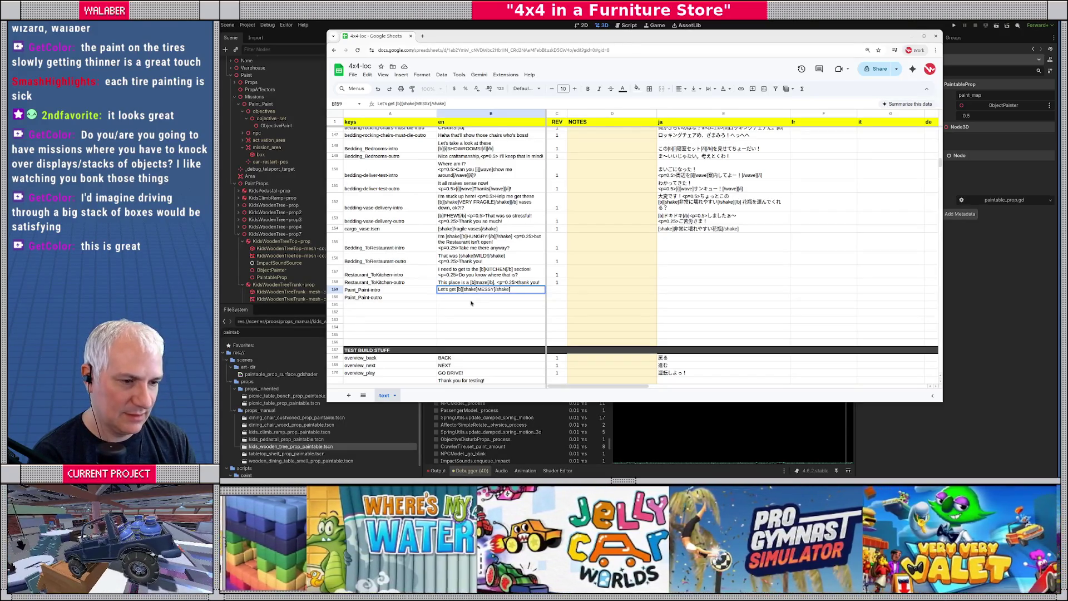
key("shift+Tab")
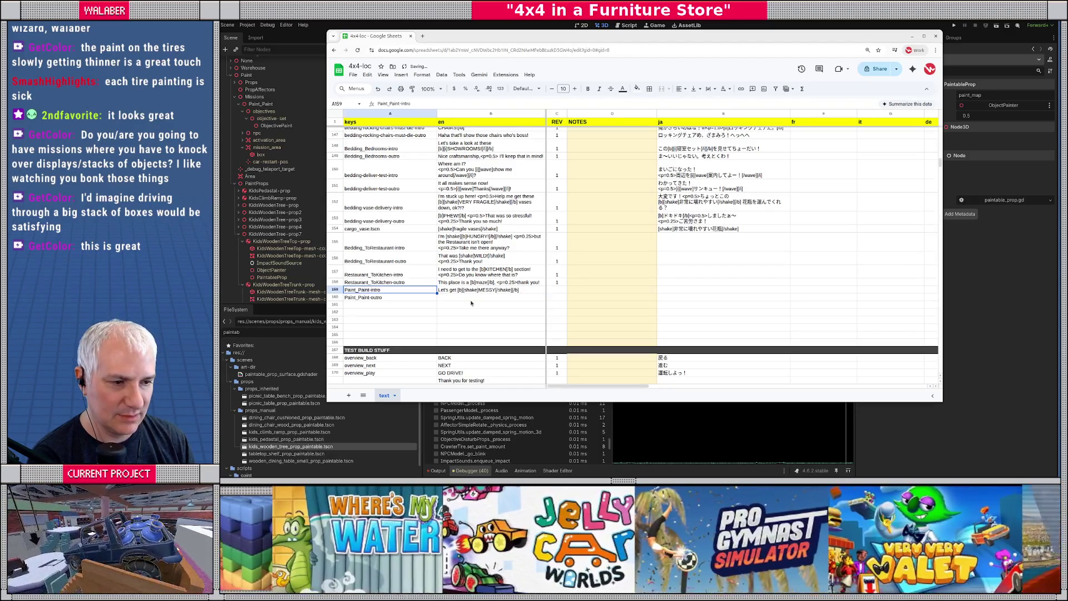
key("Tab")
key("Return")
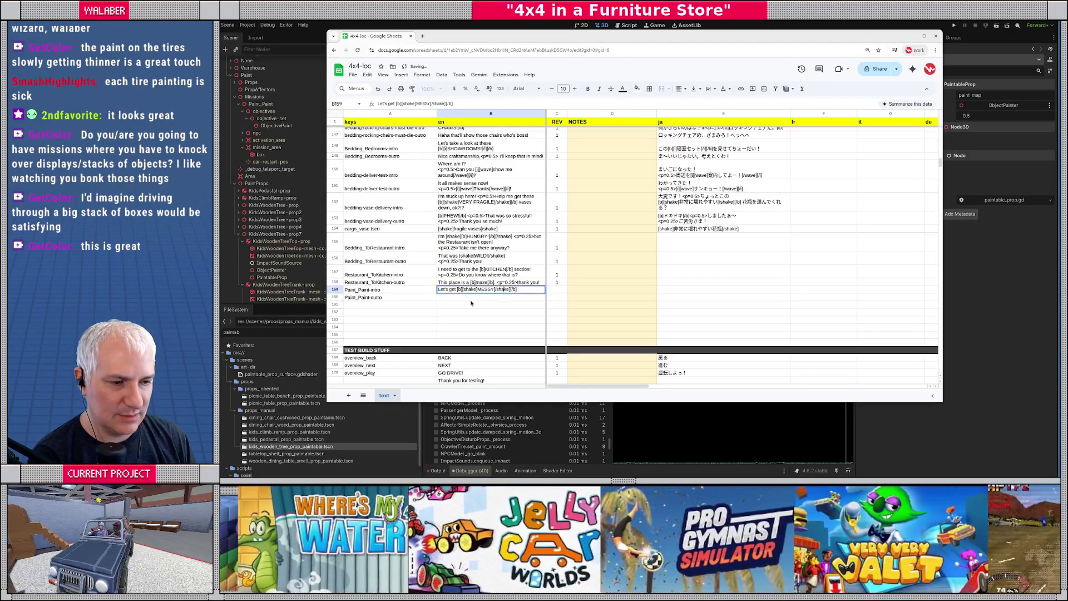
key("Return")
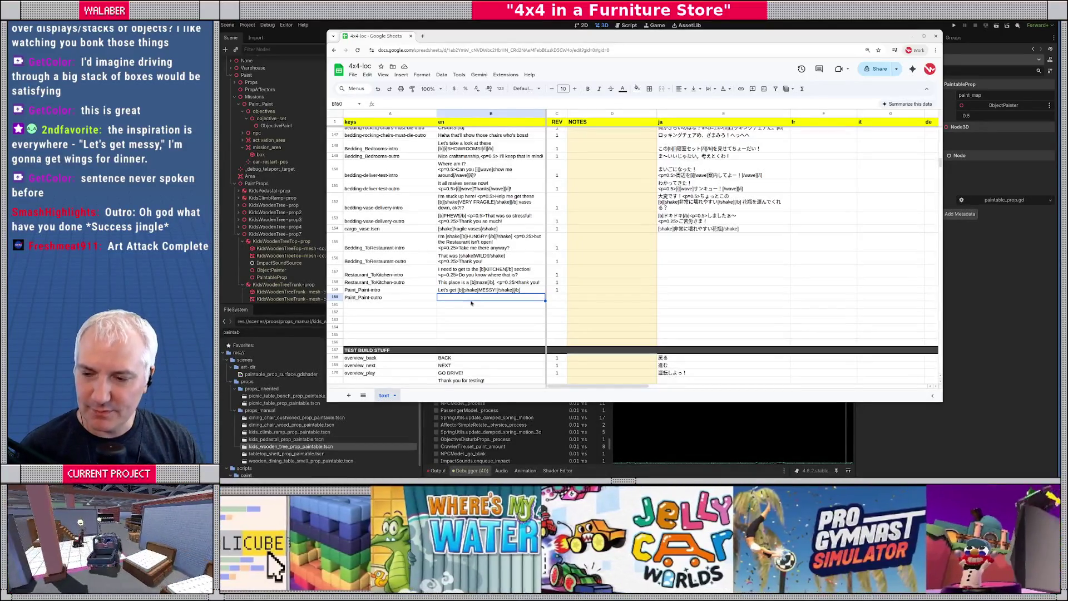
Type the outro line "I'm going to be a [b]LEGEND[/b] tomorrow at school!" into B160.
type("[")
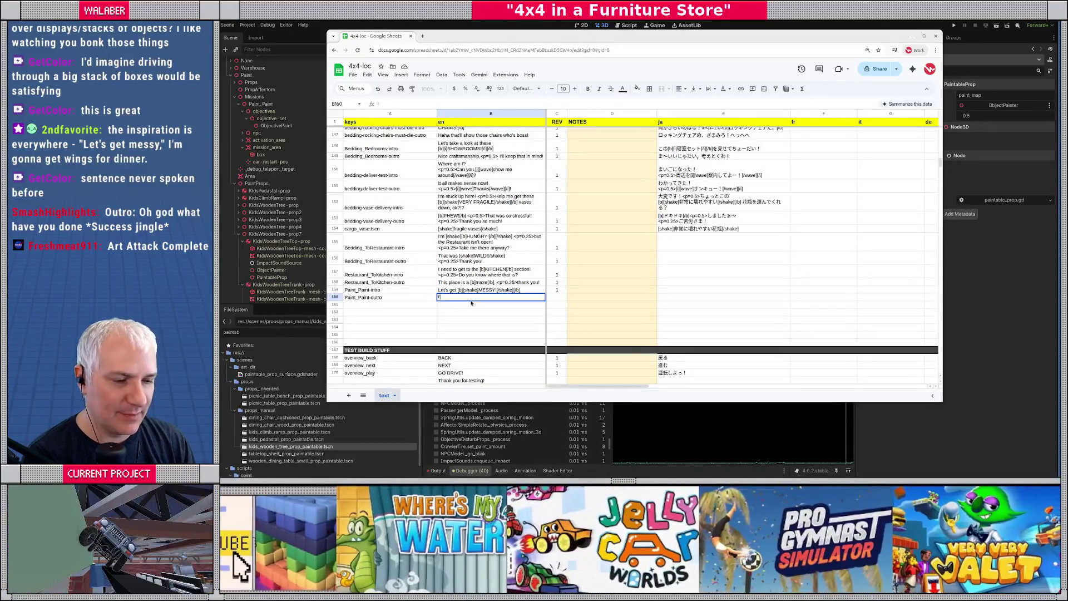
type(" going to b")
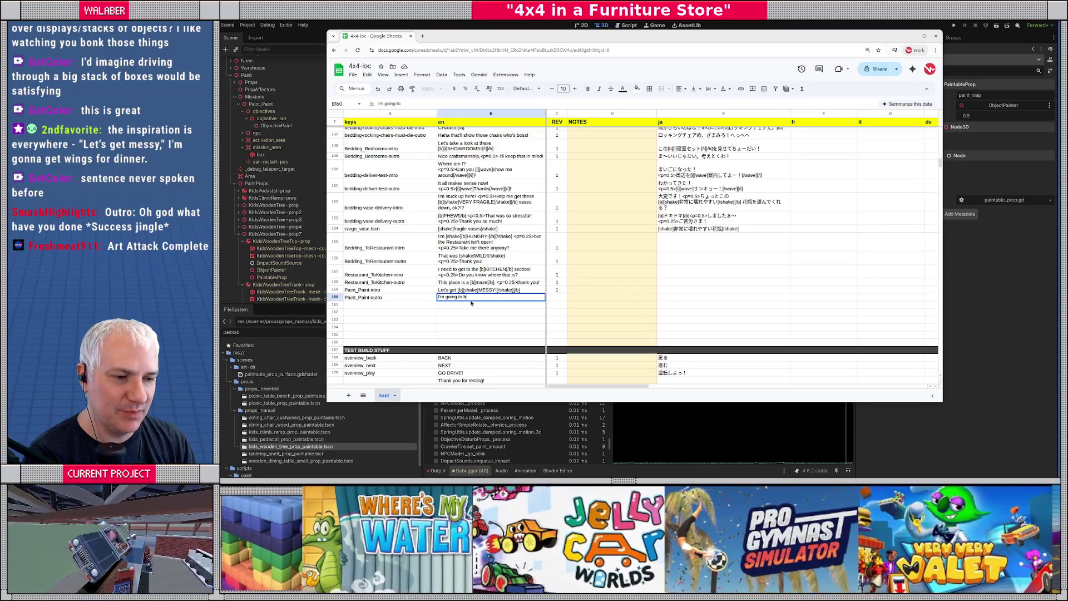
type("e a [b]LEGEND[/b] tomorrow at school!")
Wrap LEGEND in the Paint_Paint-outro line with [wave]…[/wave] tags.
key("Return")
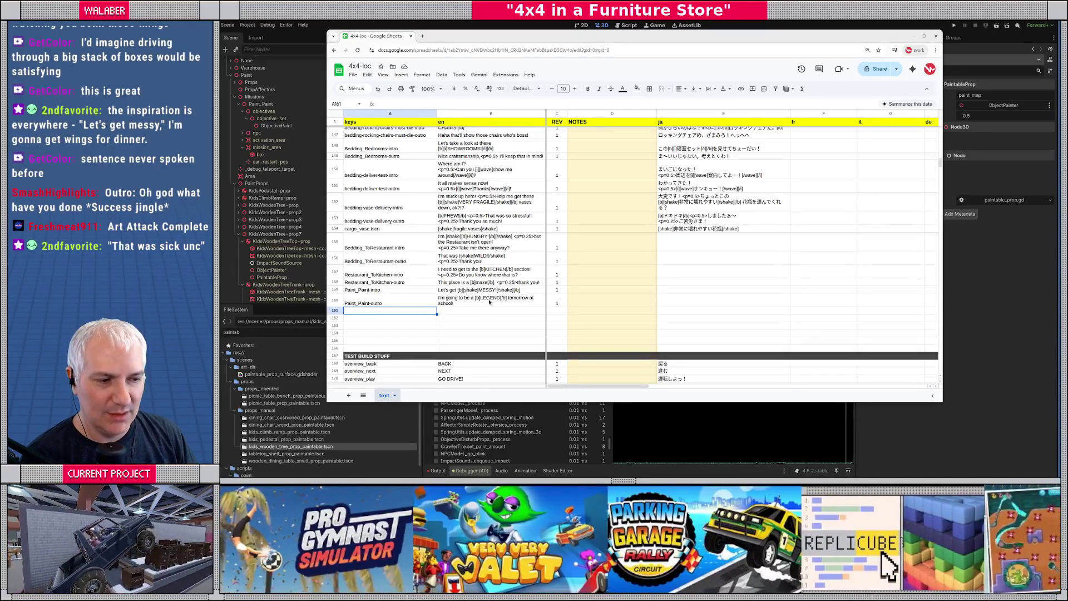
left_click(479, 307)
key("Down")
double_click(480, 297)
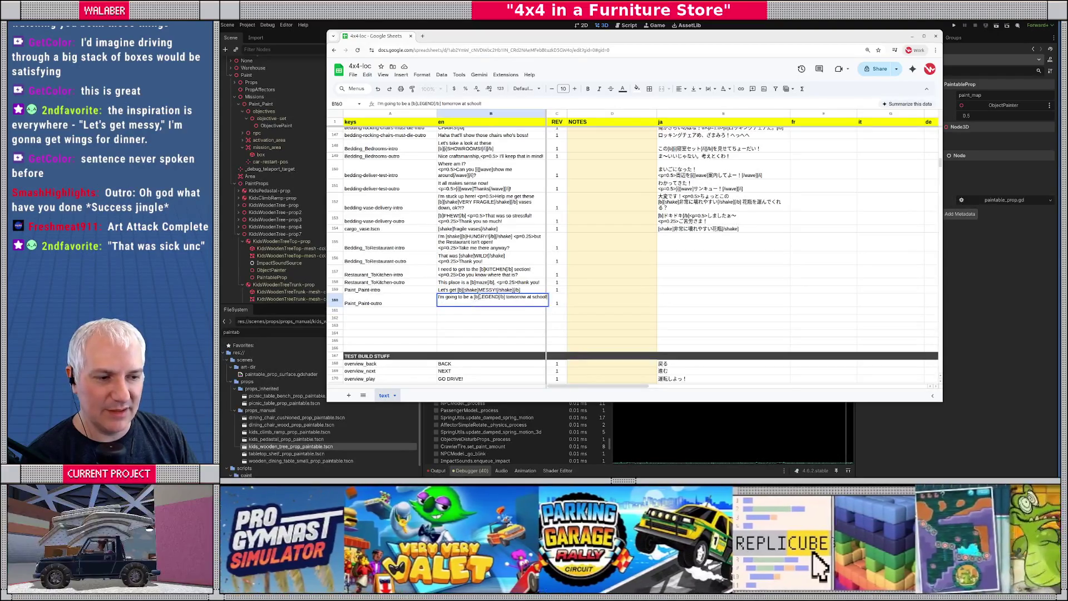
type("[wave]LEGEND")
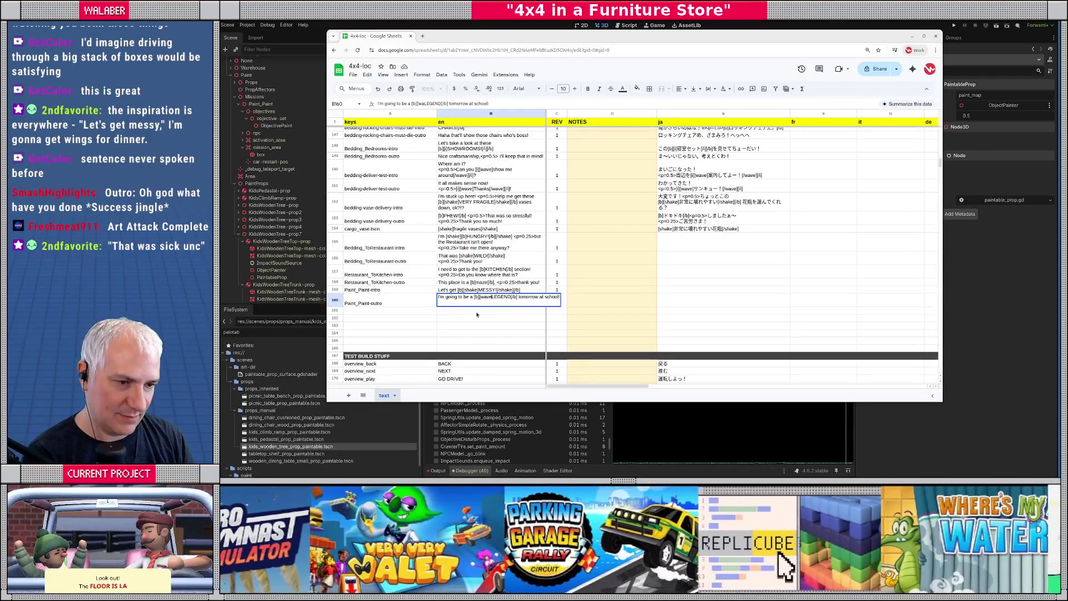
type("[/wave]")
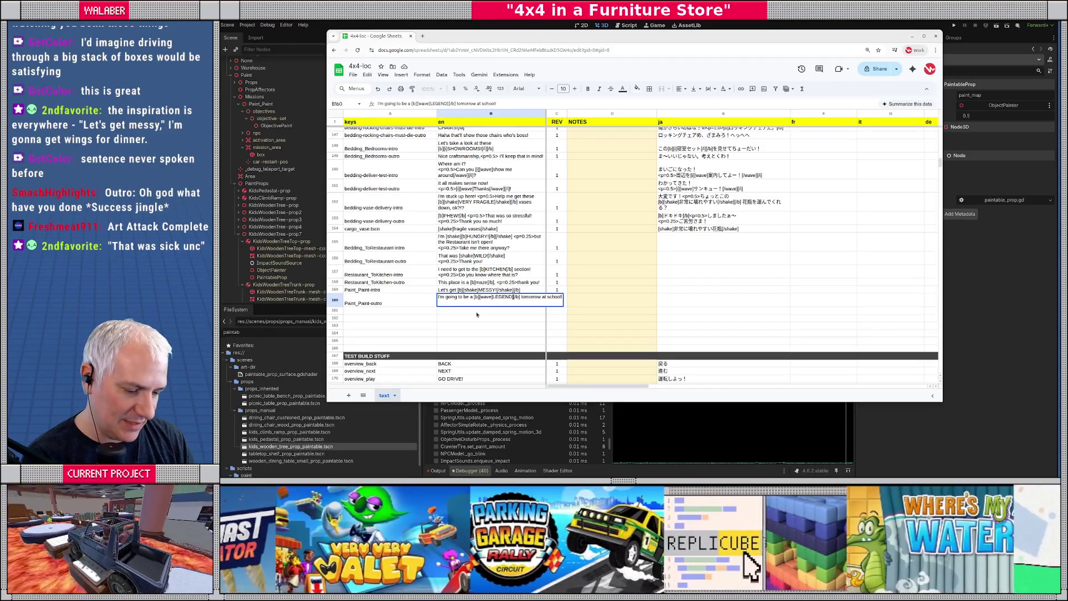
key("Return")
Insert blank rows below row 135, just above the MISSIONS section.
scroll(477, 314, "up", 5)
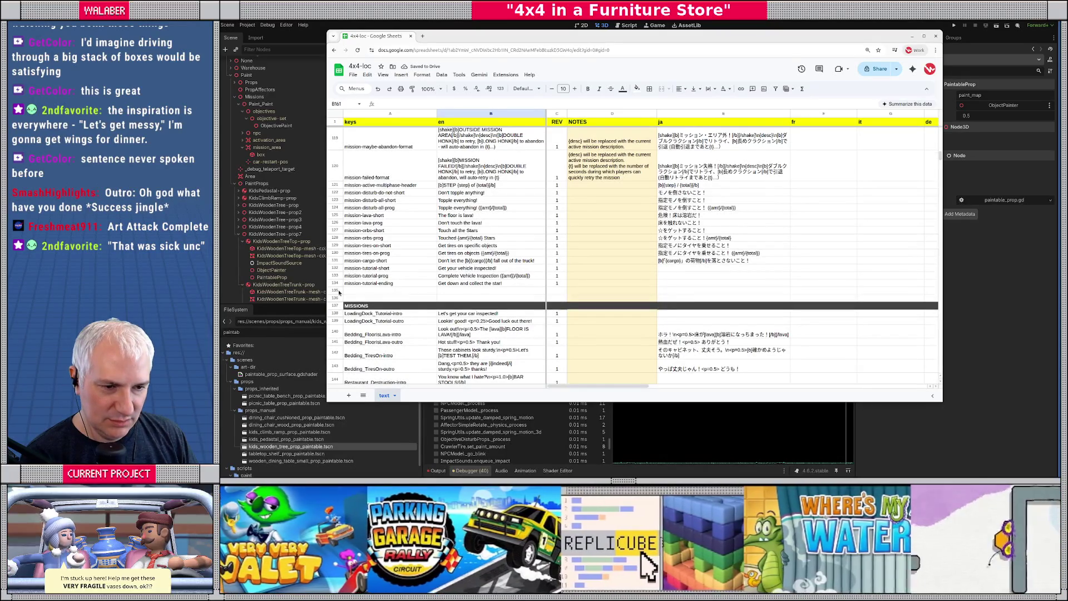
right_click(336, 291)
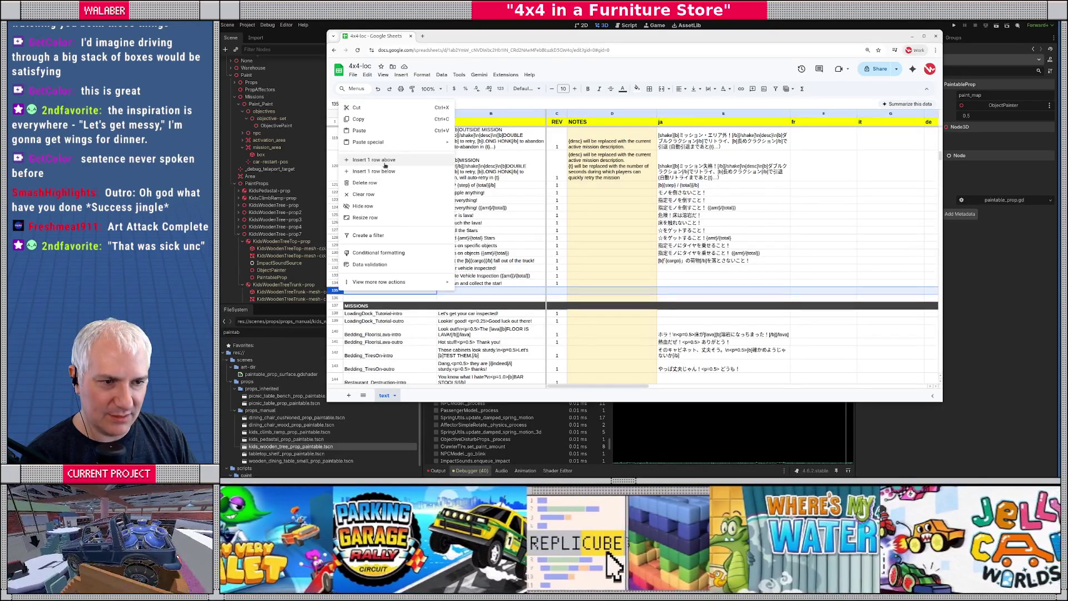
left_click(386, 172)
right_click(337, 295)
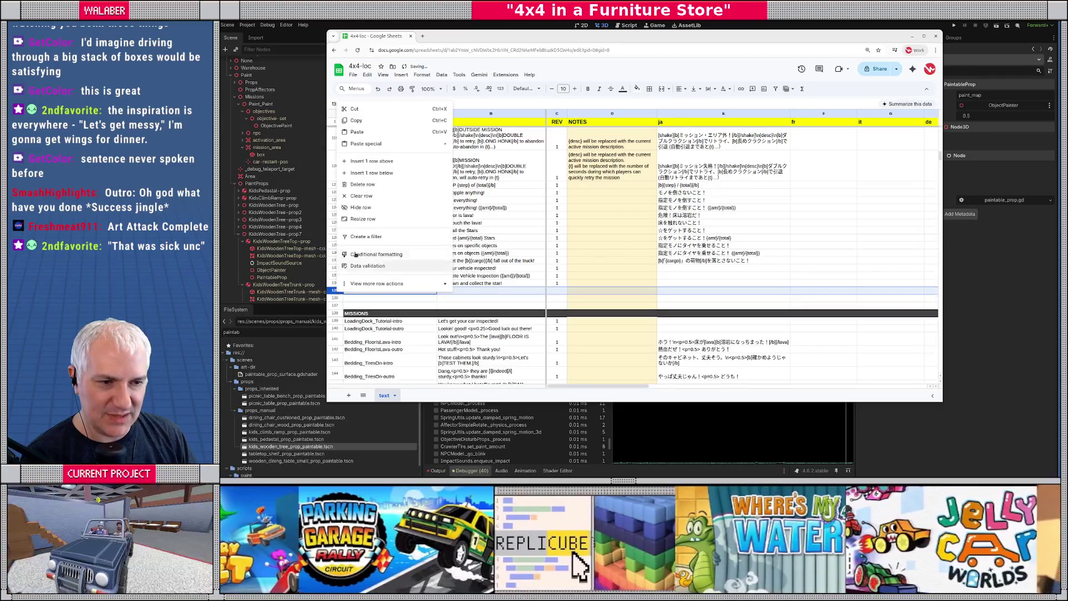
left_click(386, 174)
left_click(375, 291)
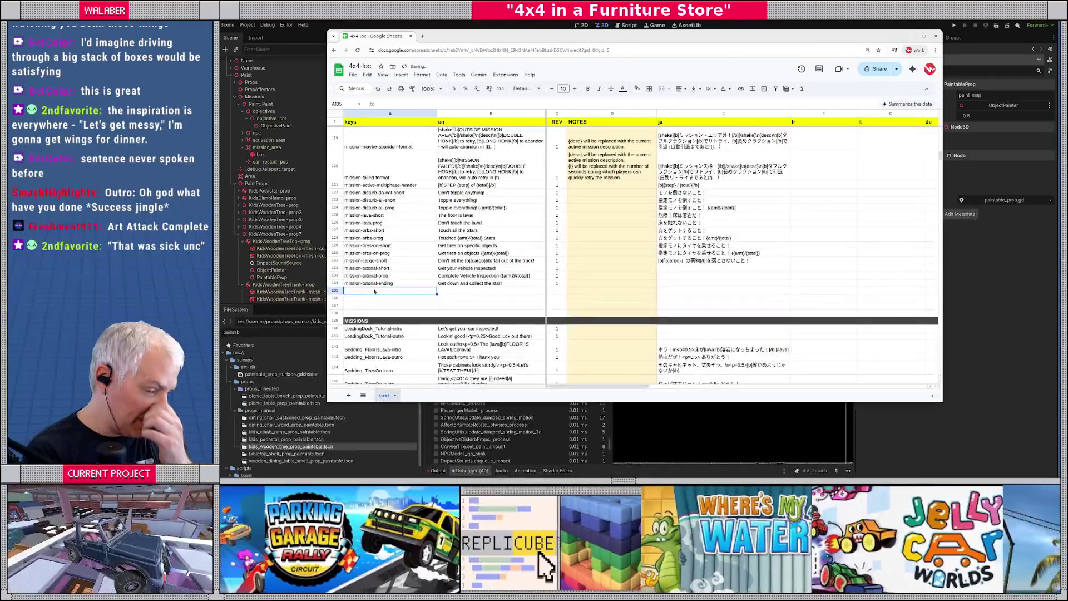
key("alt+Tab")
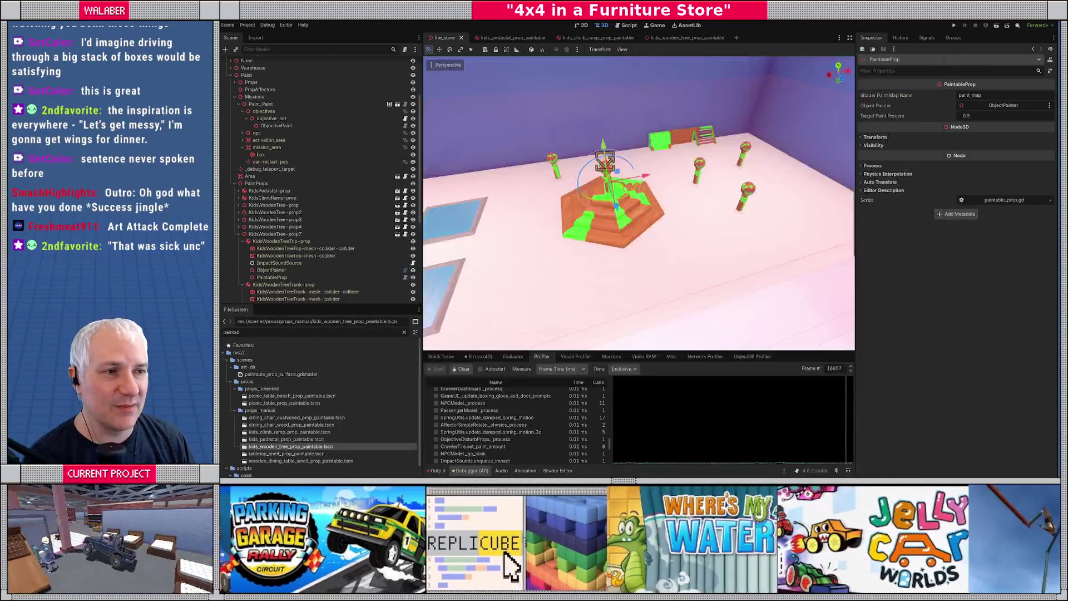
Open objective-paint.gd with side panels hidden and review its mission translation keys.
left_click(627, 25)
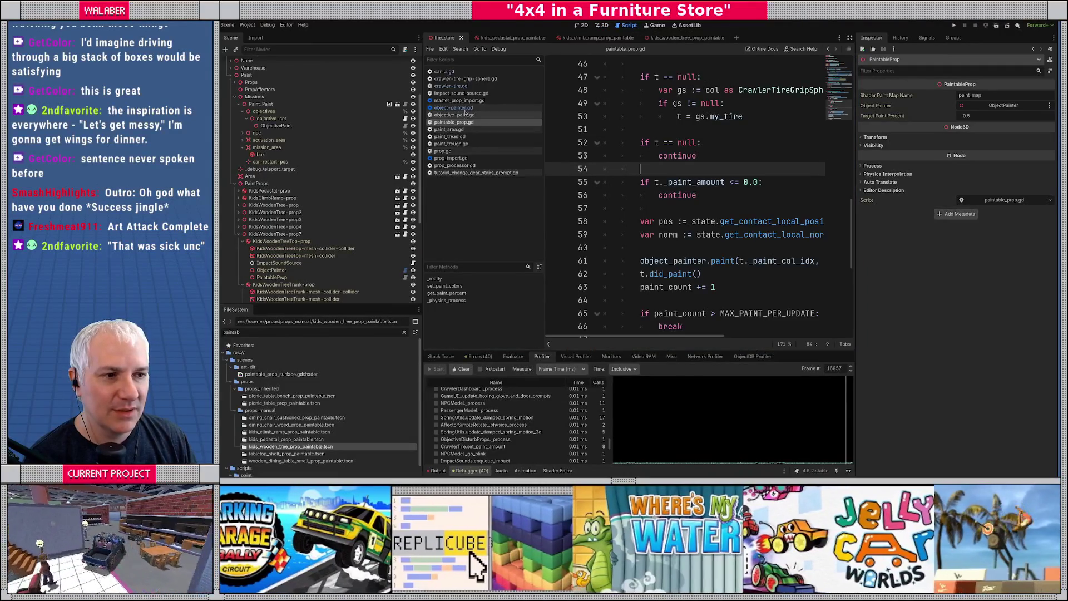
left_click(459, 115)
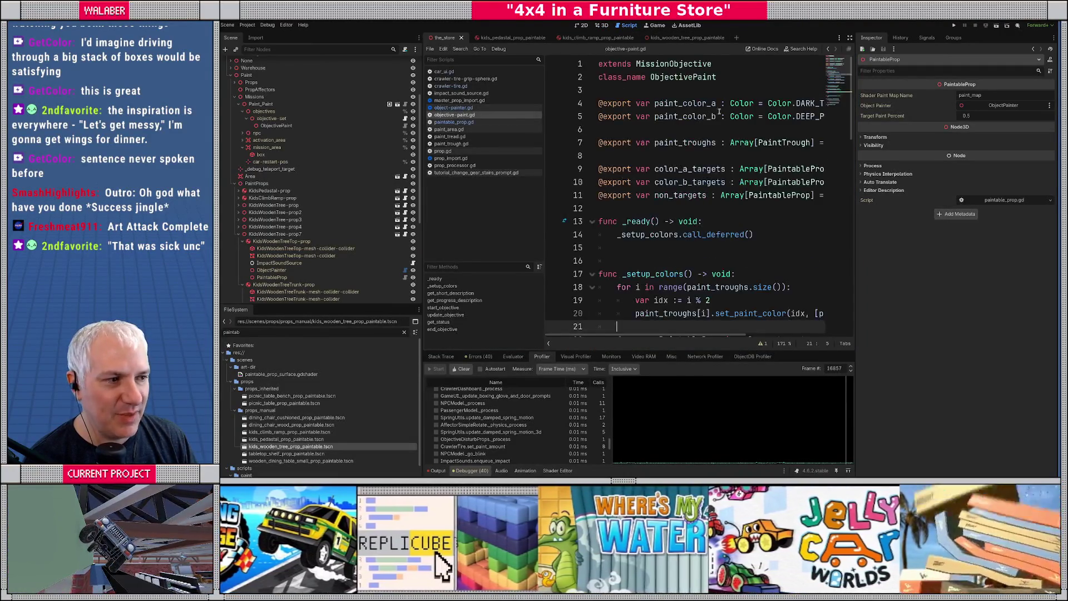
left_click(849, 37)
left_click(564, 158)
scroll(564, 158, "down", 7)
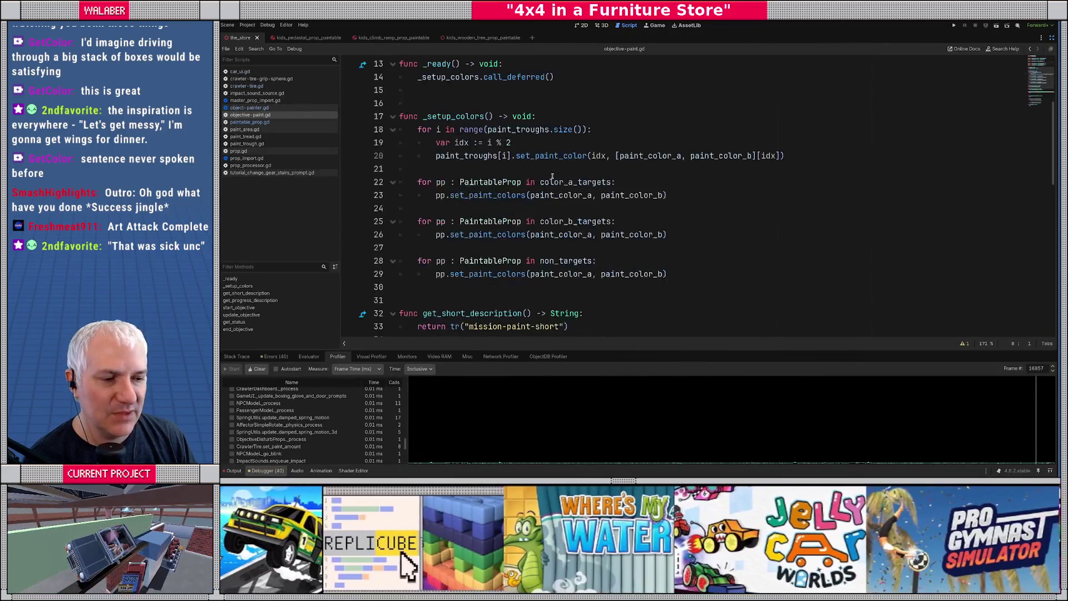
double_click(486, 209)
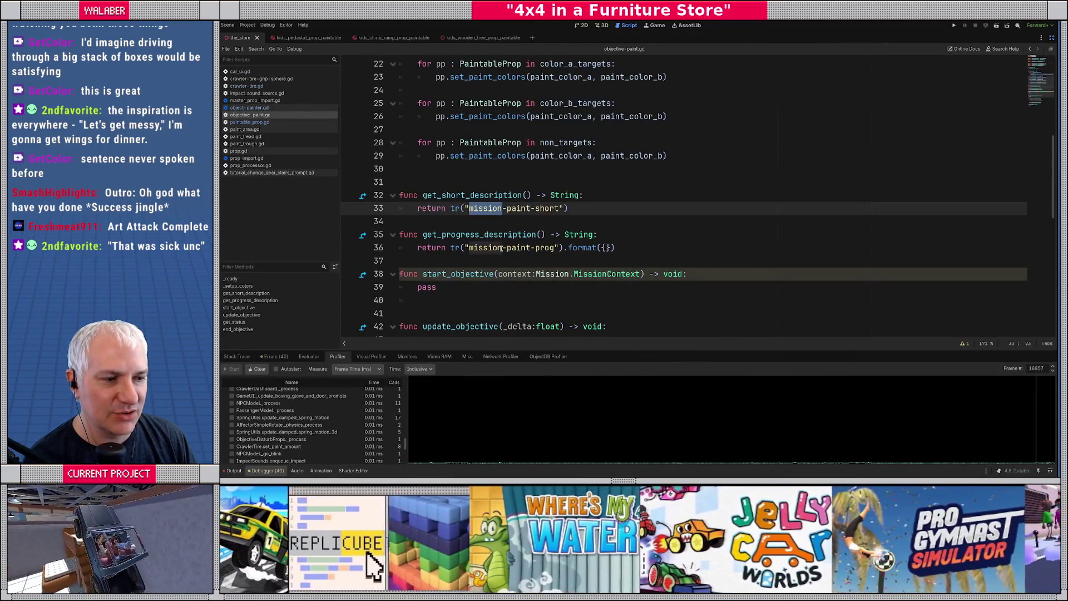
double_click(500, 248)
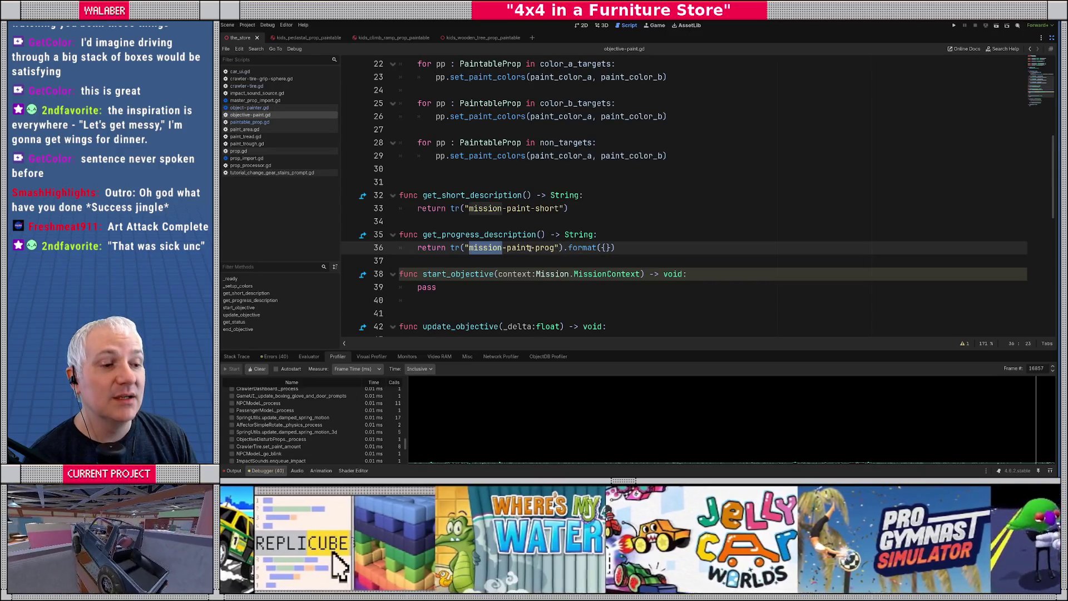
scroll(530, 247, "up", 6)
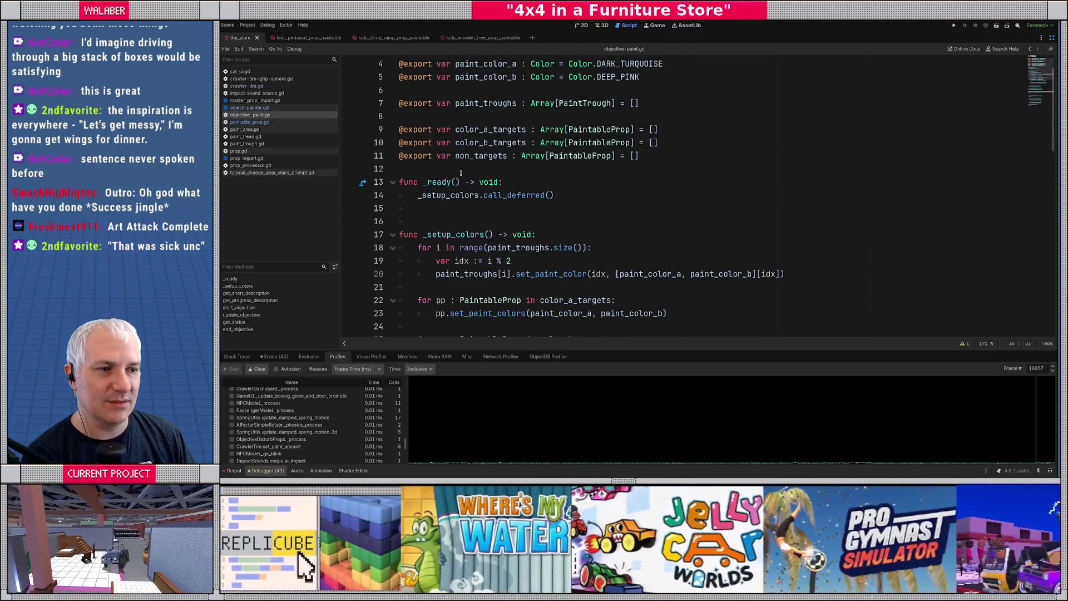
Declare color_a_target_amt and color_b_target_amt := 1, color_a_painted and color_b_painted := 0.
left_click(460, 168)
key("Return")
key("Return")
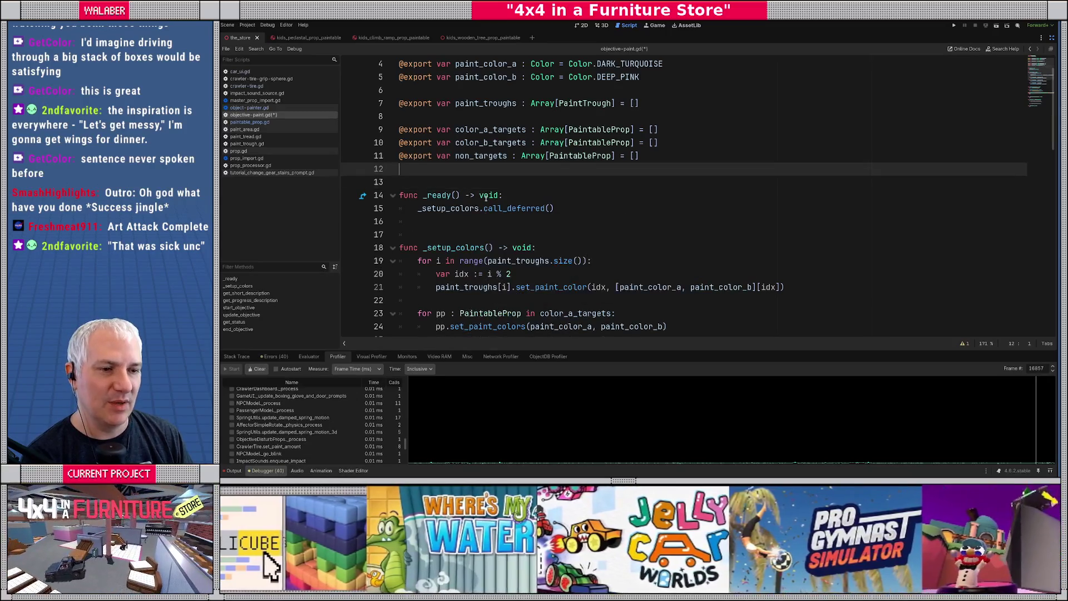
key("Up")
type("var")
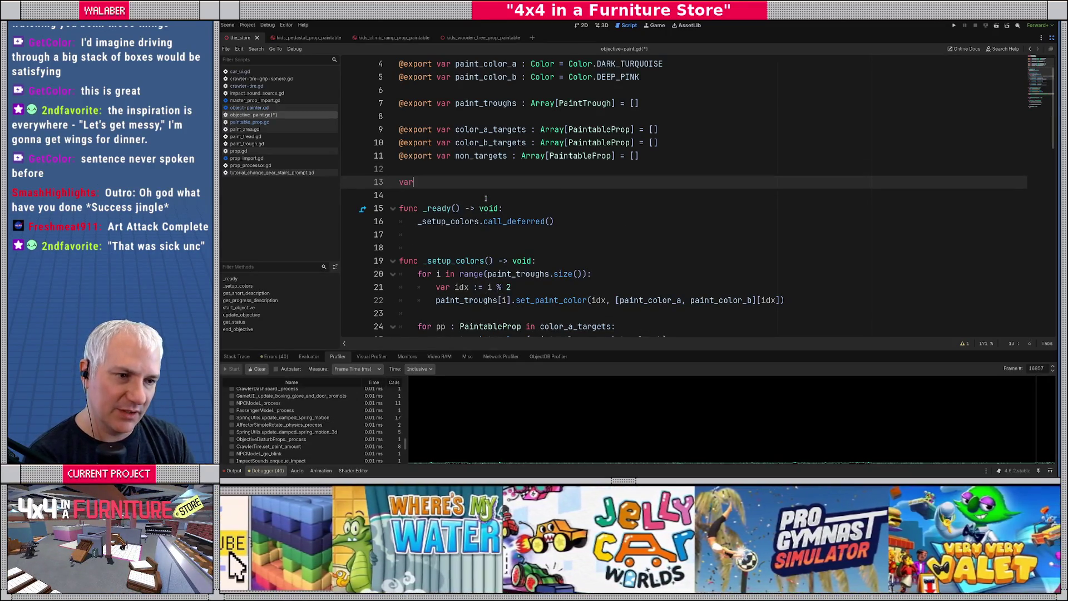
type(" color_a")
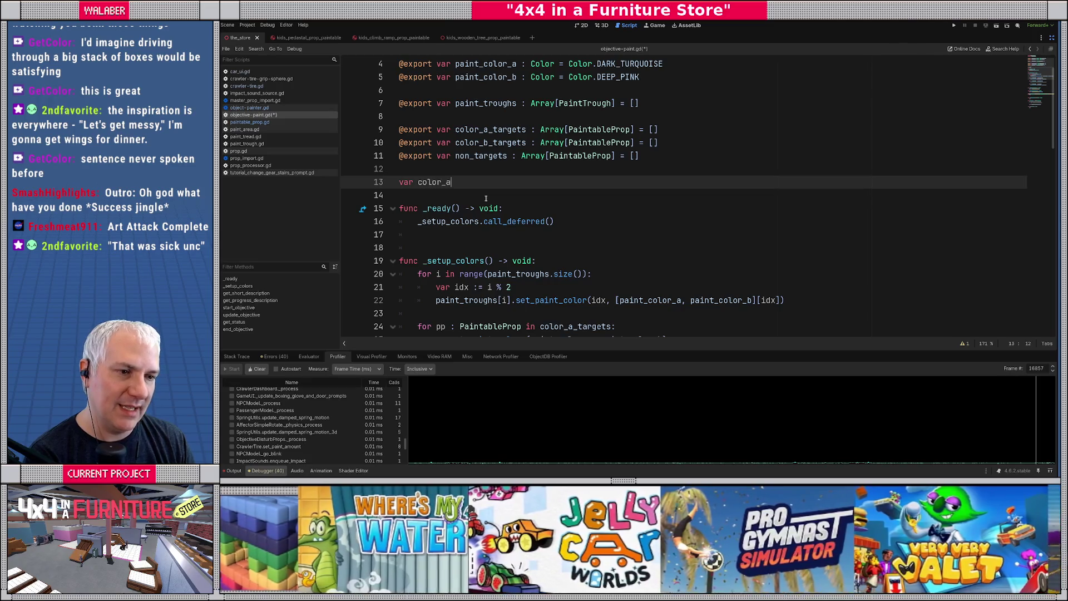
type("_ta")
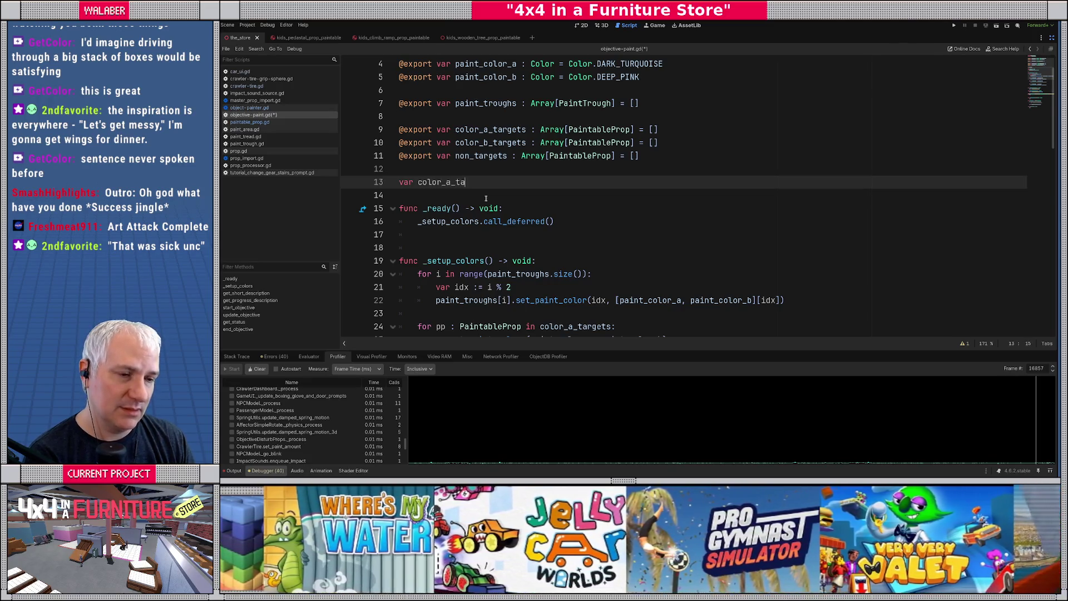
type("rget_amt := 1")
key("Return")
type("var color_b_target_am")
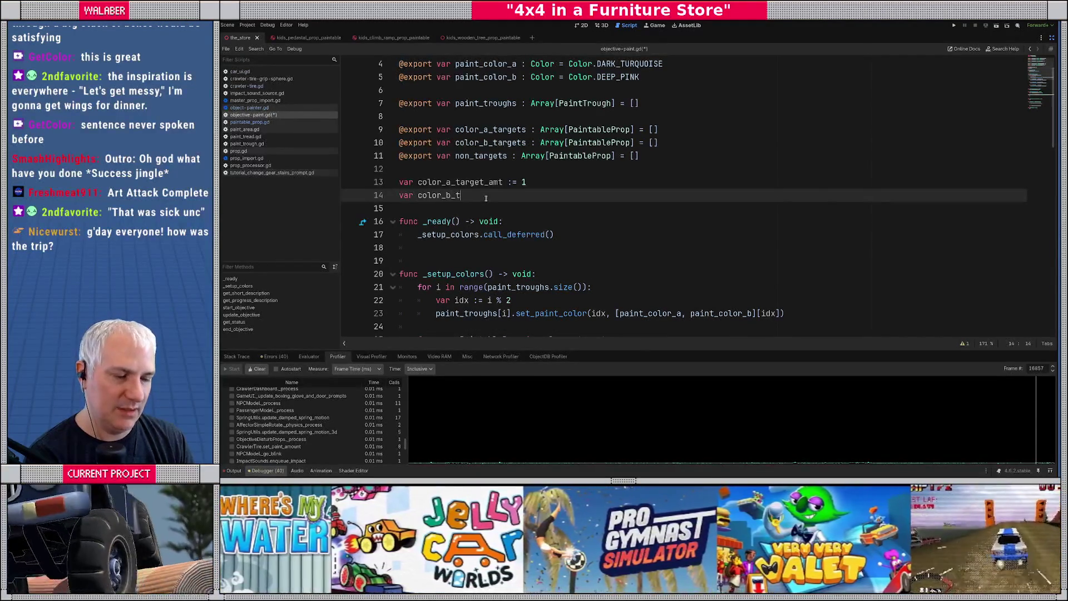
type("t := ")
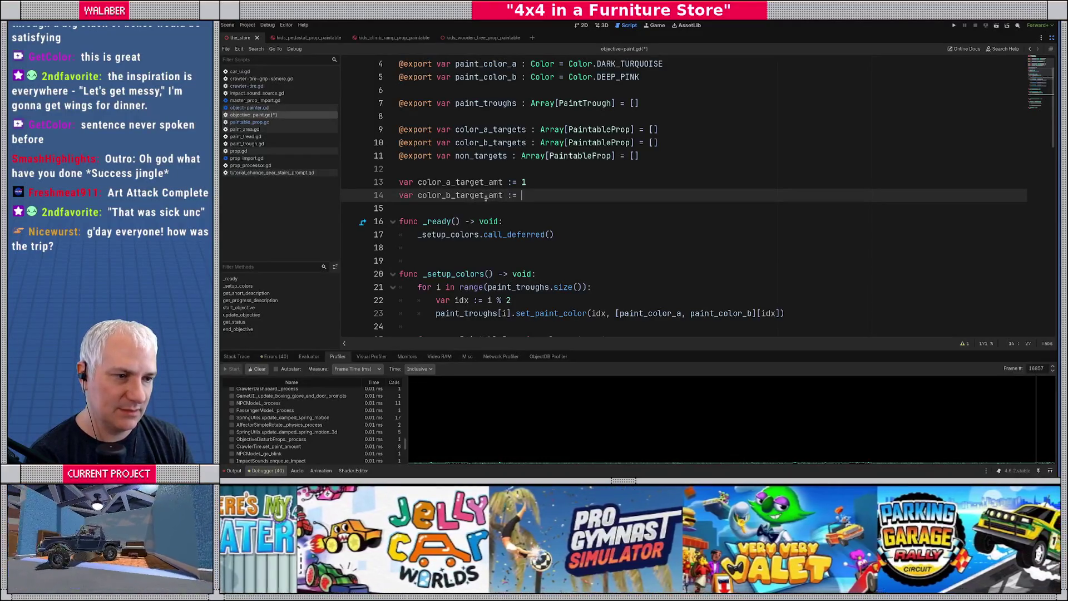
type("1")
key("Return")
key("Return")
type("var color_a_painted ")
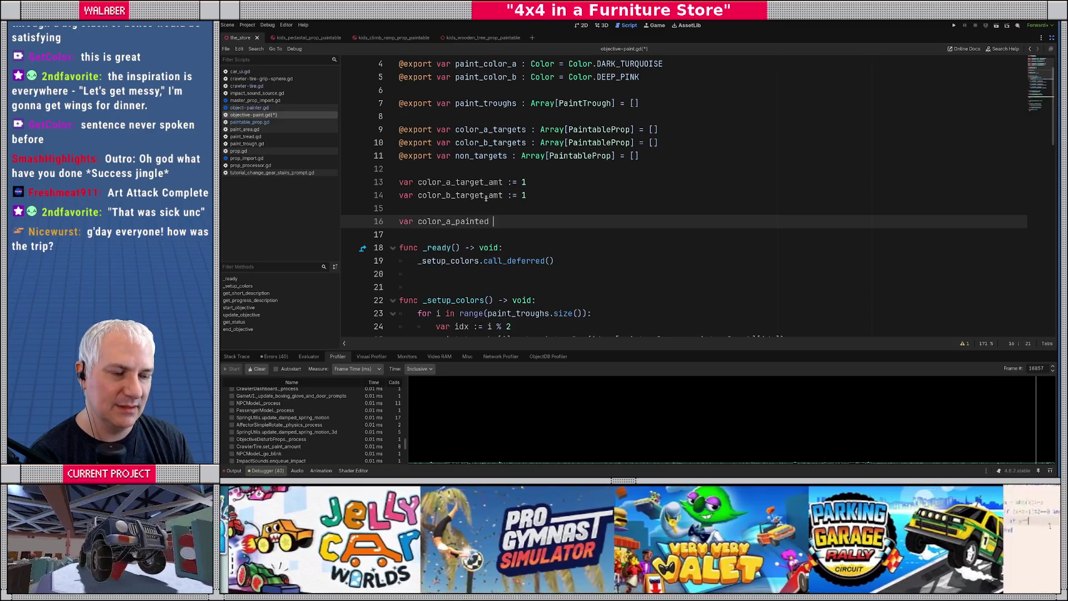
type(":= ")
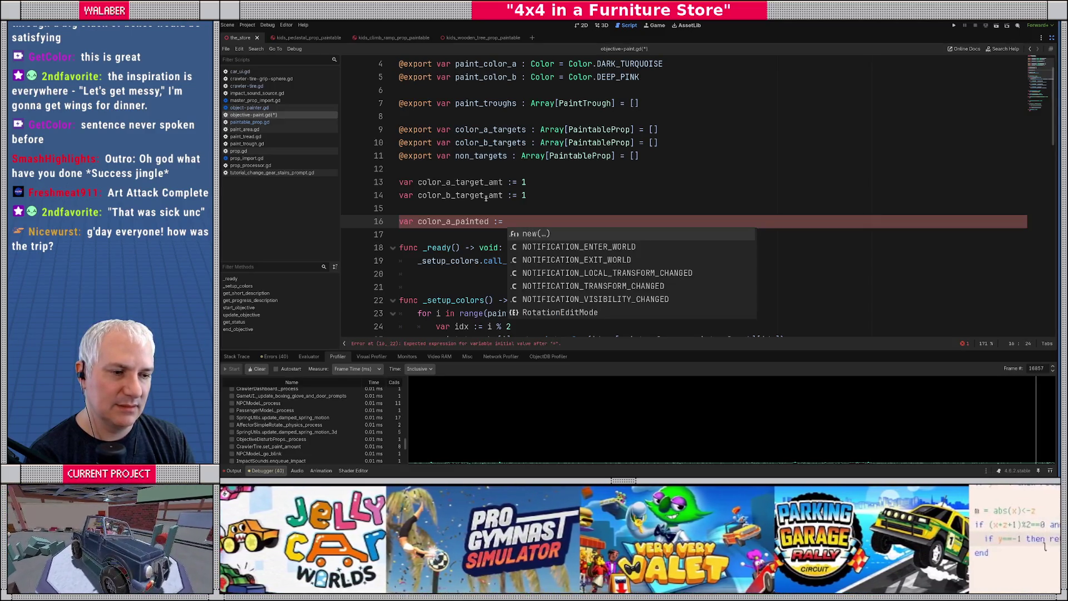
type("0")
key("Return")
type("var colo")
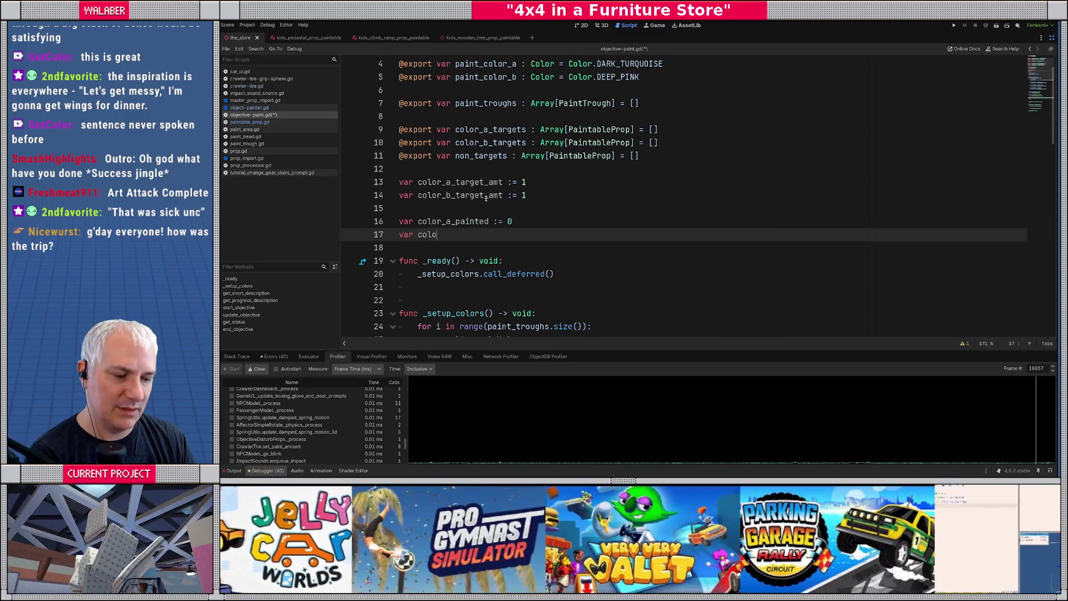
type("r_b_painted := 0")
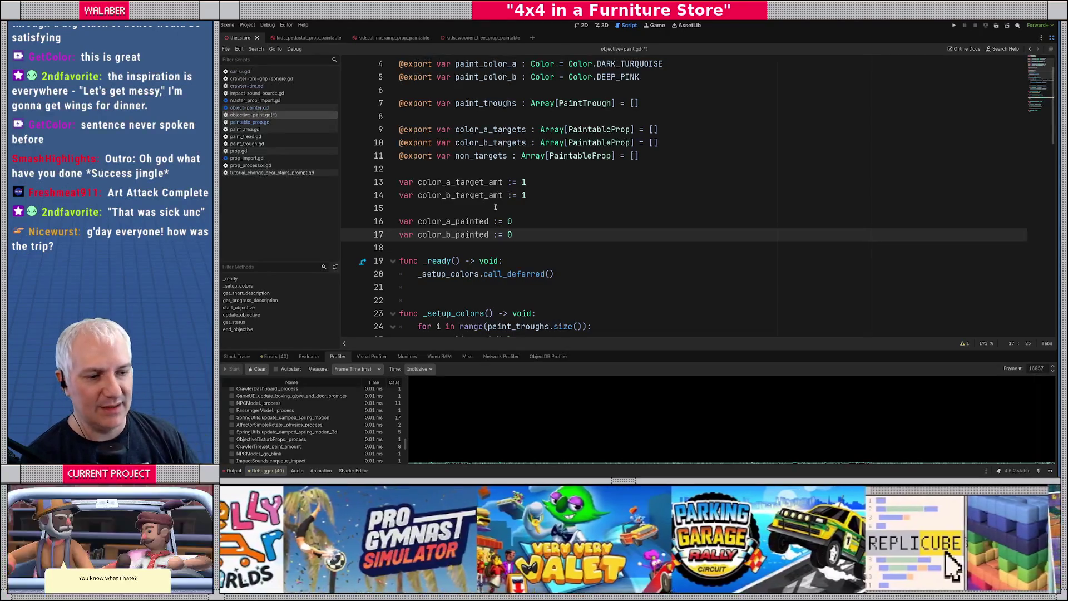
Review update_objective and start_objective, and make the debugger panel slightly taller.
scroll(492, 207, "down", 12)
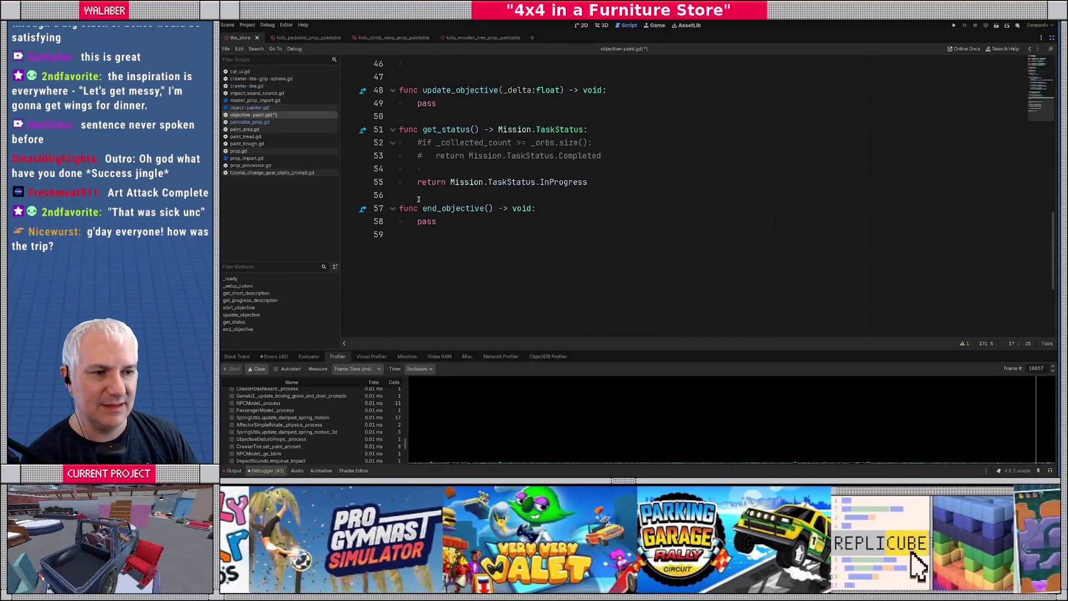
scroll(419, 198, "up", 4)
left_click_drag(410, 260, 475, 260)
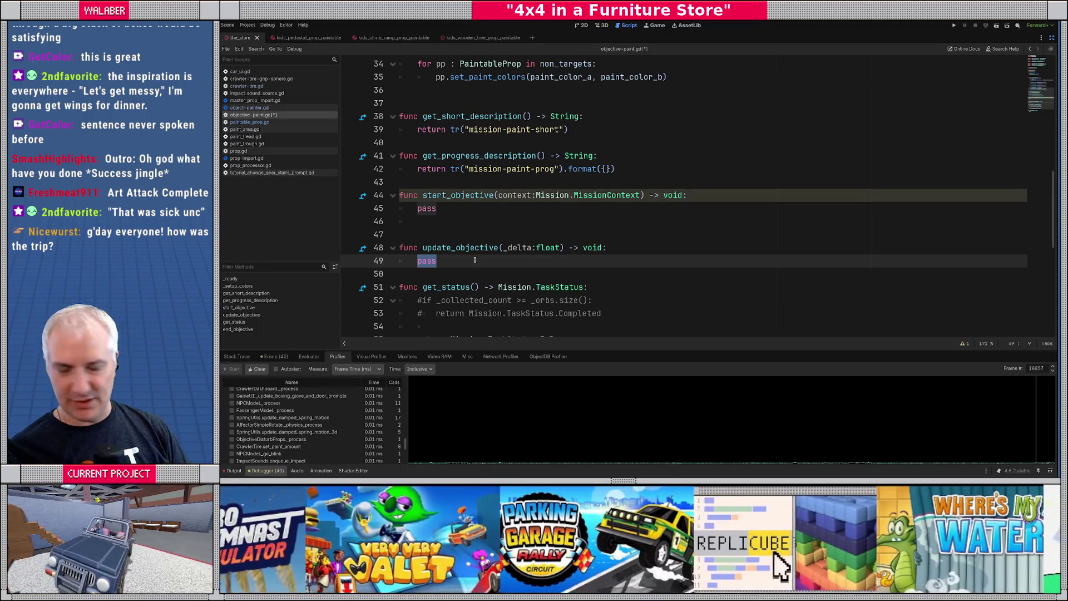
left_click(468, 224)
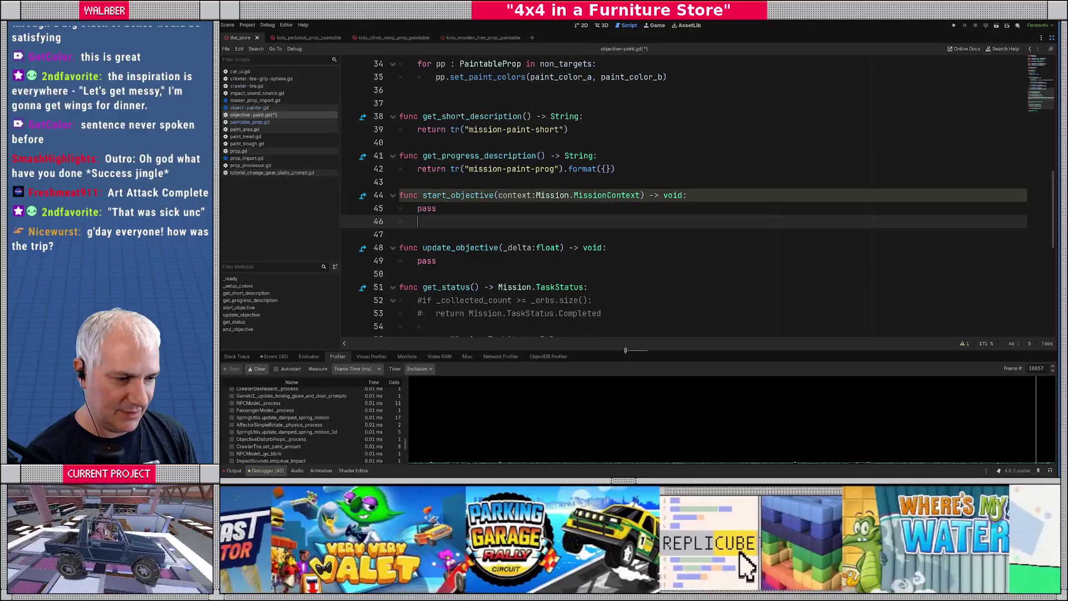
left_click_drag(625, 349, 623, 333)
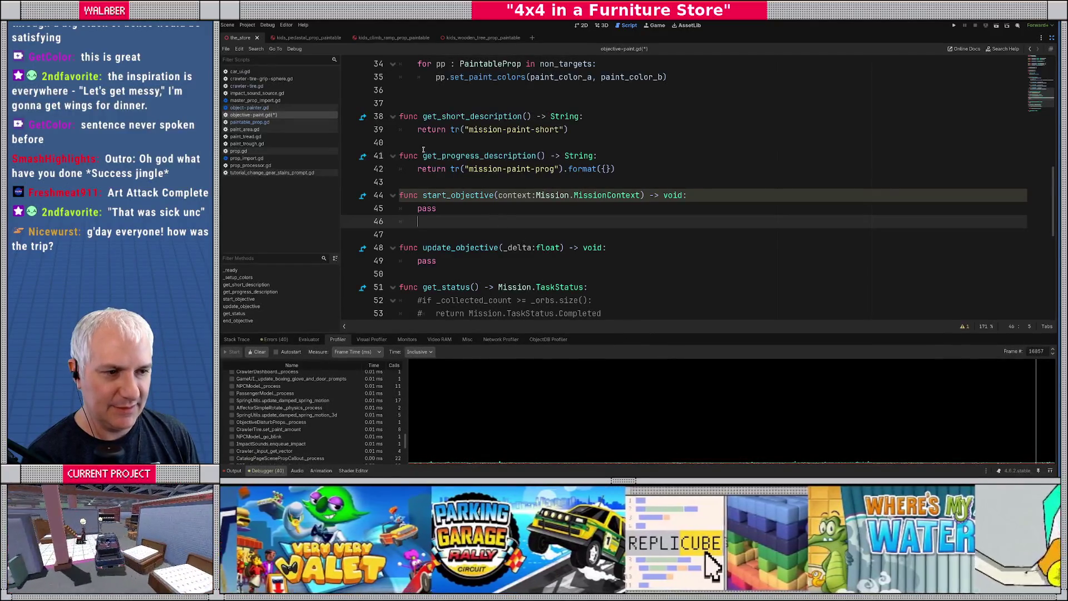
left_click(423, 147)
scroll(443, 170, "up", 6)
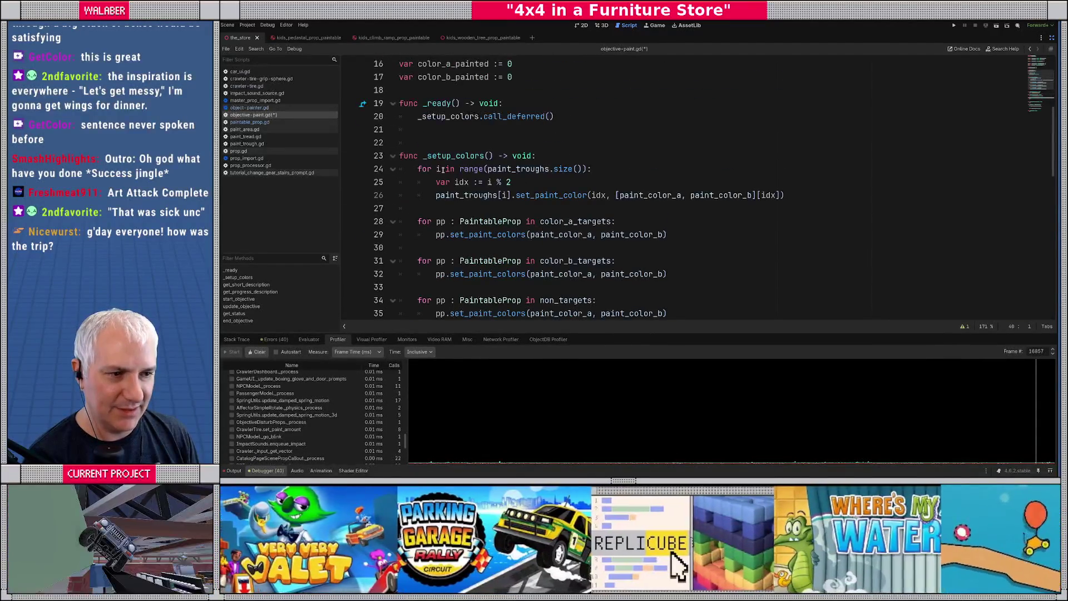
Start the format() dictionary on line 42 with "prog_a": color_a_painted.
scroll(443, 170, "up", 3)
scroll(443, 170, "down", 8)
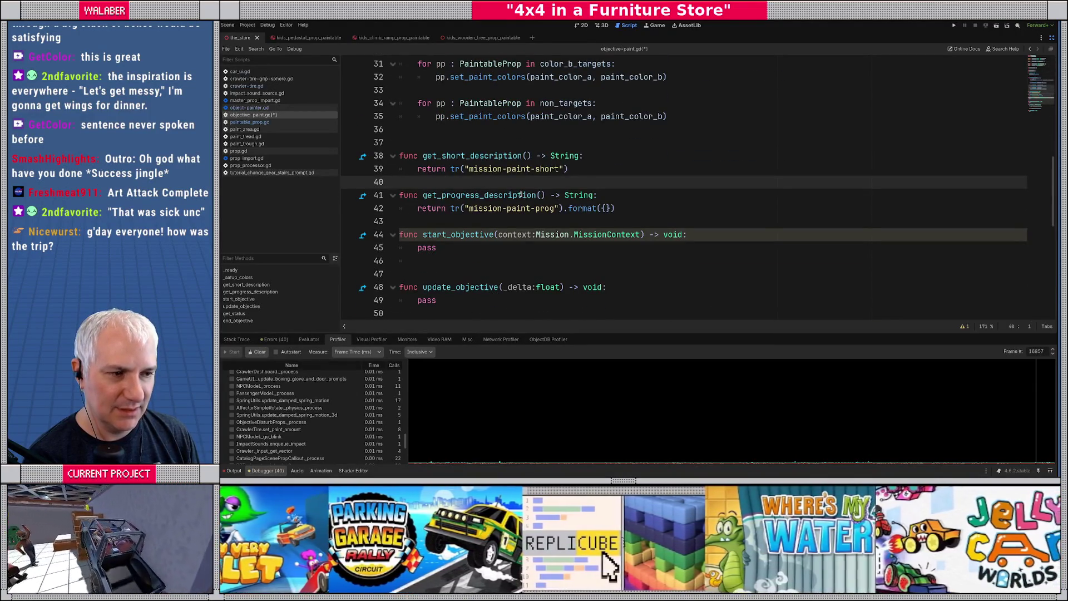
left_click(606, 209)
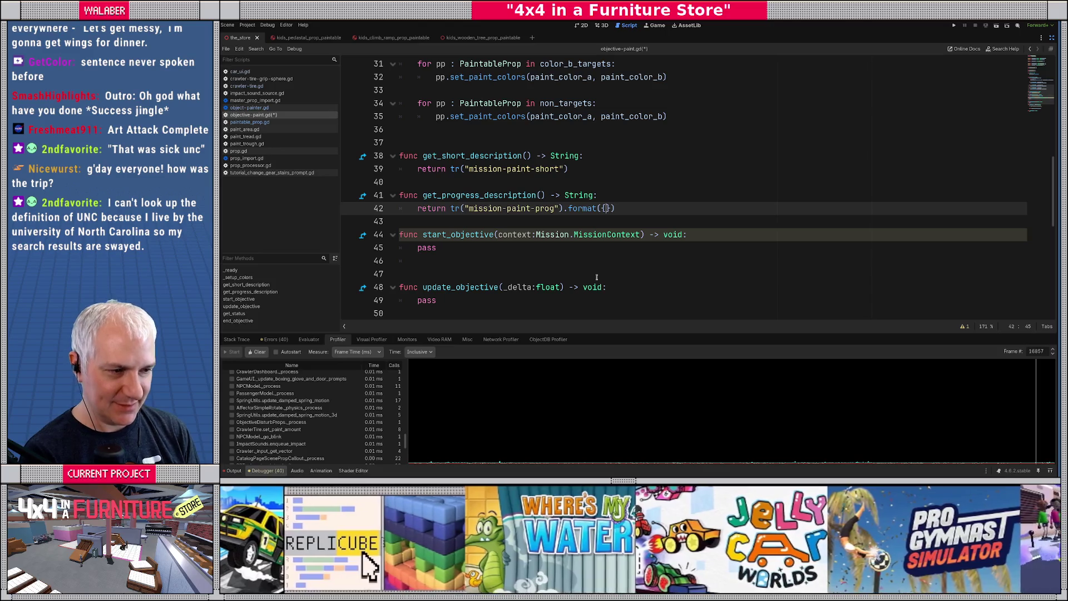
type("\"pro")
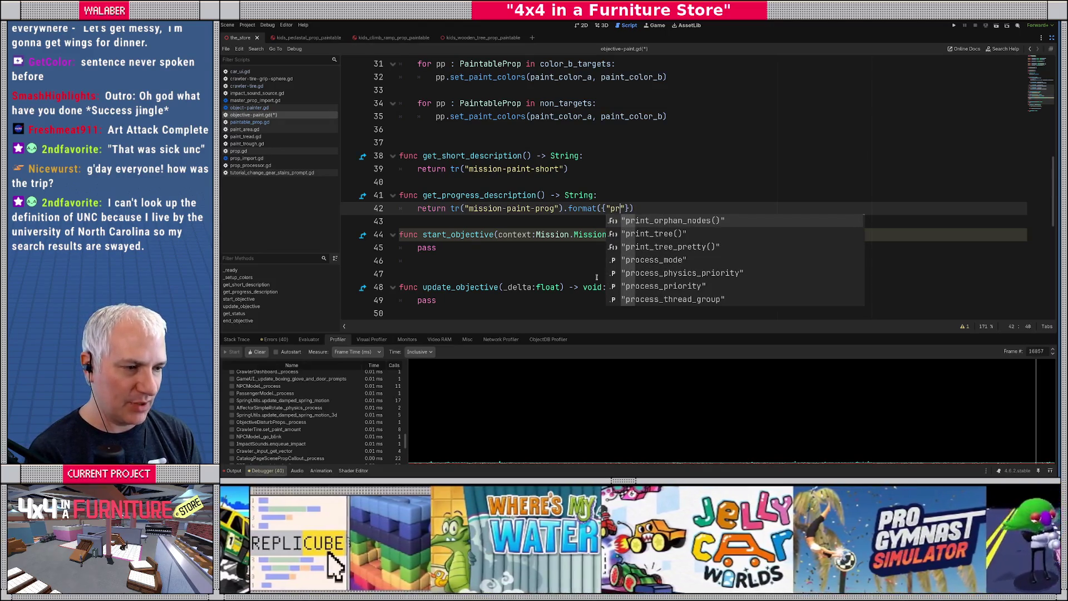
type("g_a")
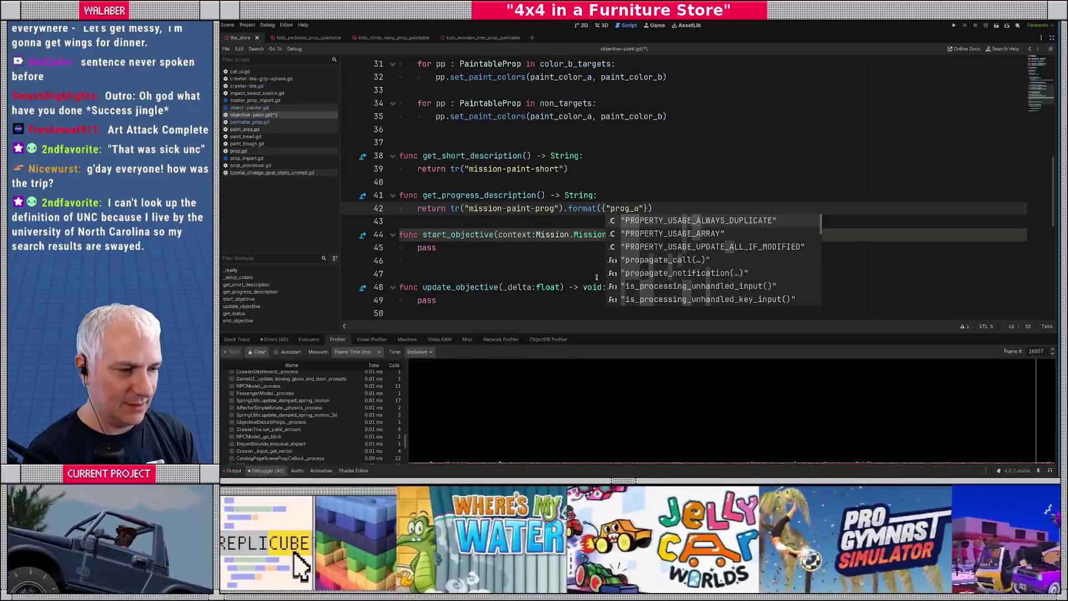
type("\":pain")
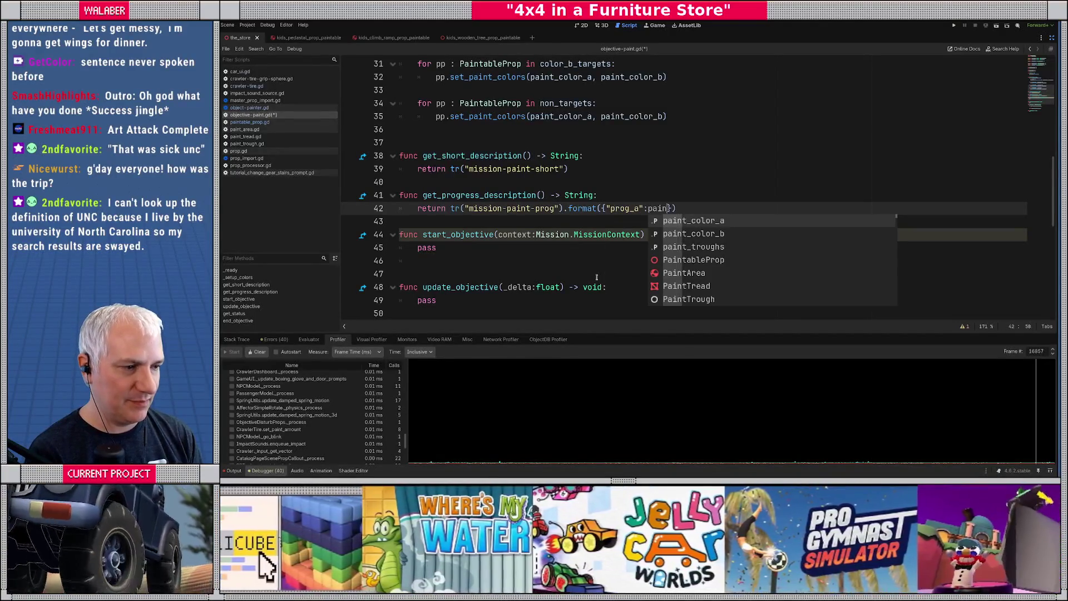
type("t")
key("BackSpace")
key("BackSpace")
key("BackSpace")
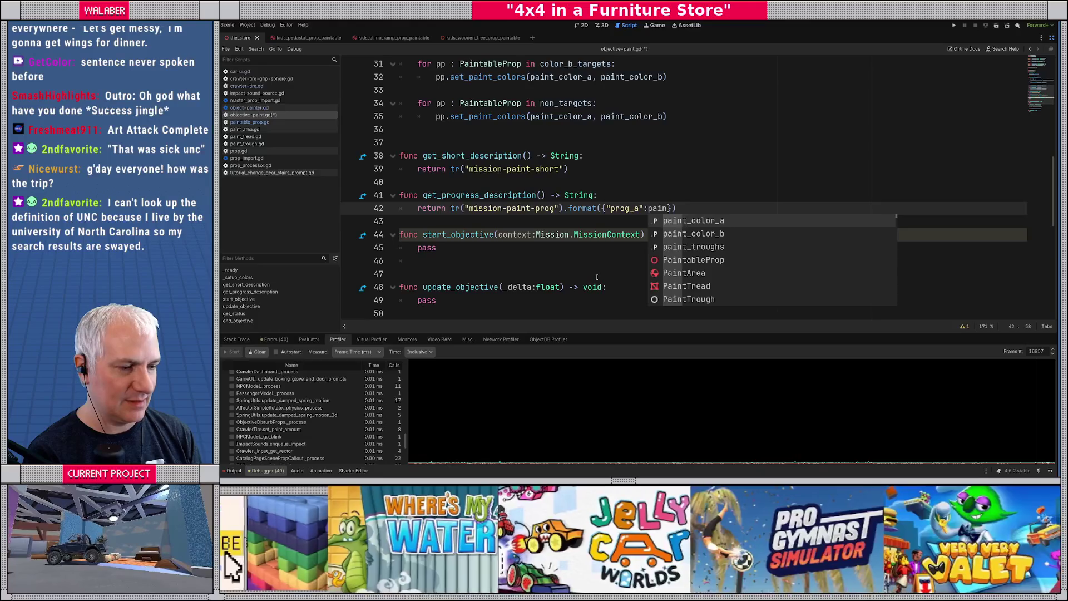
type("color")
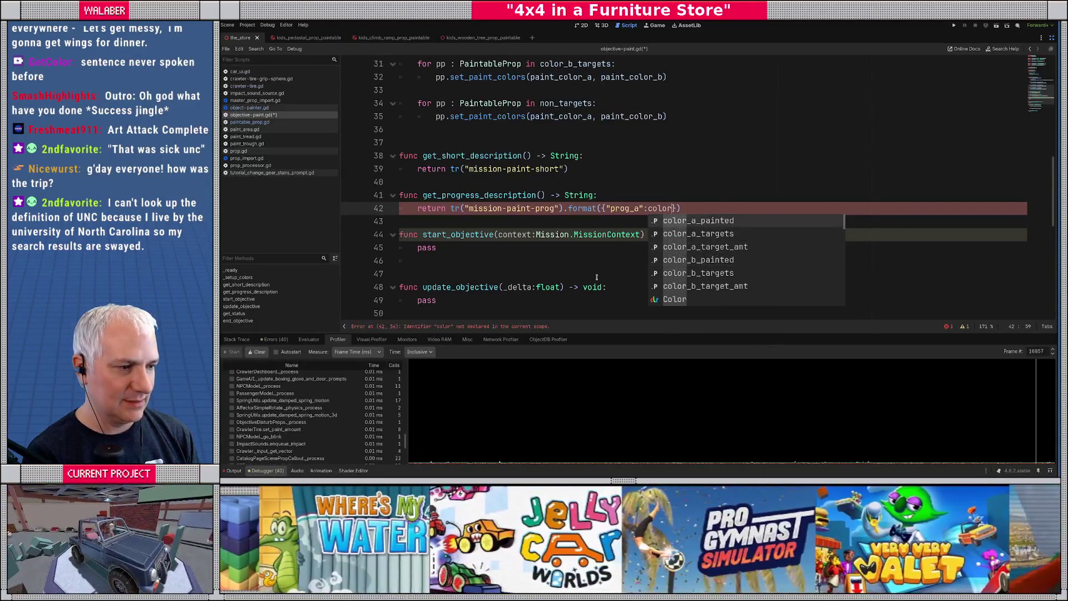
key("Return")
Add "total_a": color_a_target_amt and an unfinished "prog_b": color entry, then add a line below the header.
type(", \"")
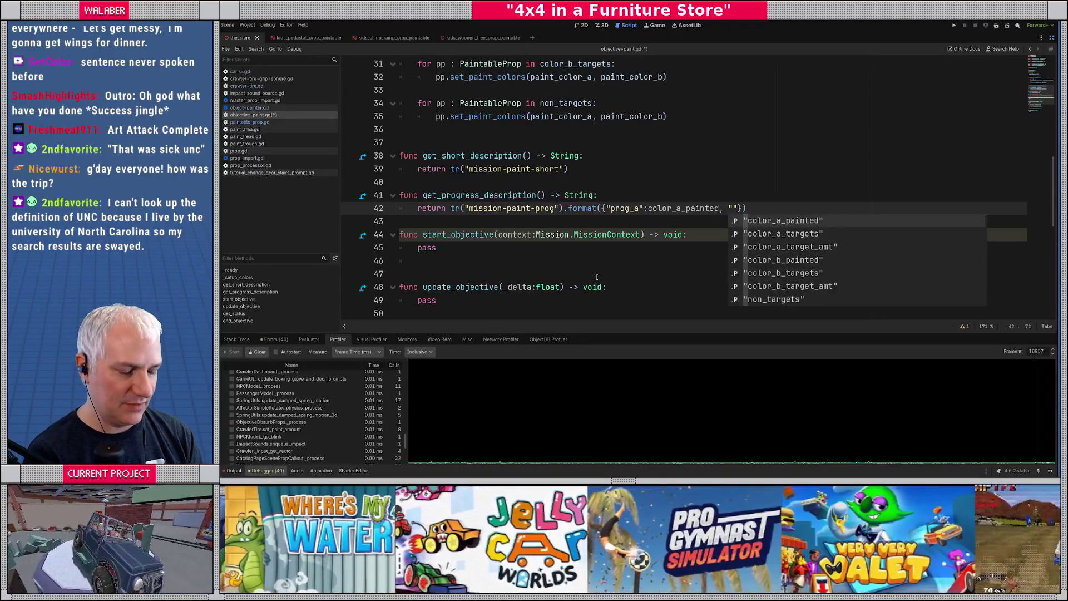
type("total_a")
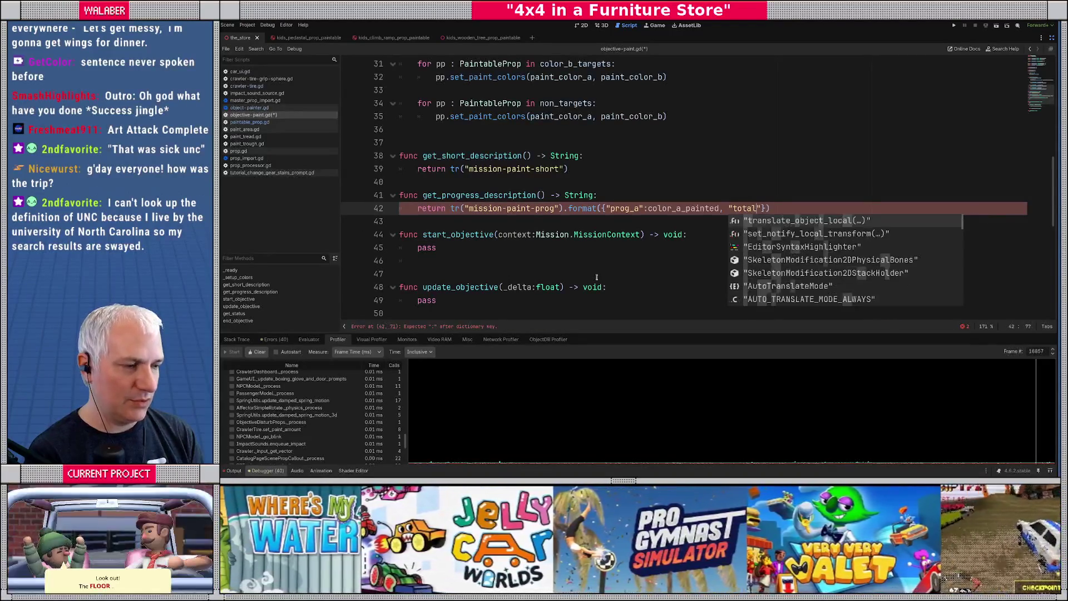
type("\":co")
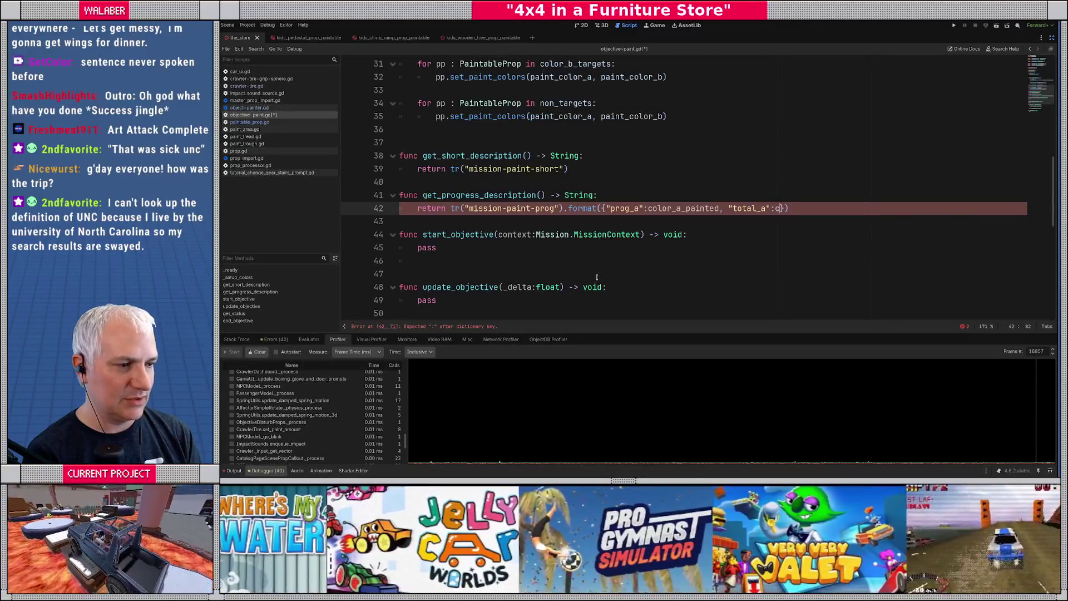
type("lor_a_")
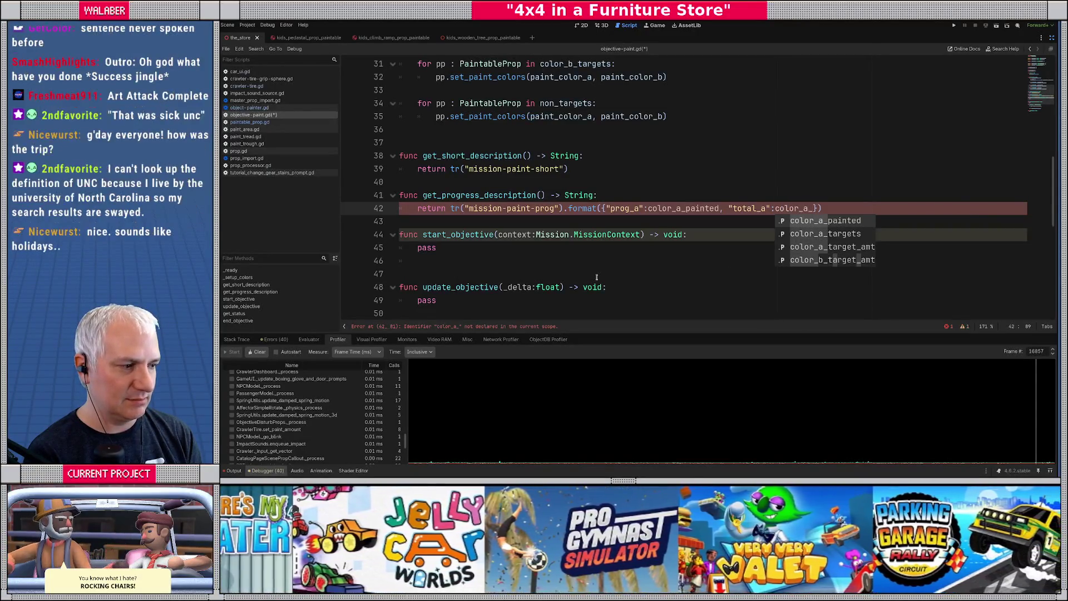
key("Down")
key("Down")
key("Return")
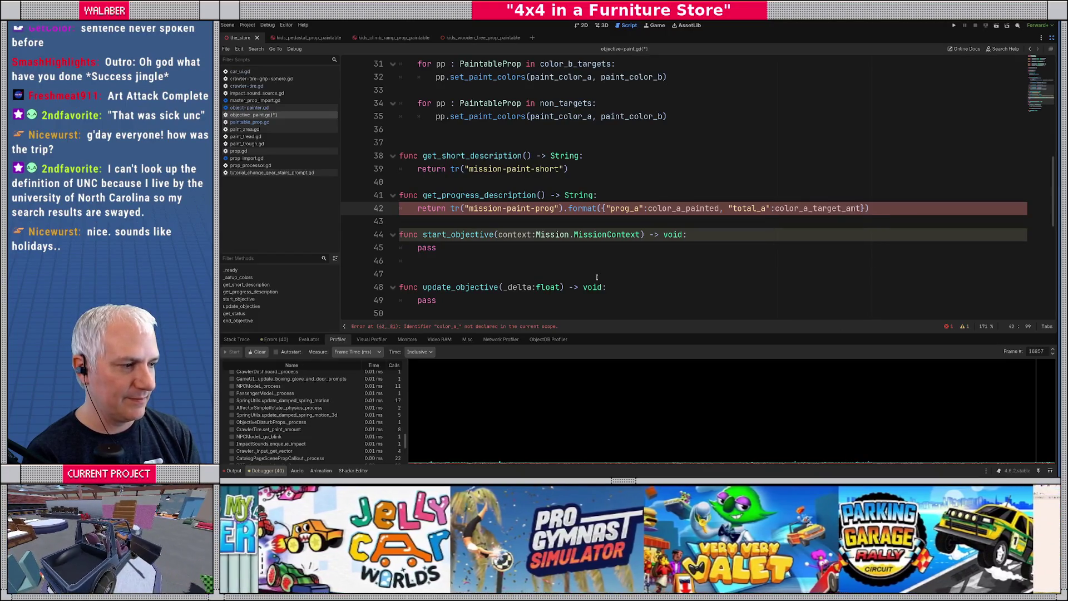
type(", \"prog_b\"")
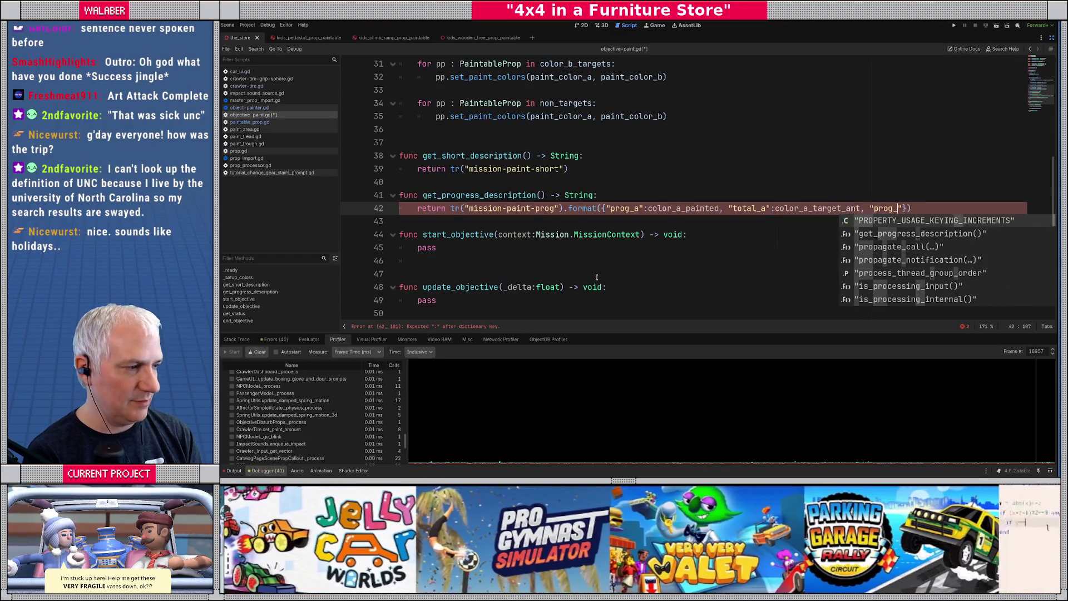
type(":color")
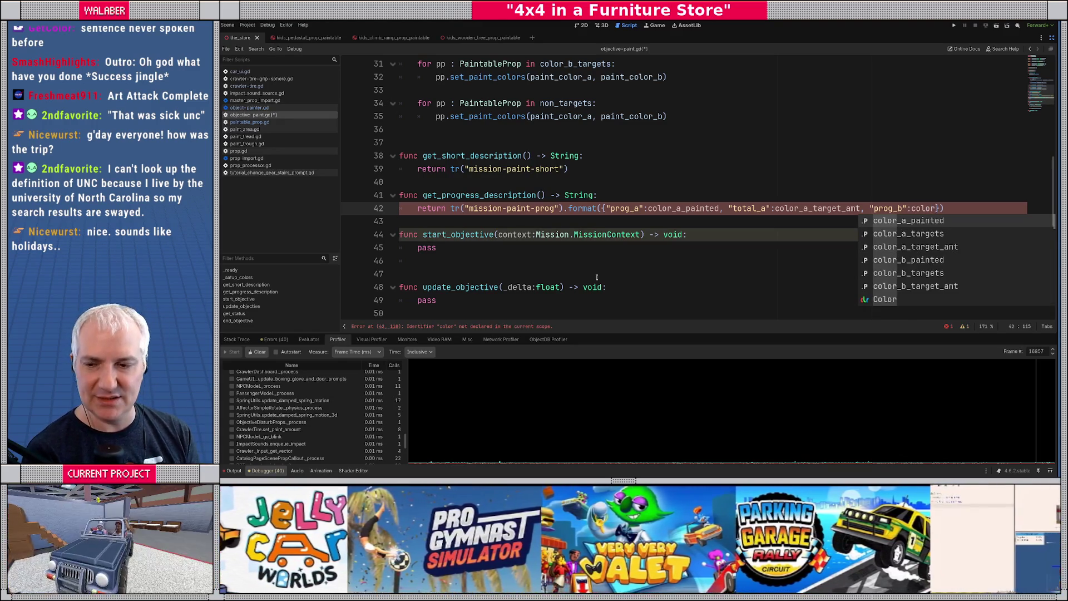
left_click(610, 200)
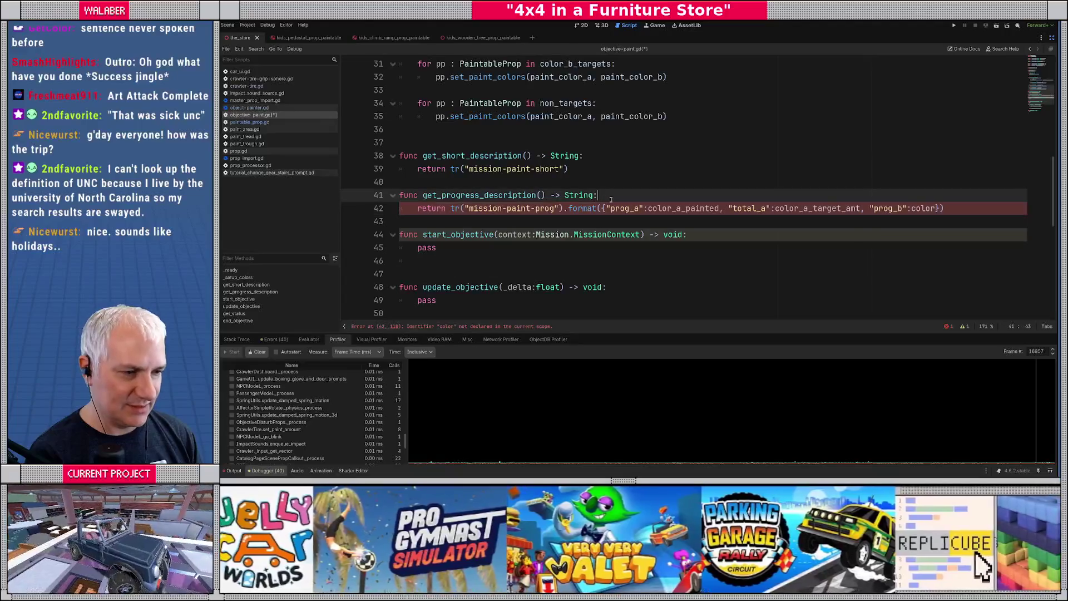
key("Return")
Add var prog_a : float = float(color_a_painted) / float(color_a_target_amt).
type("var ")
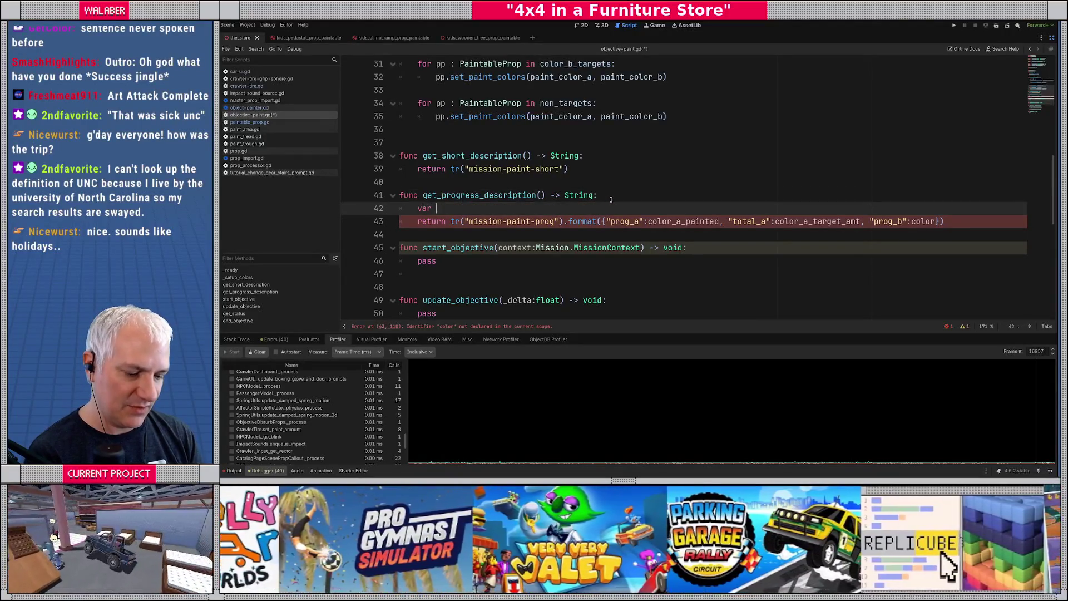
type("prog_a ")
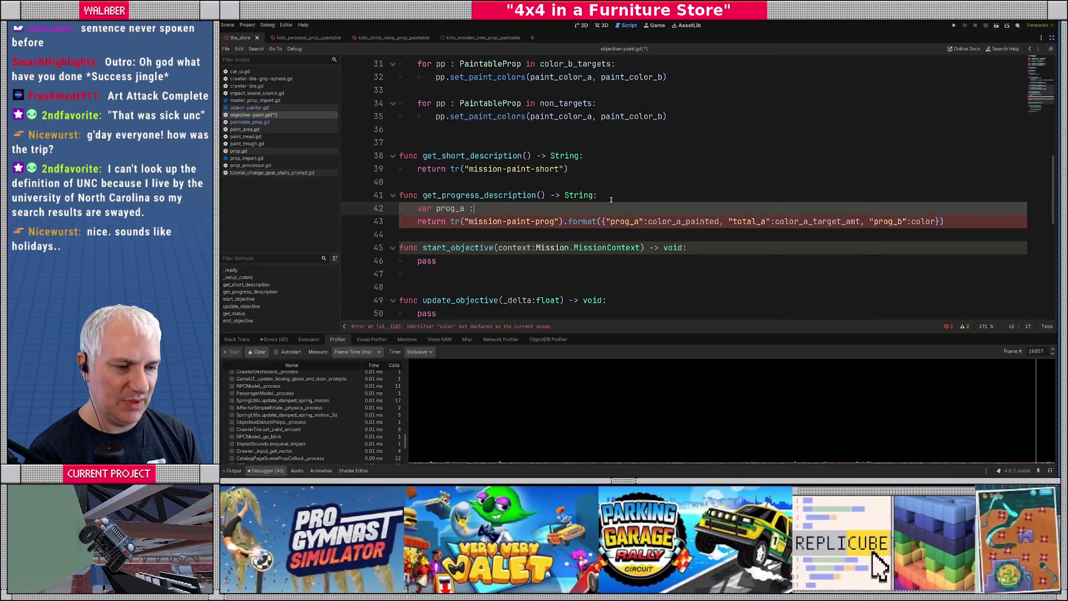
type(": f")
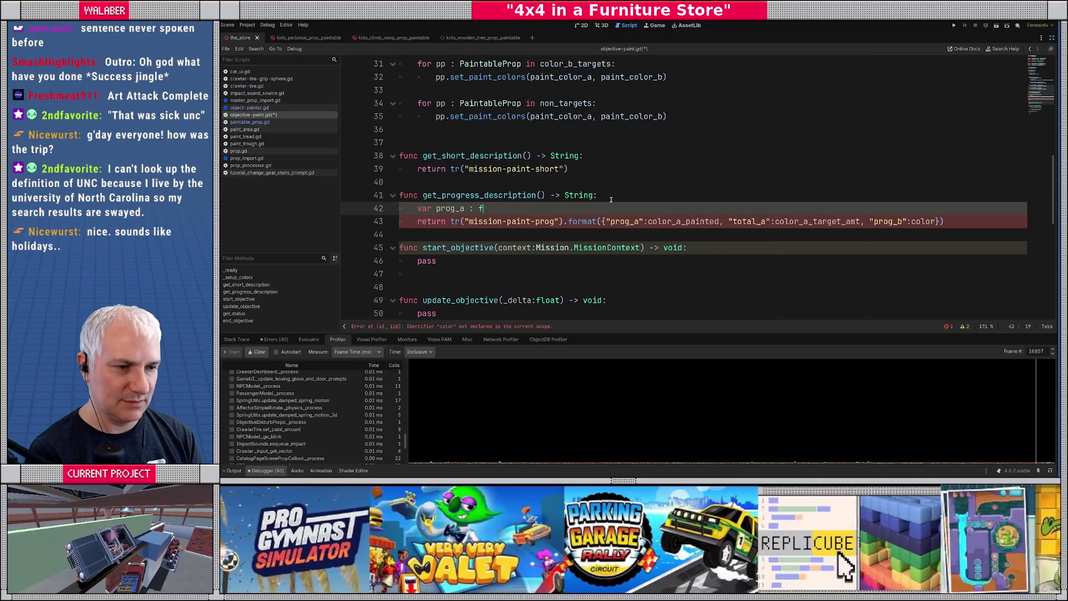
type("loat = float(color_a")
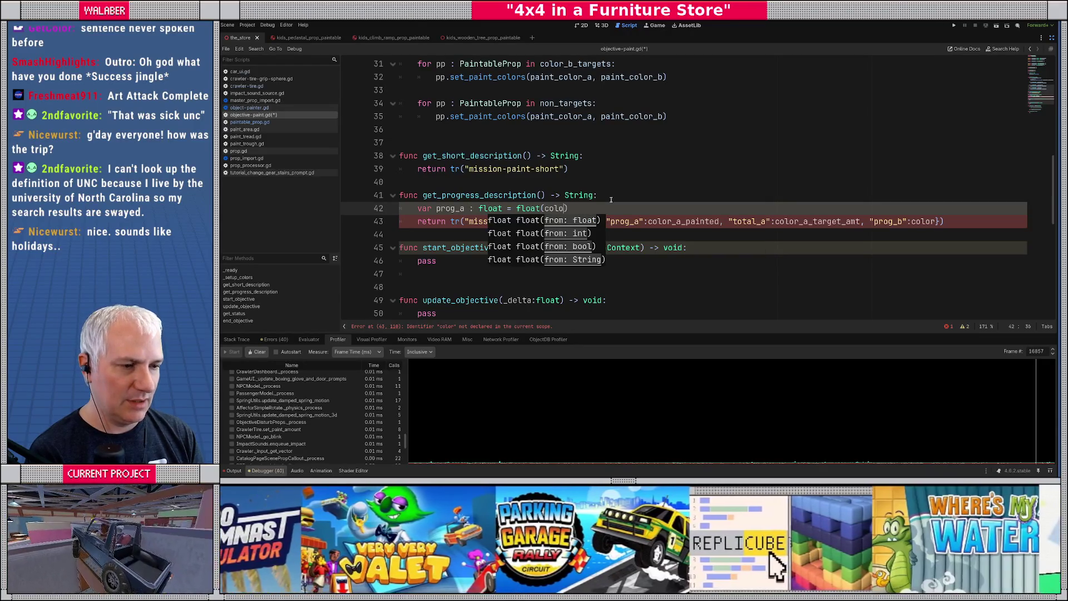
key("Return")
type("/ float(color_")
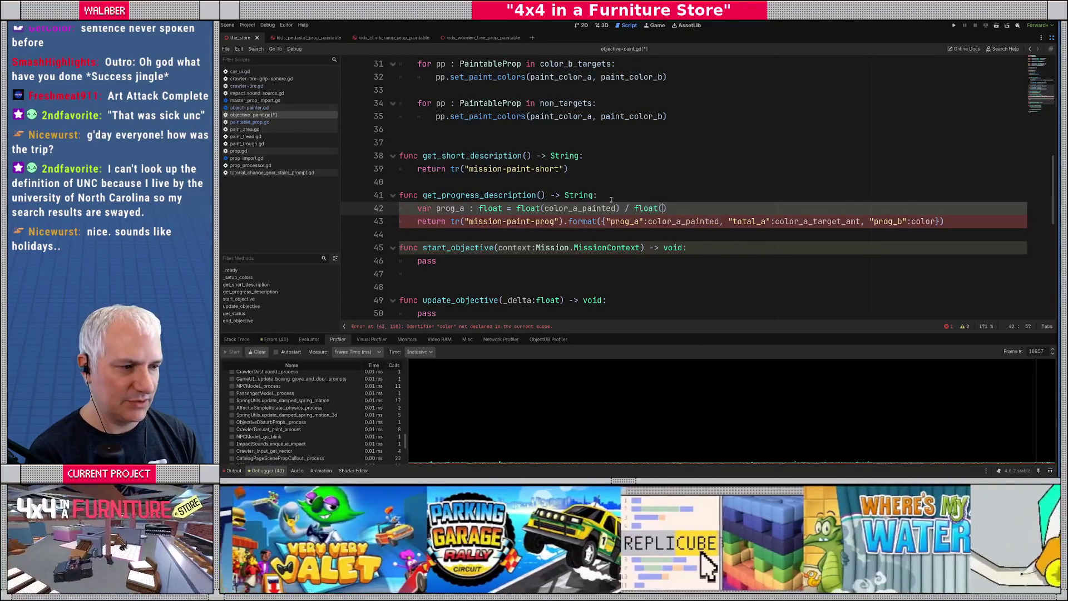
type("a_tar")
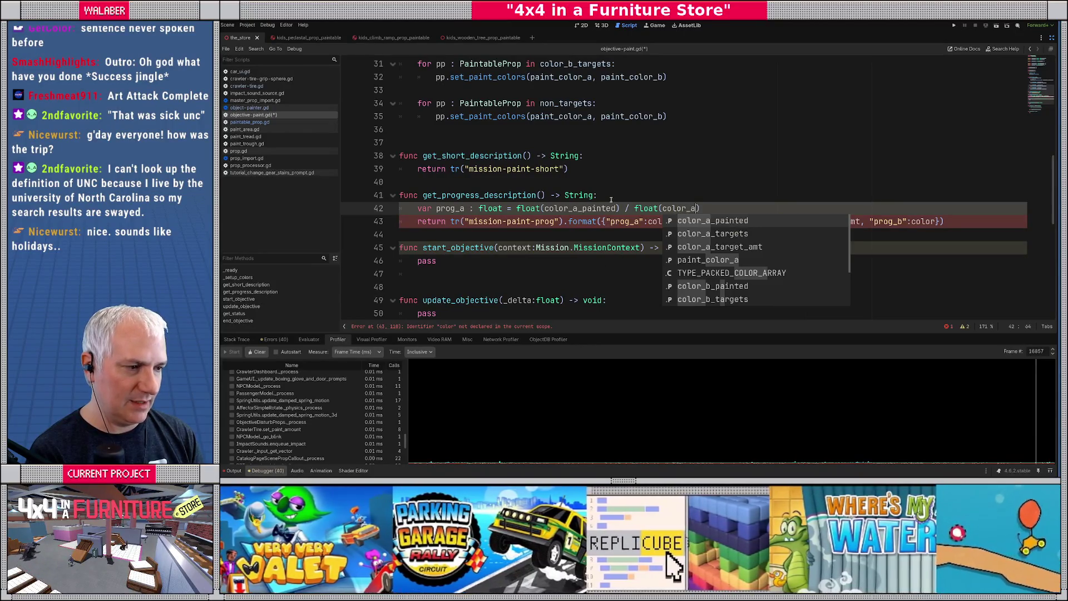
key("Down")
key("Return")
Duplicate that line as prog_b, changing each a to b, then leave a blank line before the return.
key("shift+Home")
key("ctrl+alt+Down")
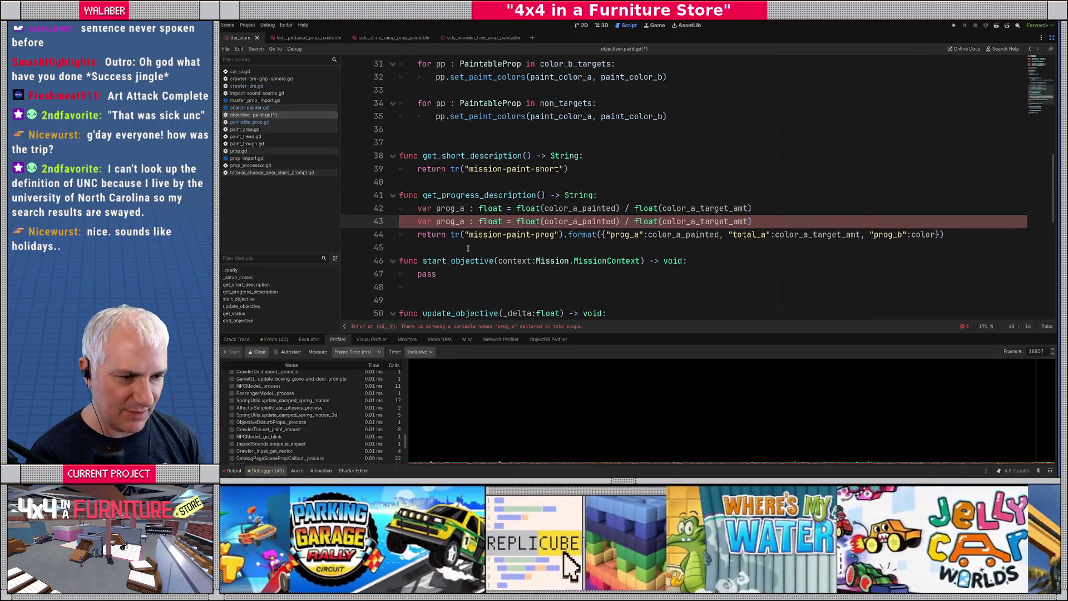
key("shift+Right")
key("ctrl+d")
key("ctrl+d")
key("Right")
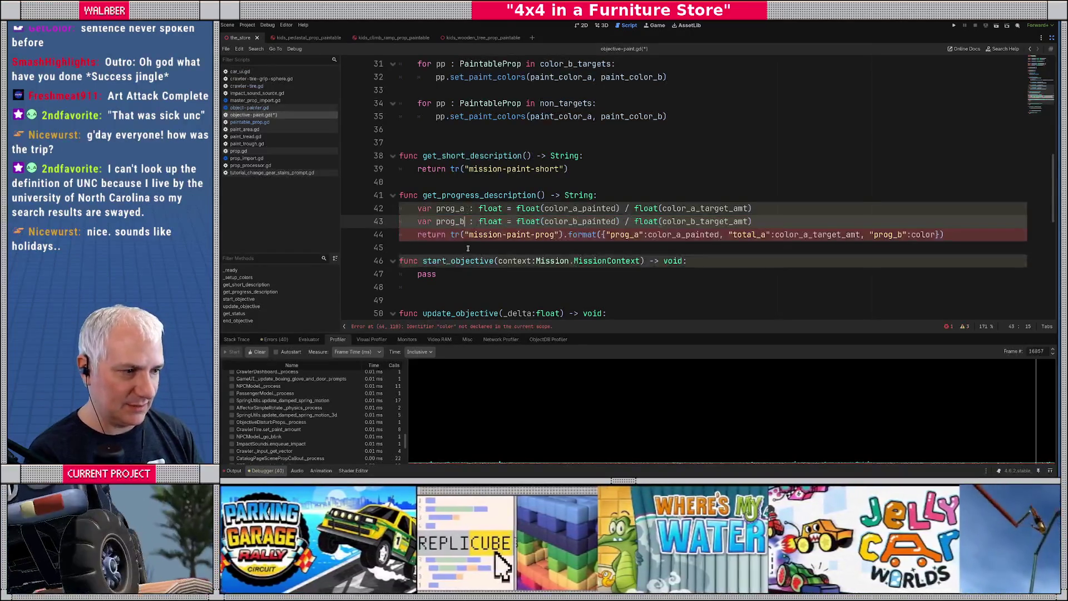
key("End")
key("Return")
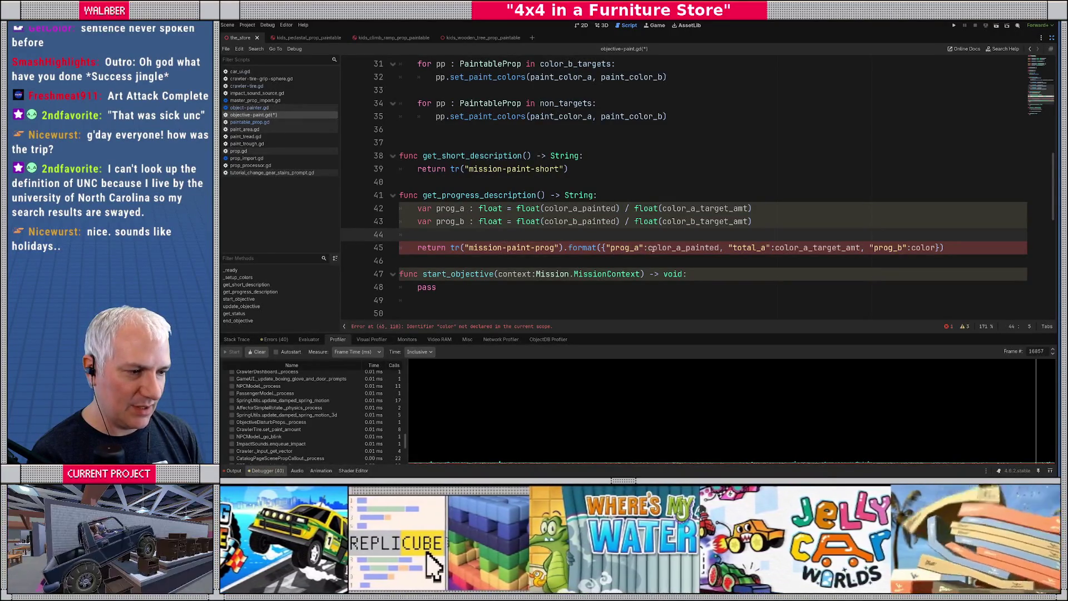
Use prog_a and prog_b as the dictionary values and drop the total_a entry.
double_click(651, 249)
type("prog_a")
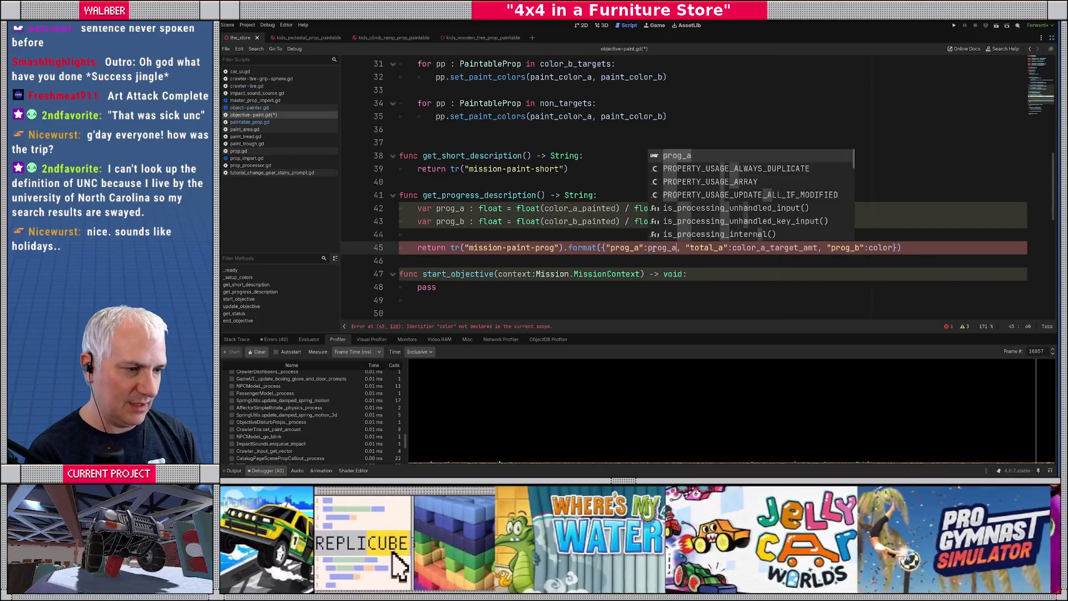
key("Escape")
left_click_drag(687, 247, 825, 247)
key("BackSpace")
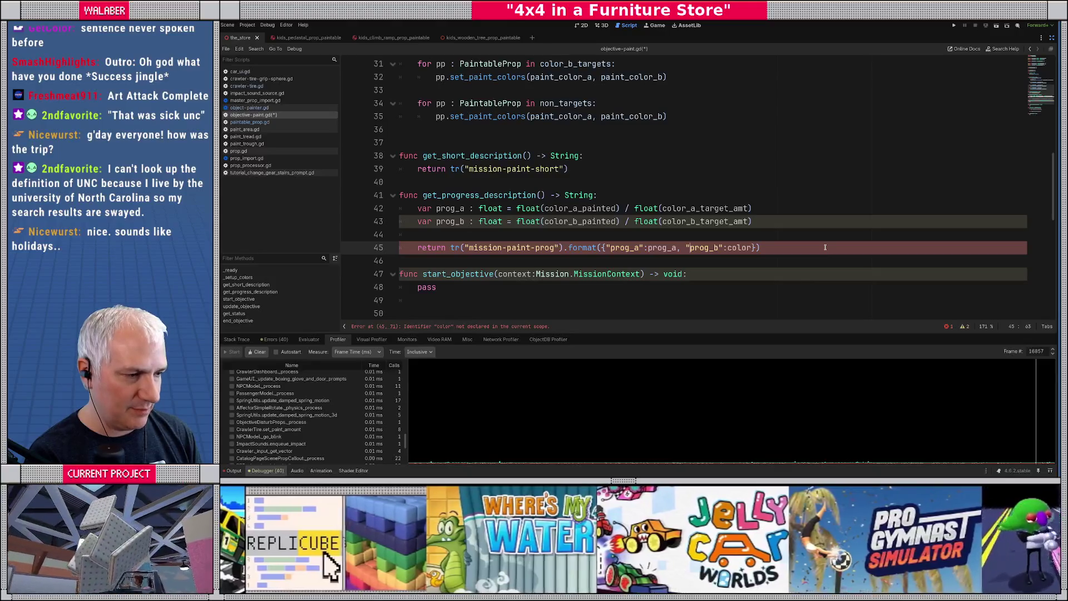
key("shift+Right")
key("shift+Right")
key("shift+Right")
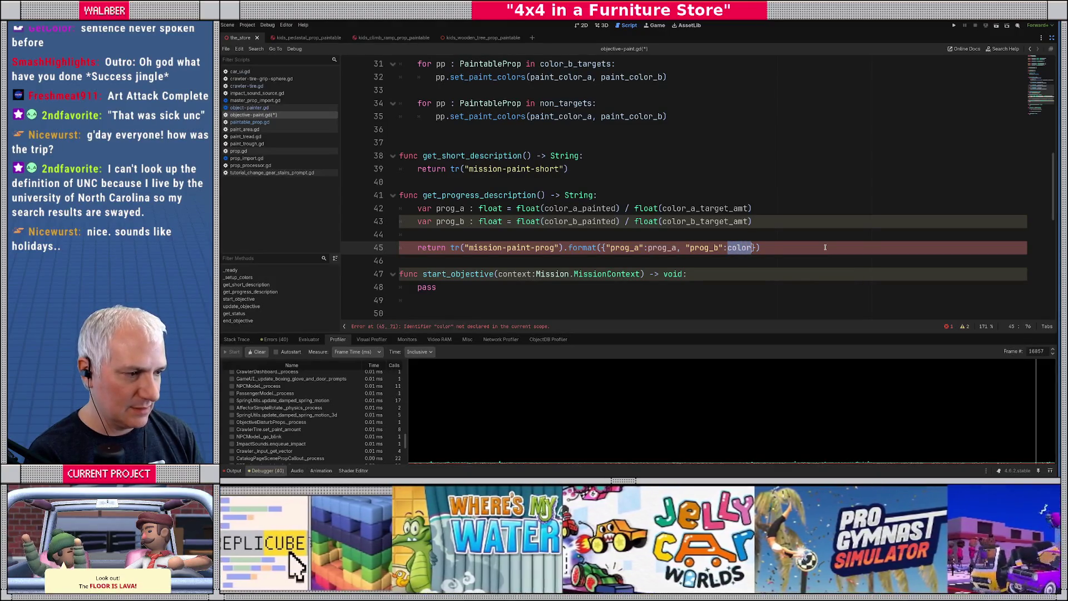
type("prog_b")
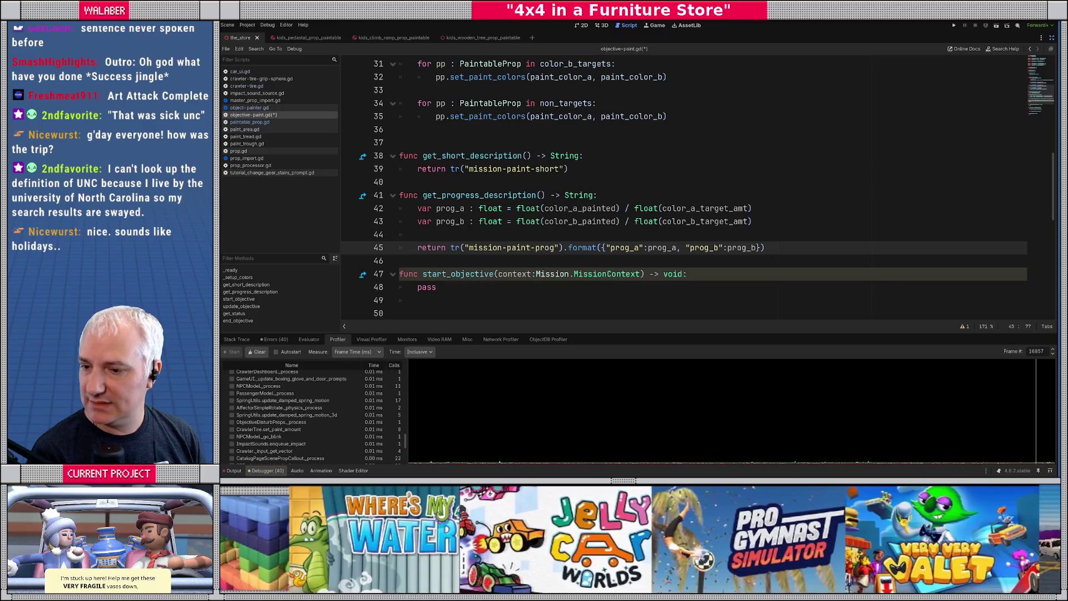
key("alt+Tab")
Reposition the spreadsheet window so both its last rows and the code stay visible.
left_click_drag(556, 37, 645, 46)
left_click_drag(613, 43, 587, 44)
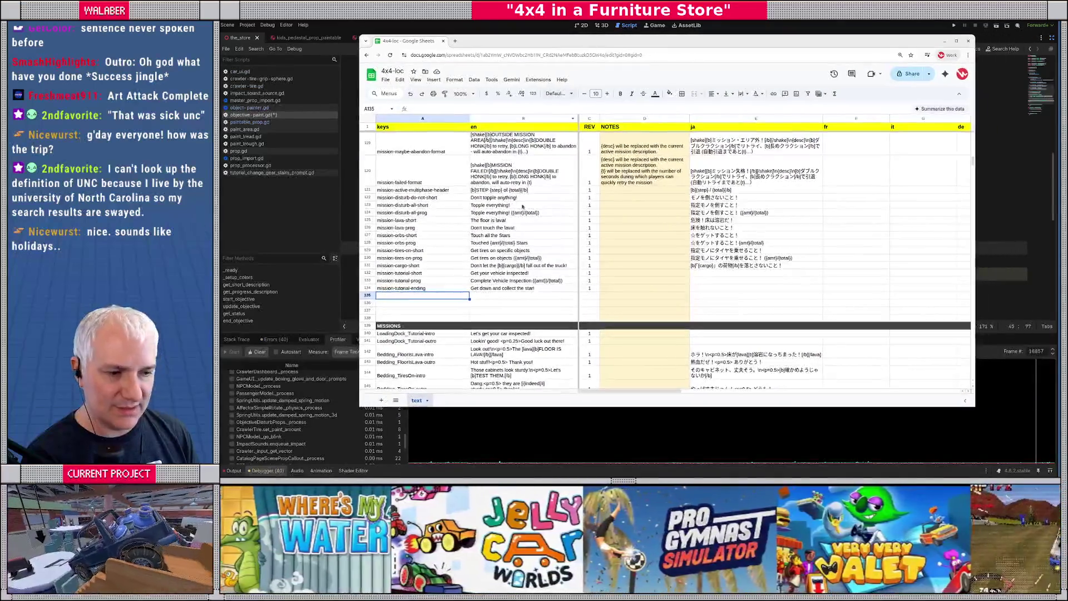
mouse_move(499, 49)
left_mouse_down()
mouse_move(527, 195)
mouse_move(519, 133)
left_mouse_up()
scroll(493, 102, "down", 2)
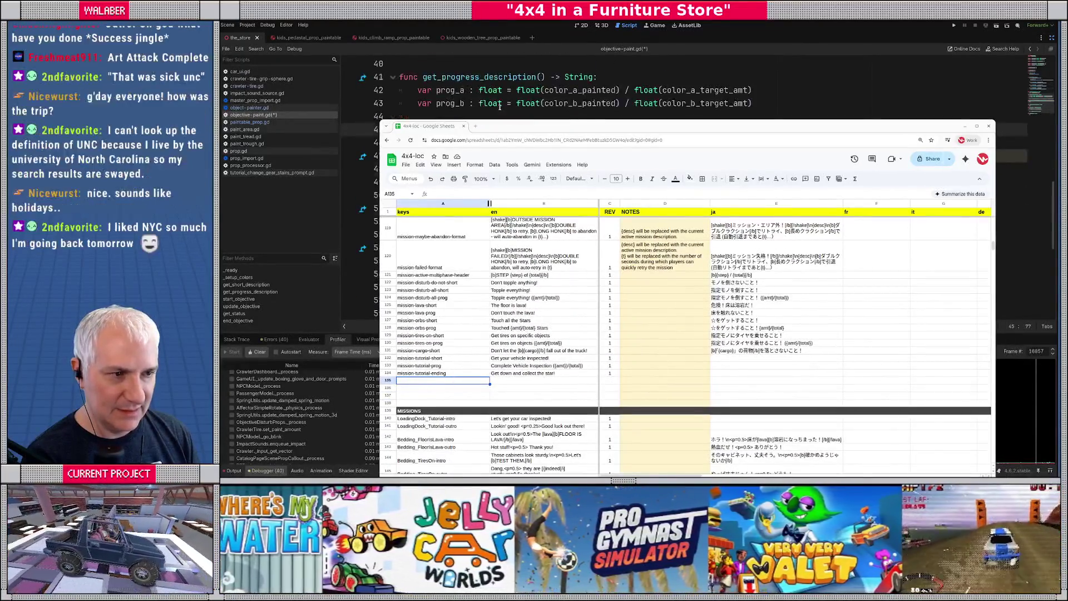
scroll(510, 103, "up", 1)
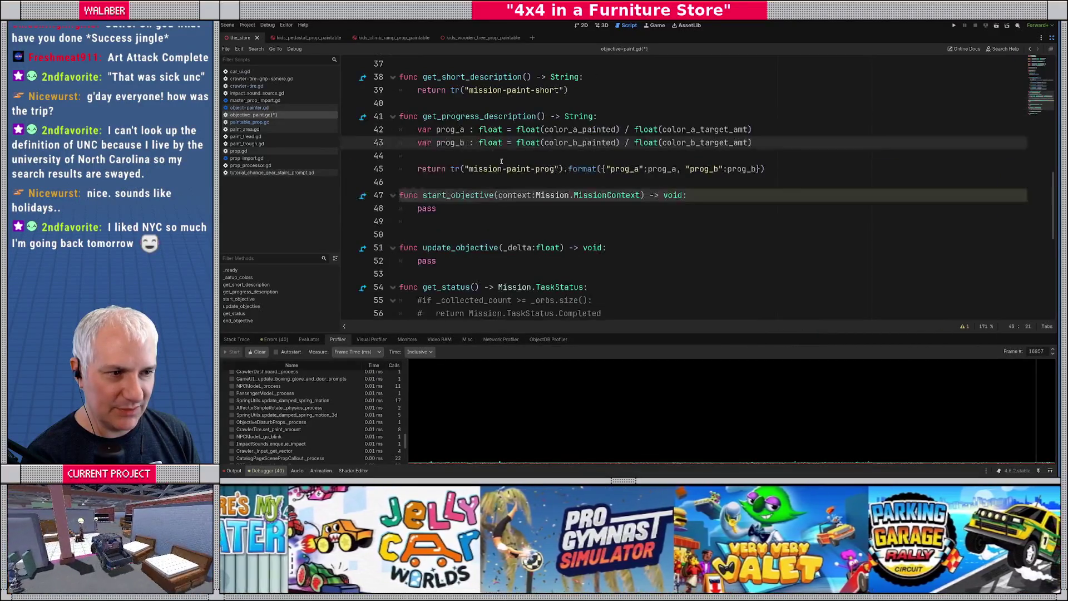
left_click_drag(537, 133, 541, 102)
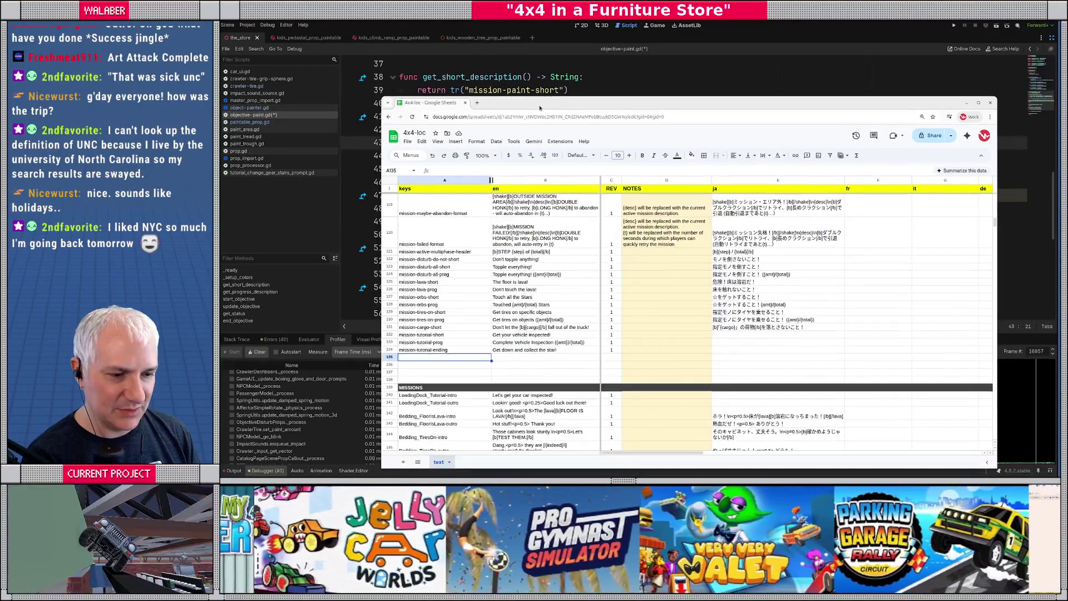
Enter key mission-paint-short with text 'Paint the objects!' and begin the mission-paint-prog key below.
type("miss")
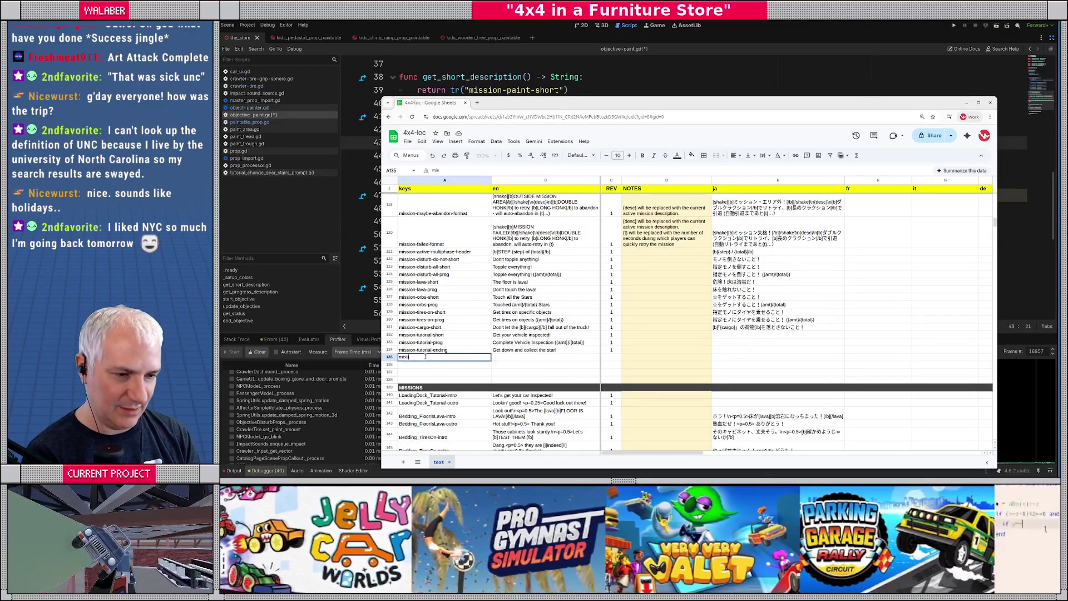
type("ion-paint-short")
key("Tab")
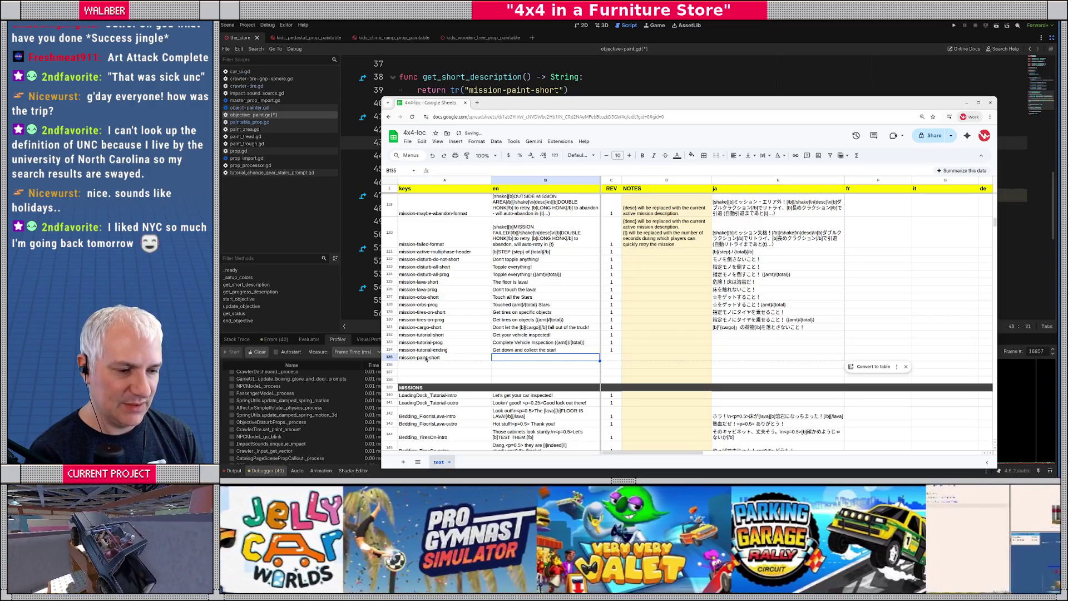
type("Paint the objects!")
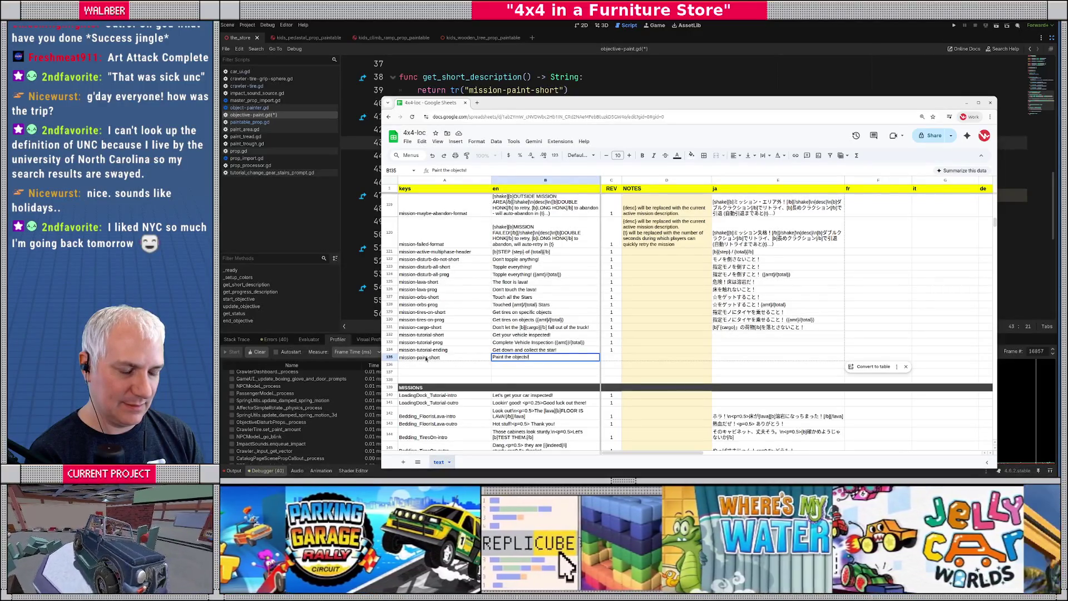
key("Return")
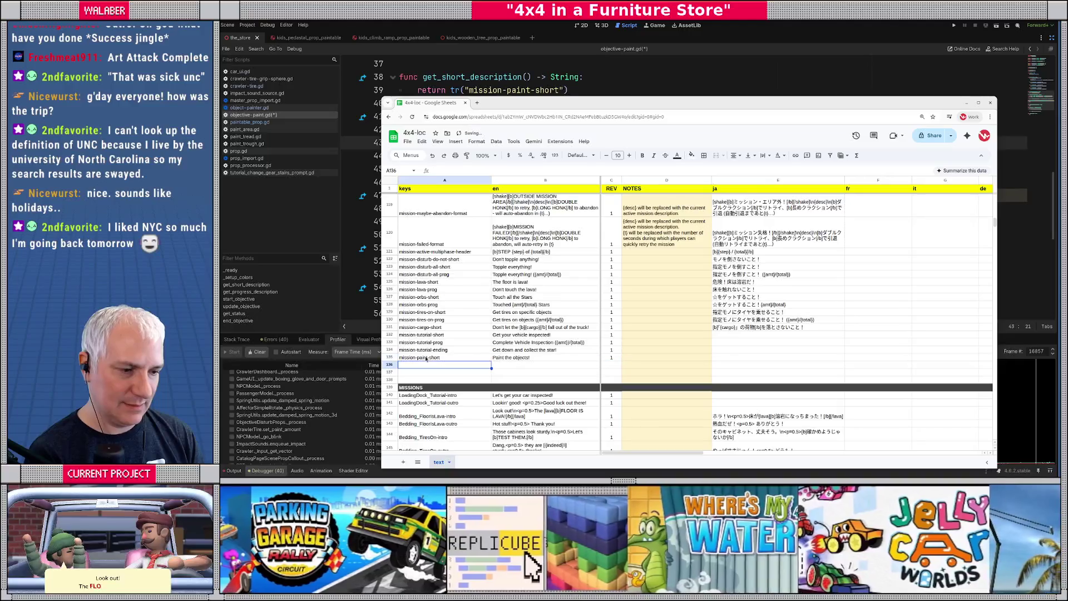
type("mission-")
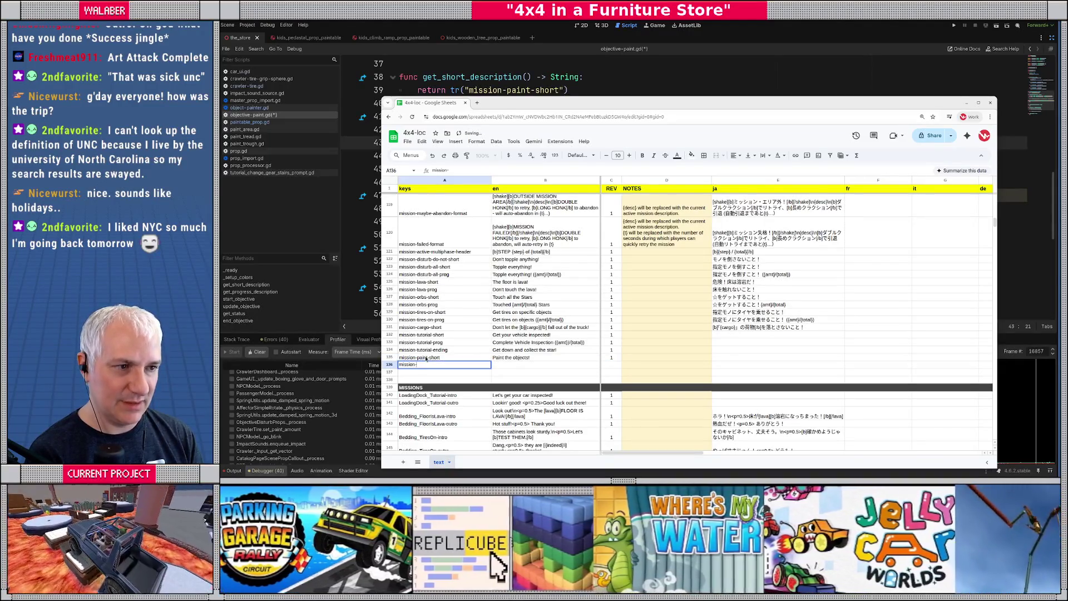
type("paint-prog")
Give mission-paint-prog the text 'Paint the objects! A:{prog_a}% B:{prog_b}%' and return to Godot.
key("Tab")
mouse_move(538, 102)
left_mouse_down()
mouse_move(538, 217)
mouse_move(535, 65)
left_mouse_up()
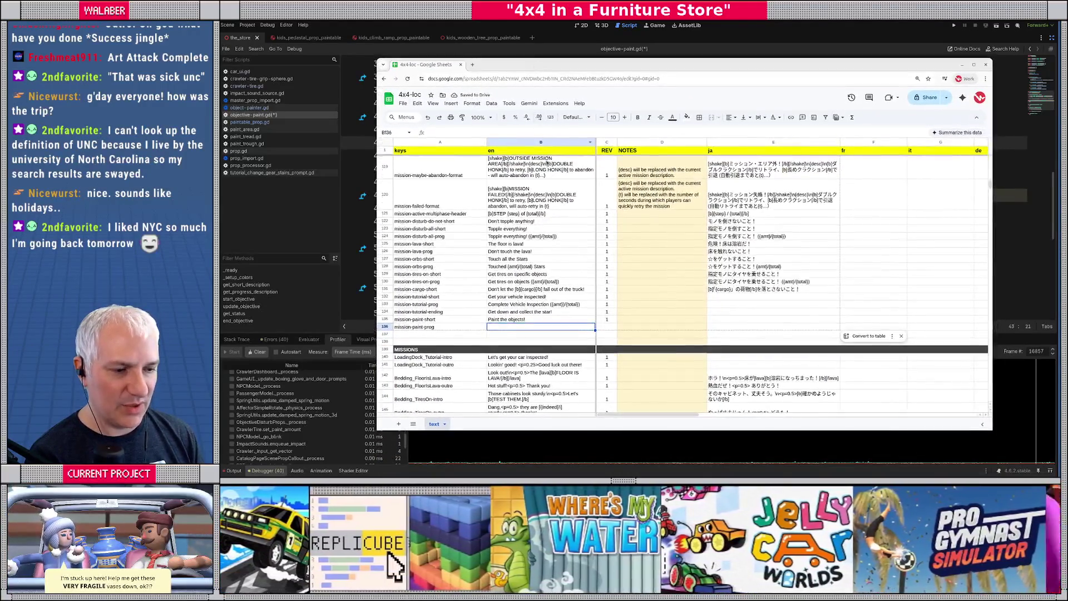
scroll(538, 257, "down", 3)
type("Paint the objects! A:{")
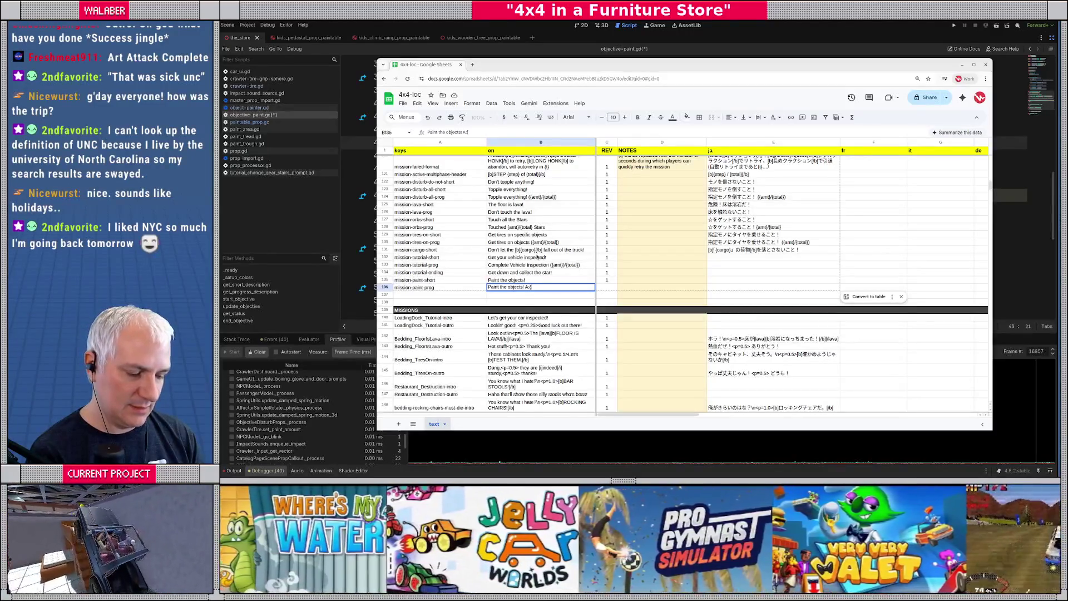
type("prog_a}")
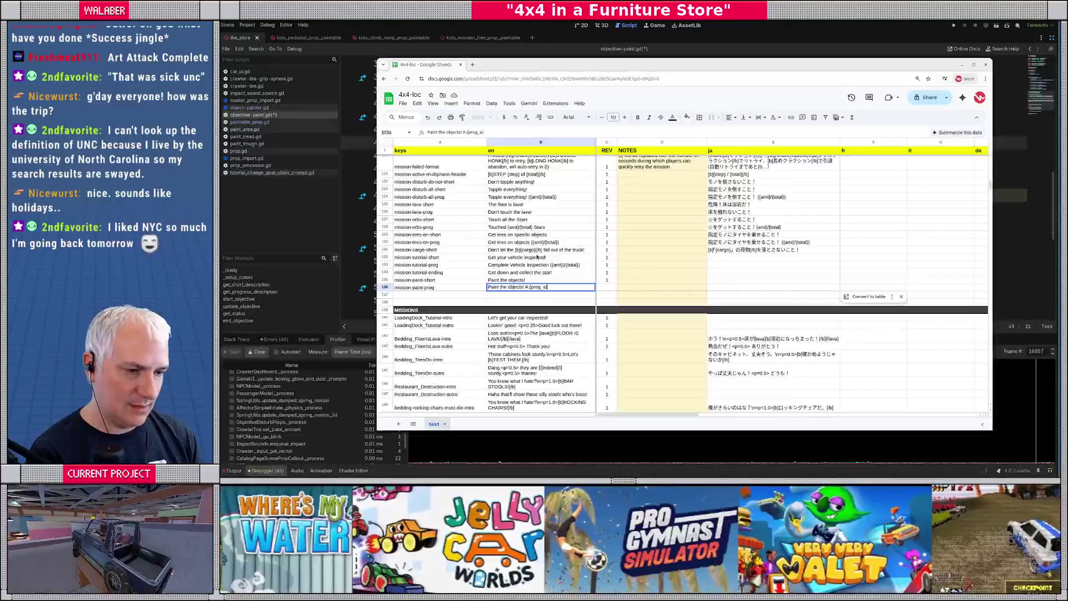
type("% ")
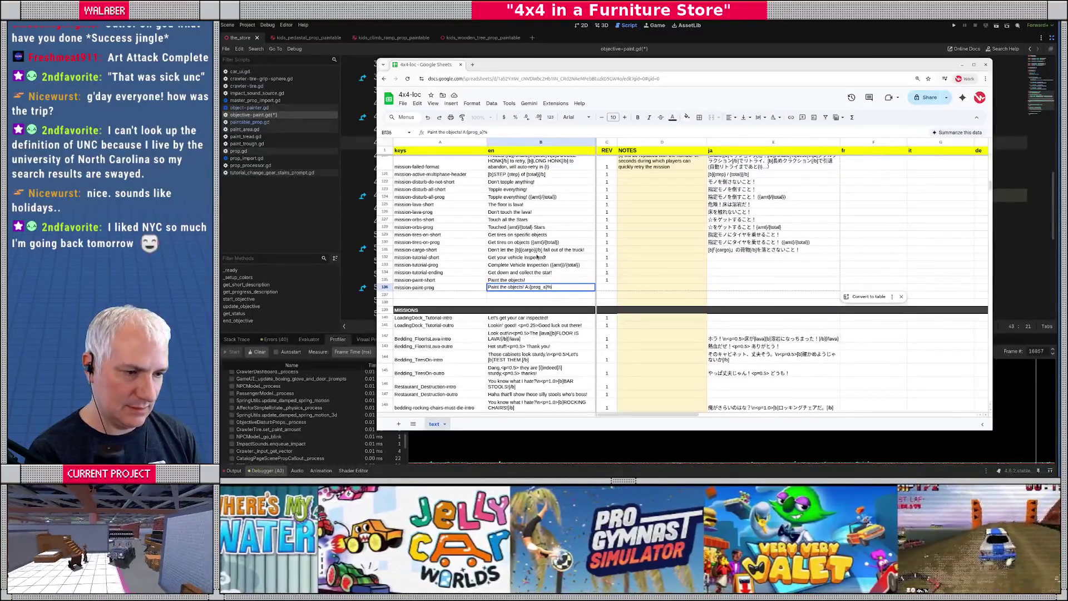
type("B:{prog_b}%")
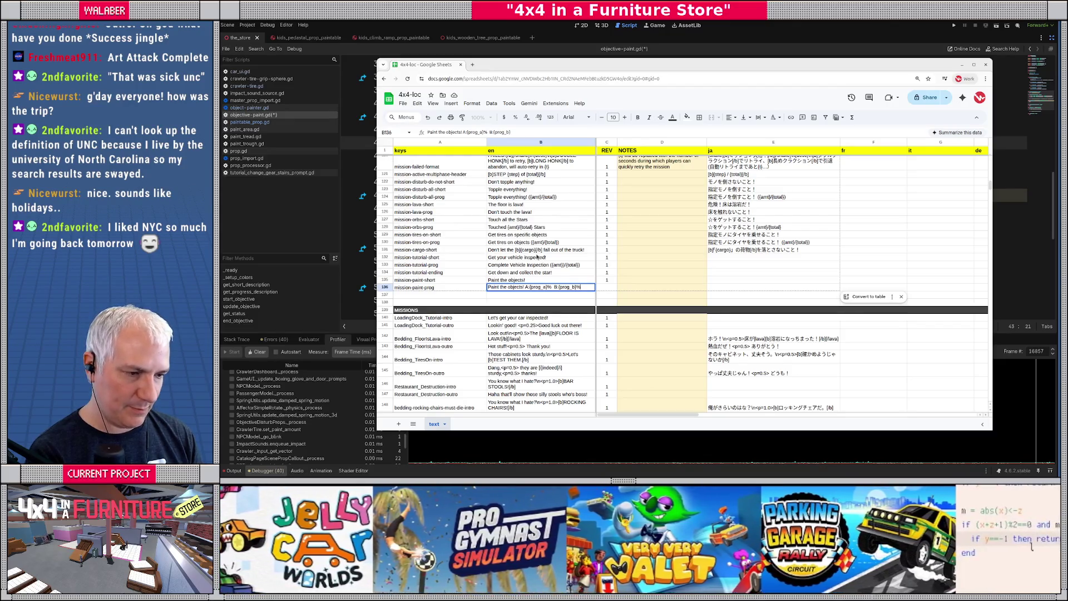
key("Return")
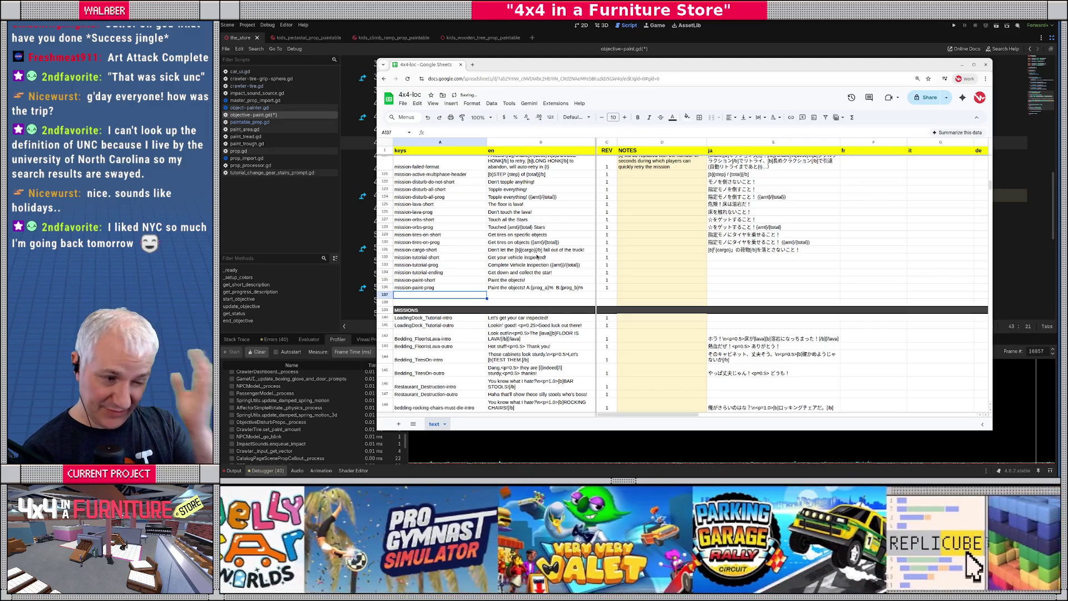
key("alt+Tab")
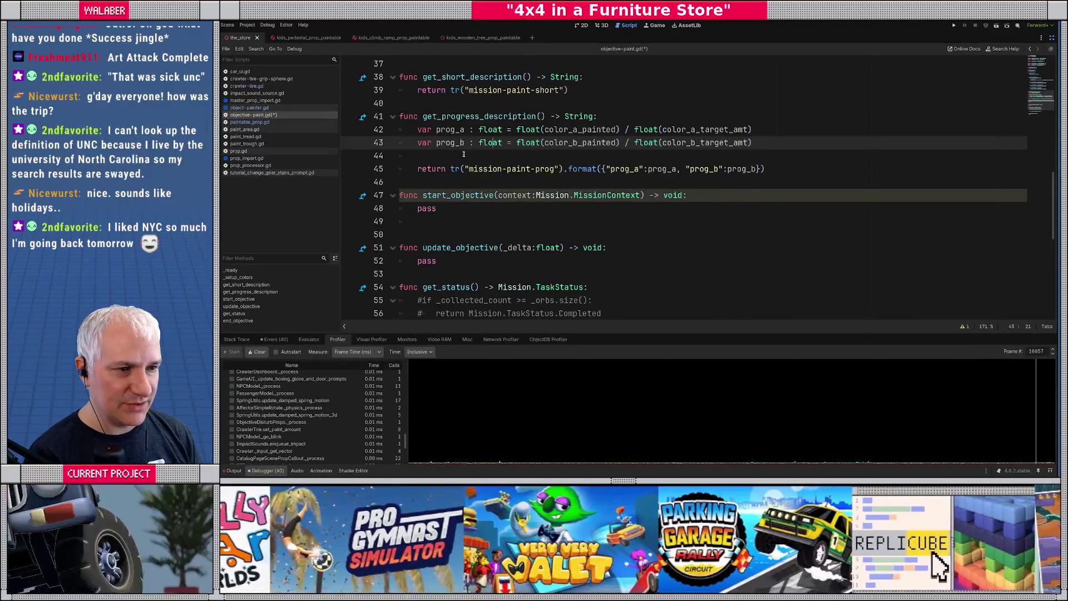
Wrap the prog_a and prog_b expressions in clamp(..., 0.0, 1.0) on lines 42–43.
left_click(511, 129)
type("clamp(")
key("End")
type(", 0.0, 1.0)")
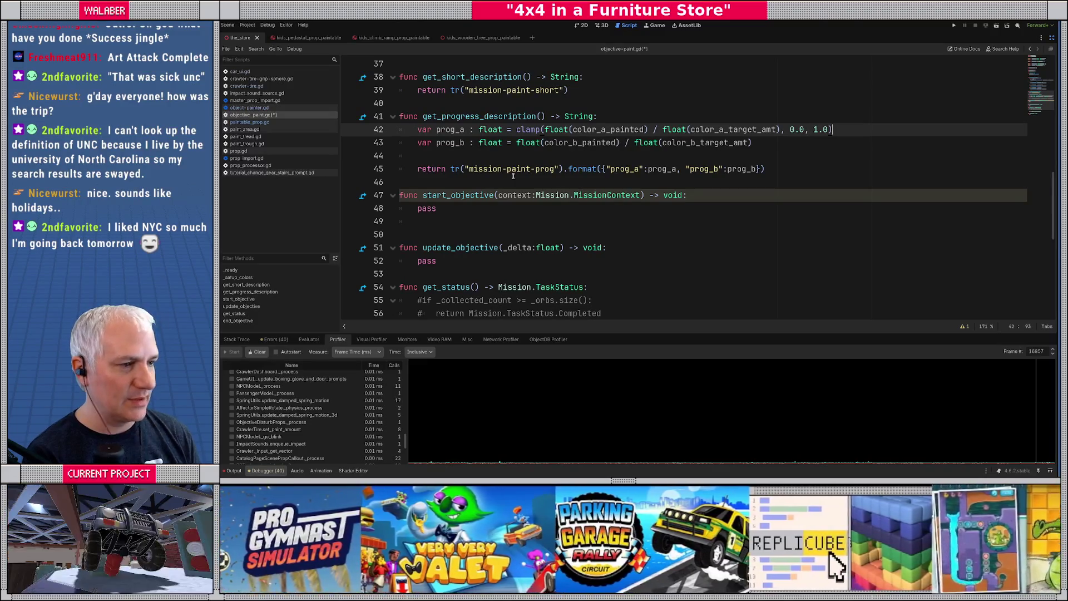
left_click(517, 143)
key("shift+Down")
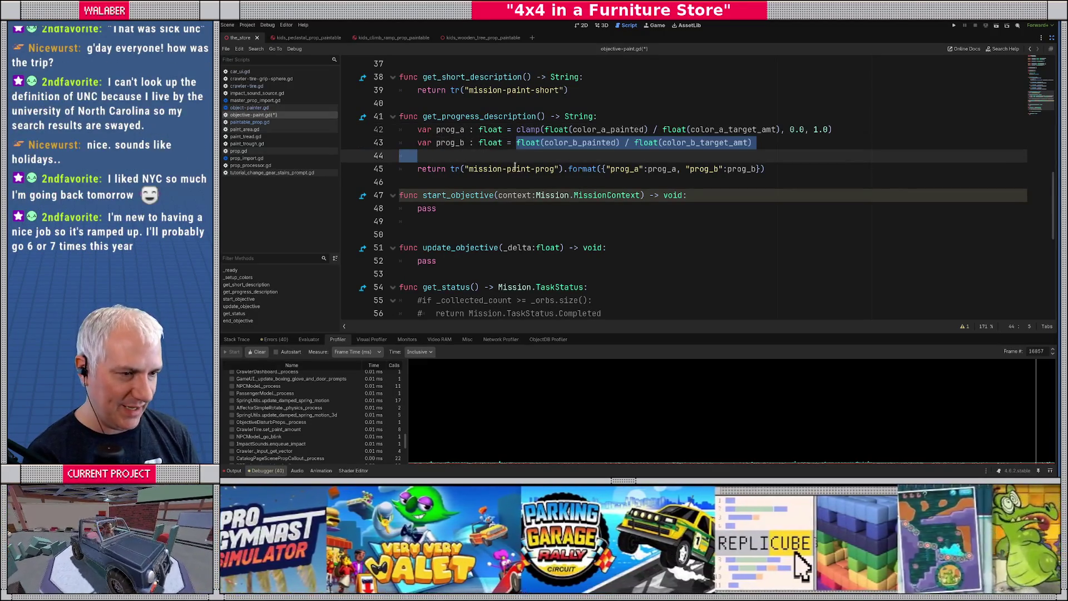
key("Up")
key("Right")
key("Right")
key("Right")
key("Right")
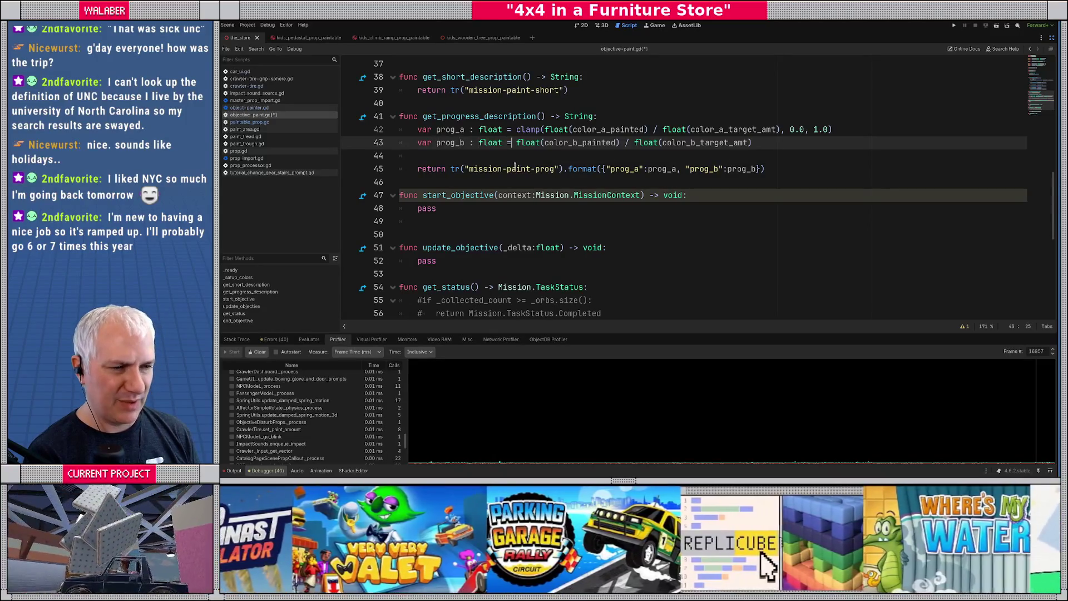
type("clamp(")
key("End")
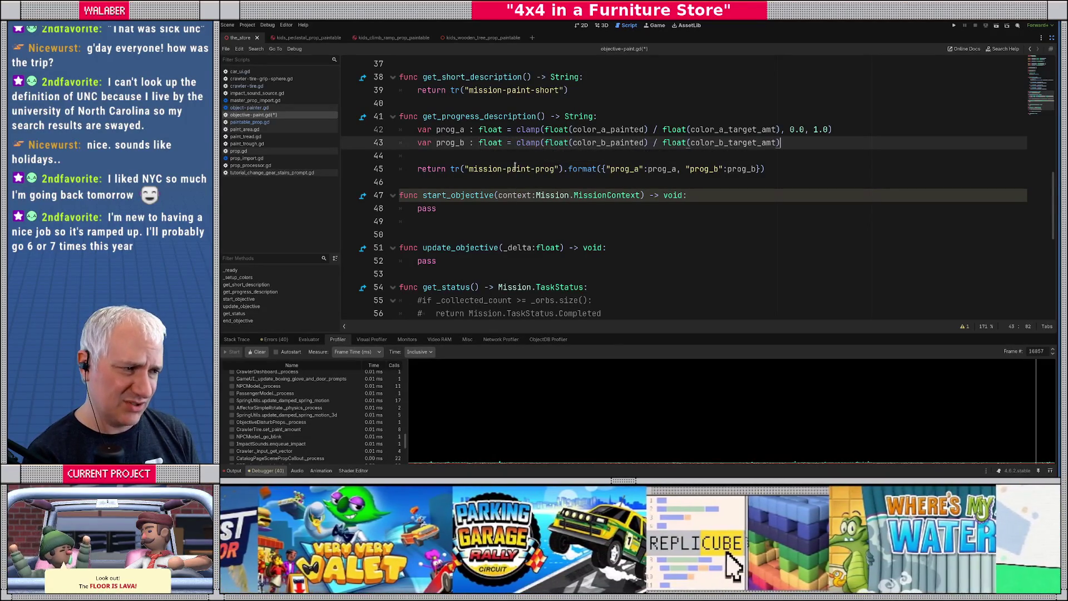
type(", 0.0, 1.0)")
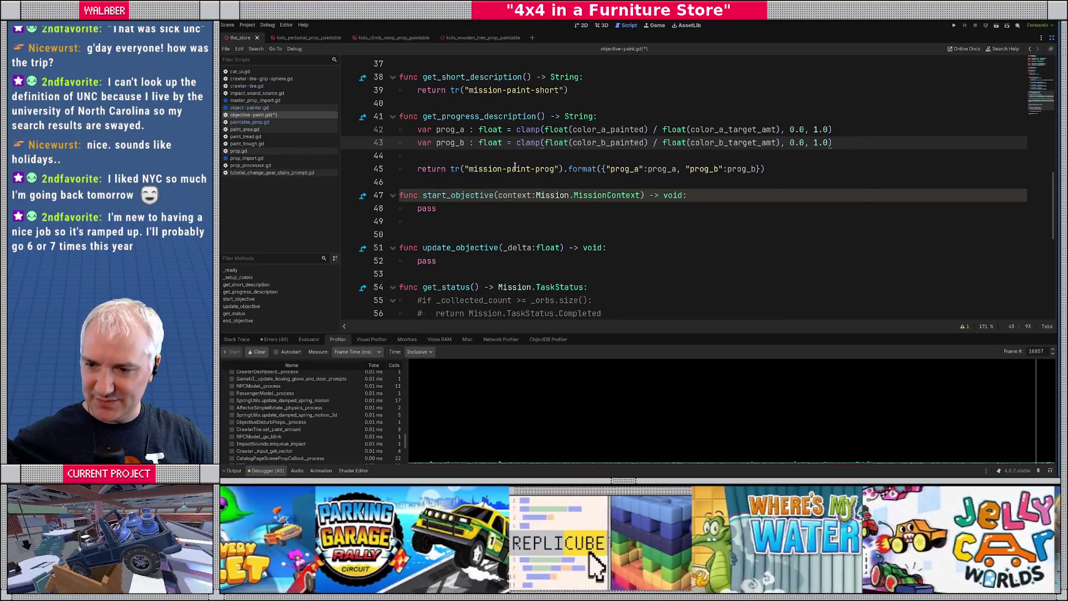
Save objective-paint.gd and place the caret at the end of the start_objective header.
key("Down")
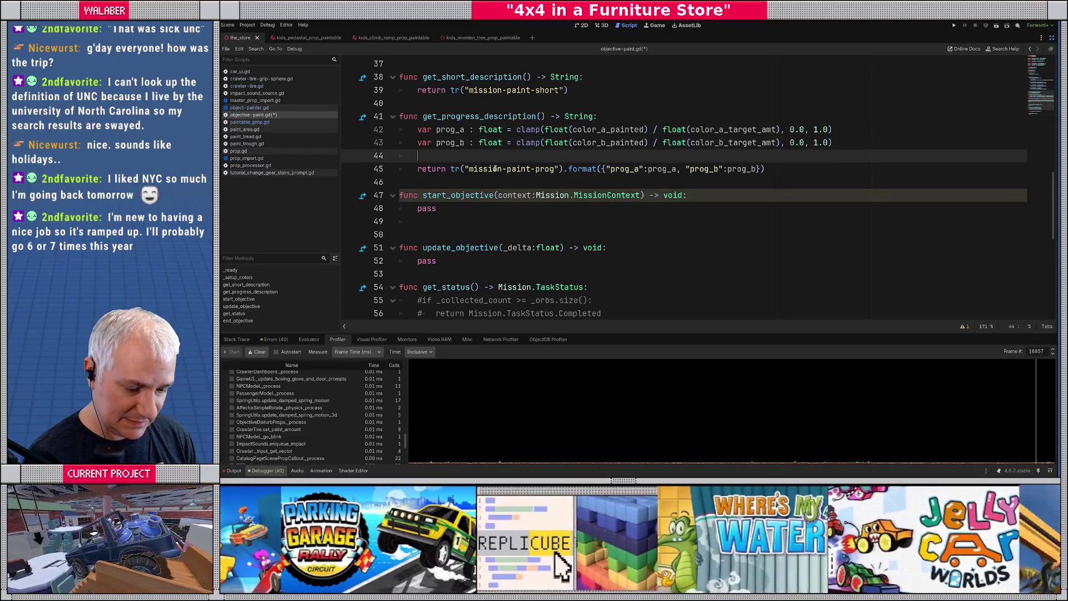
key("ctrl+s")
left_click_drag(572, 137, 634, 129)
left_click(628, 153)
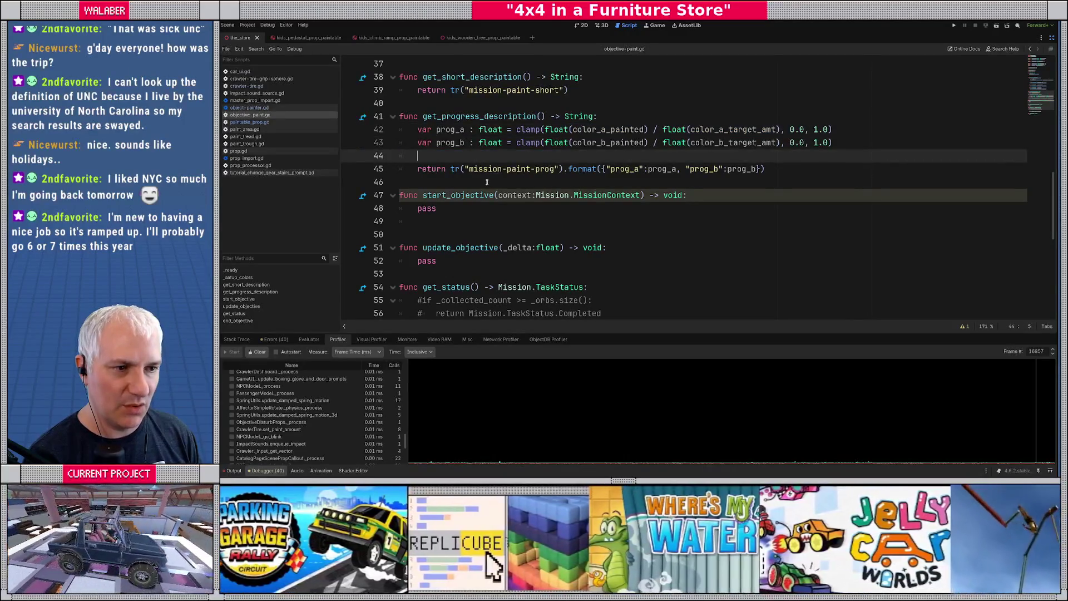
key("Down")
key("Down")
key("Down")
key("End")
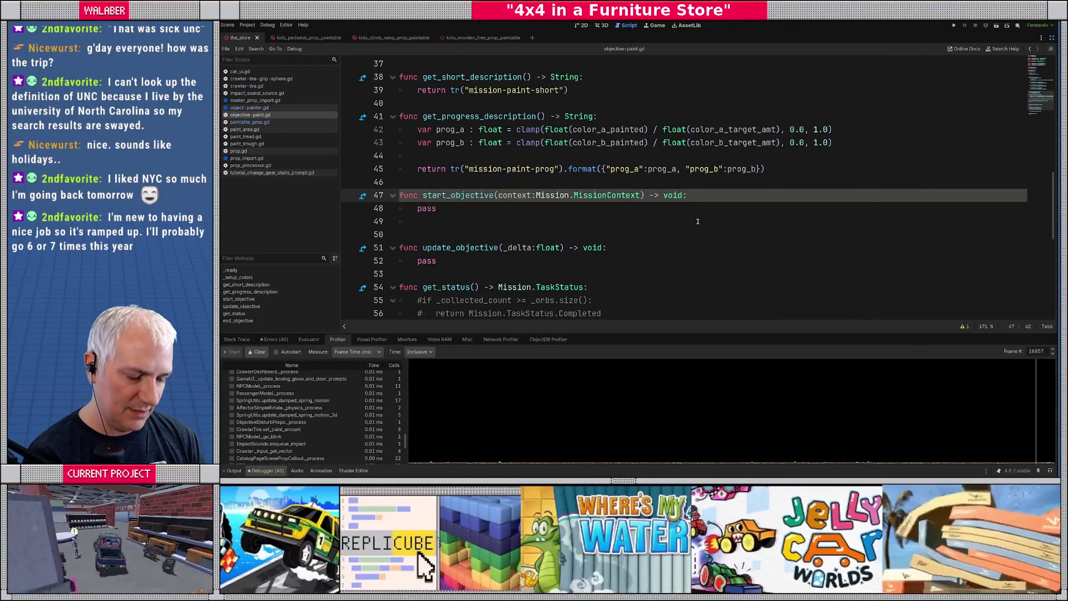
Reset color_a_target_amt and color_b_target_amt to 0 in start_objective.
key("Return")
type("color_a")
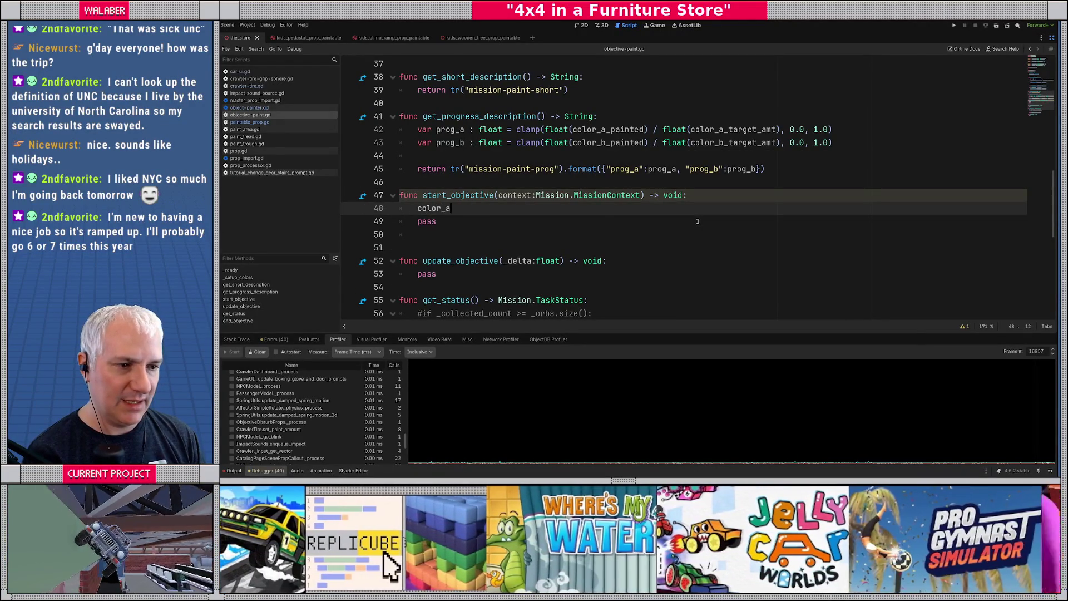
type("_t")
key("Down")
key("Return")
type("= 0")
key("Return")
type("color_b_t")
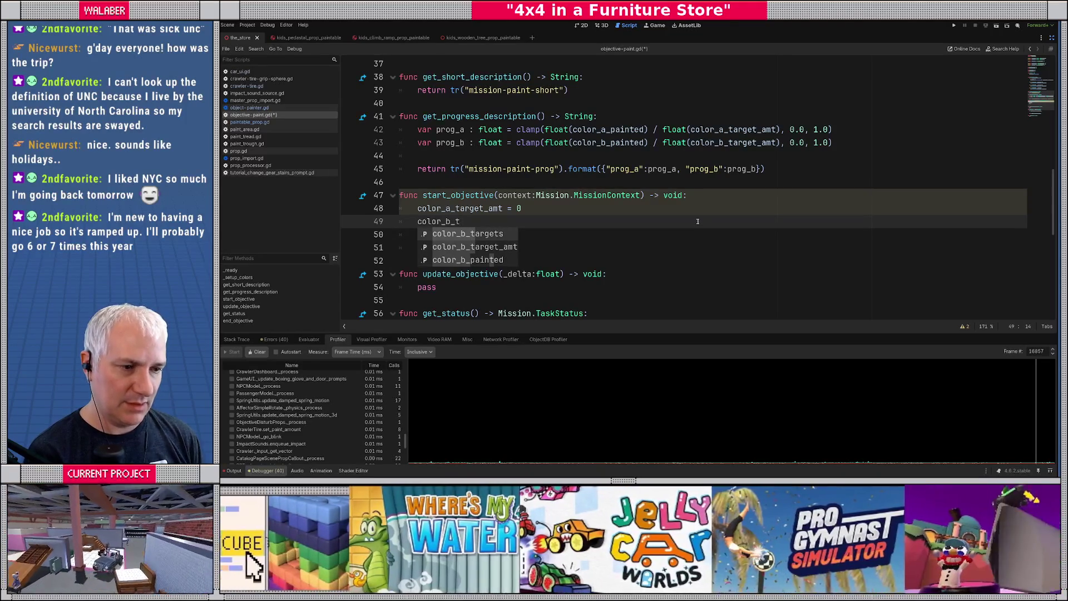
key("Down")
key("Return")
type("= 0")
key("Return")
key("Return")
Add a for p : PaintableProp in color_a_targets: loop calling p.get_paint_percent.
type("for")
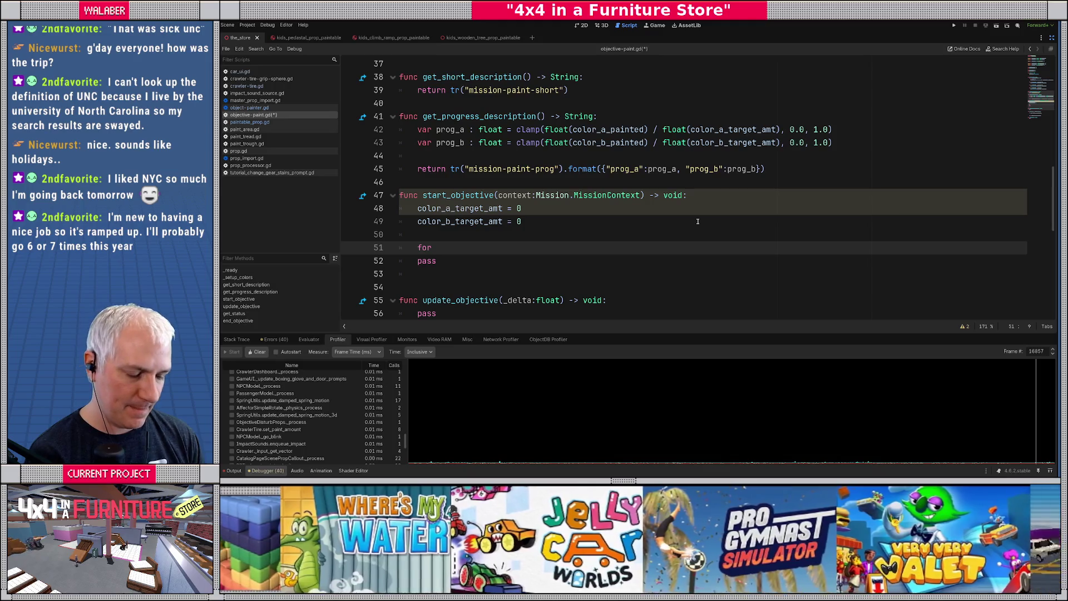
type("p : p")
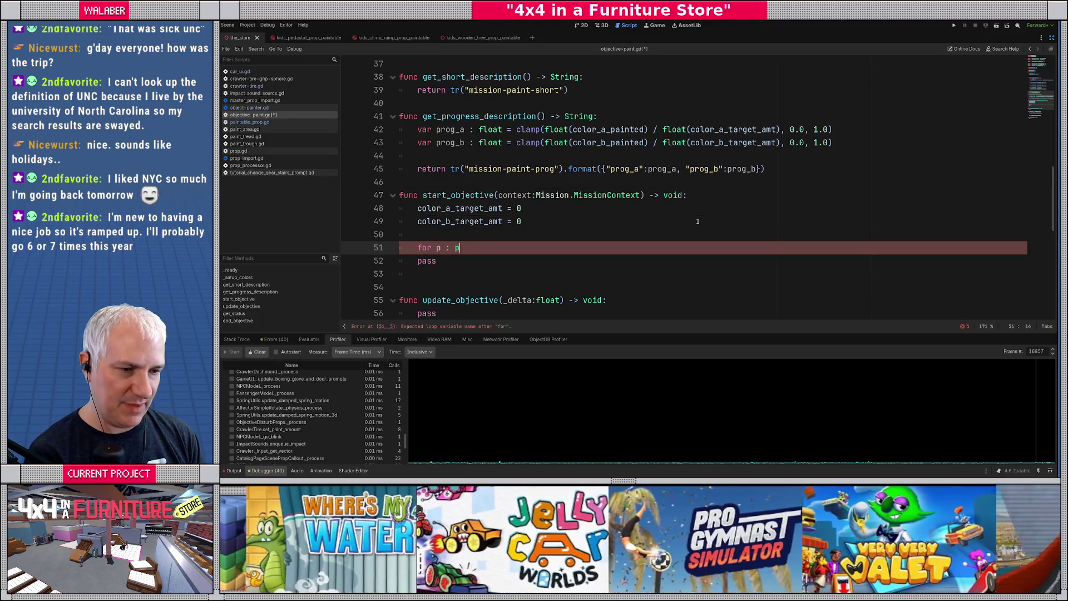
type("aintablep")
key("Return")
type("in ")
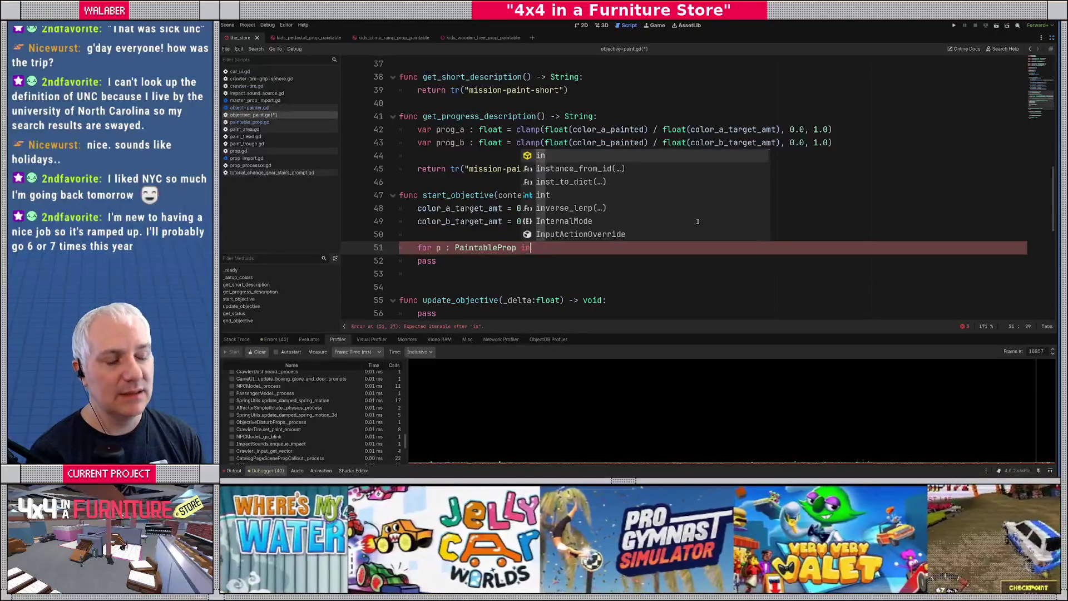
type("color_a_tar")
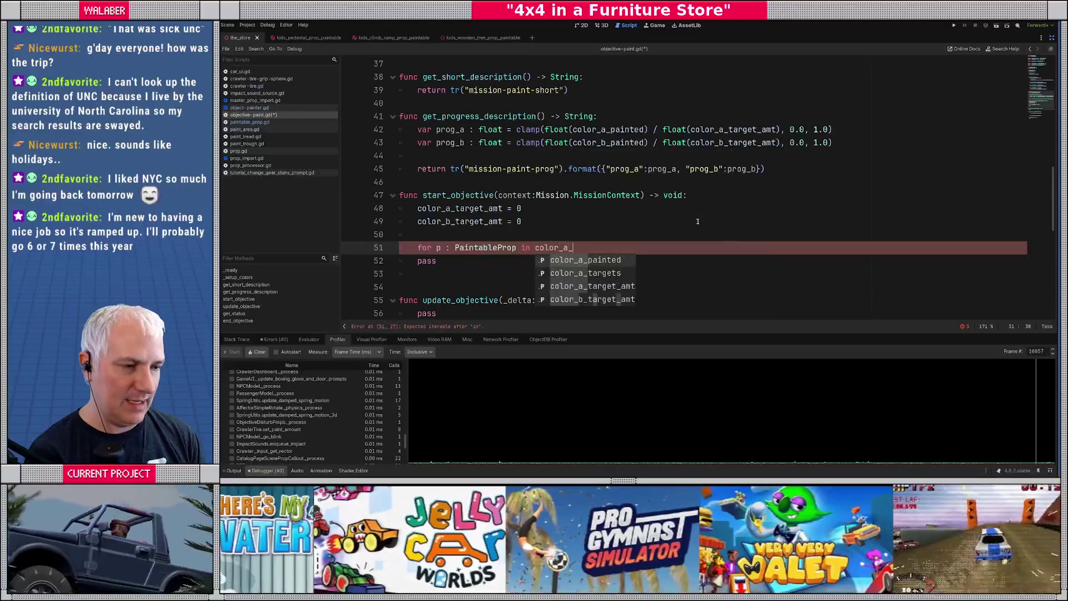
key("Return")
type(":")
key("Return")
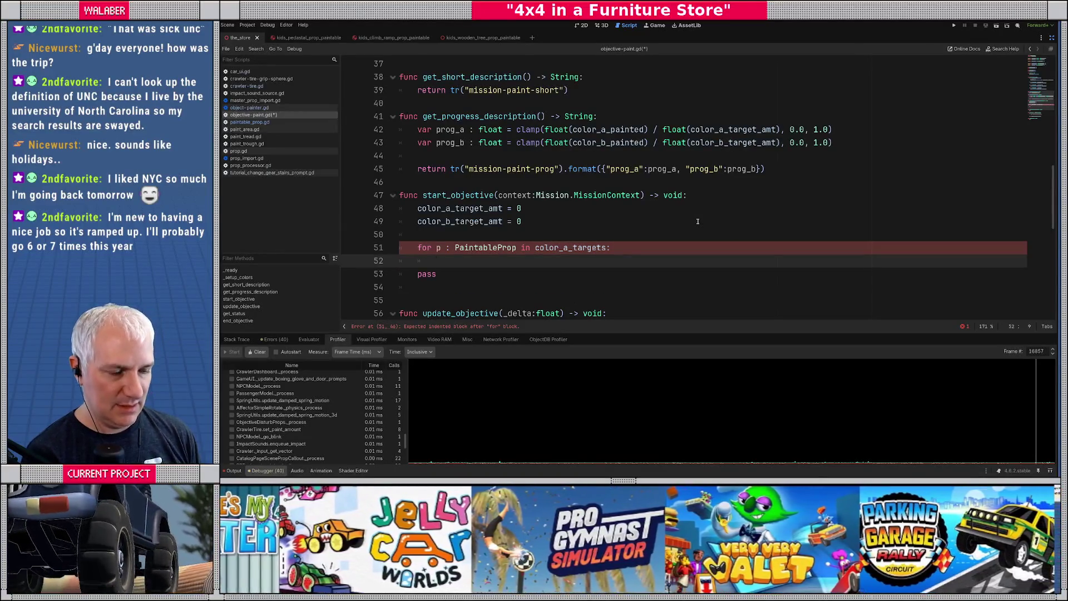
scroll(696, 230, "down", 1)
type("p.")
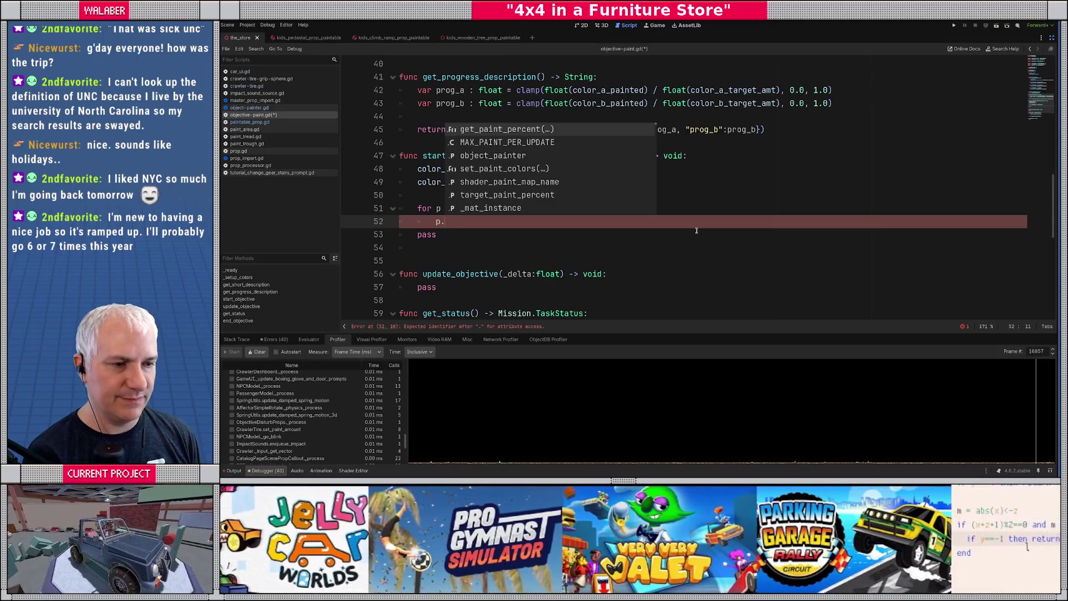
key("Return")
left_click(483, 224, "ctrl")
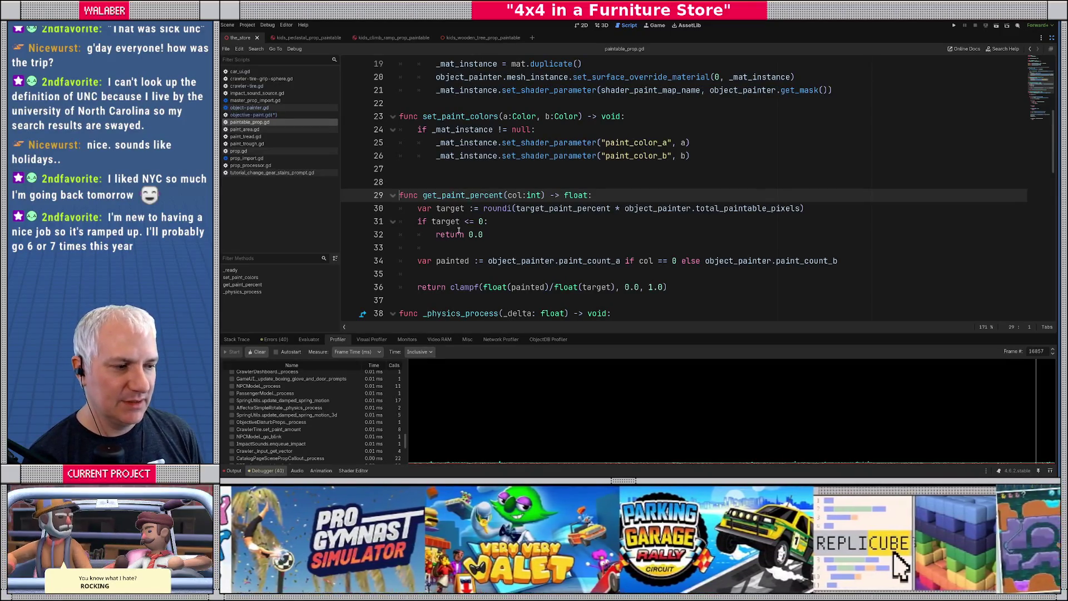
Add get_total_paintable_pixels() -> int returning object_painter.total_paintable_pixels.
scroll(465, 234, "down", 1)
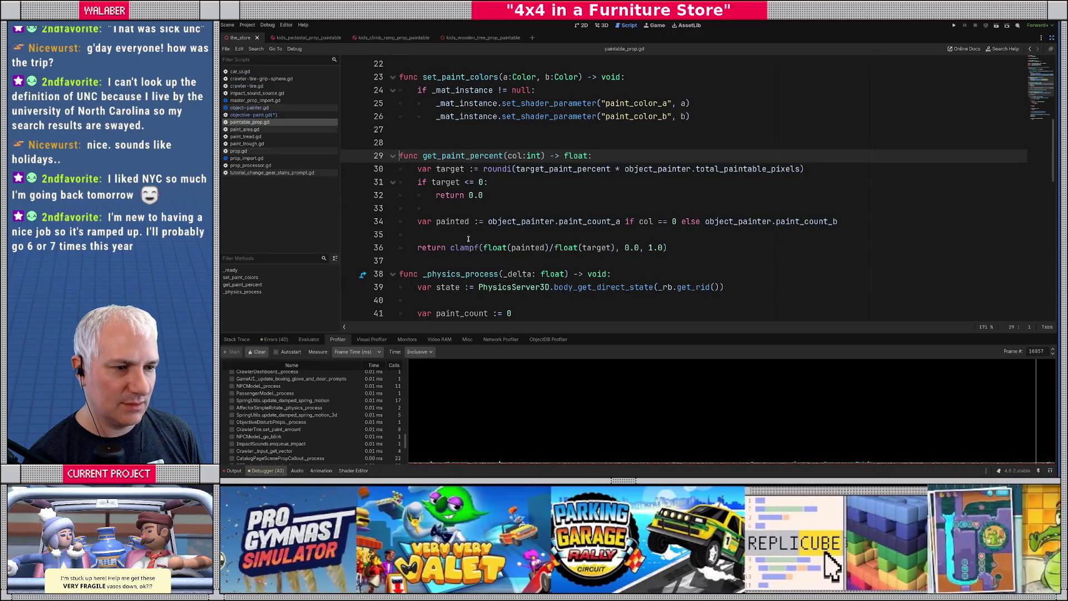
left_click(416, 136)
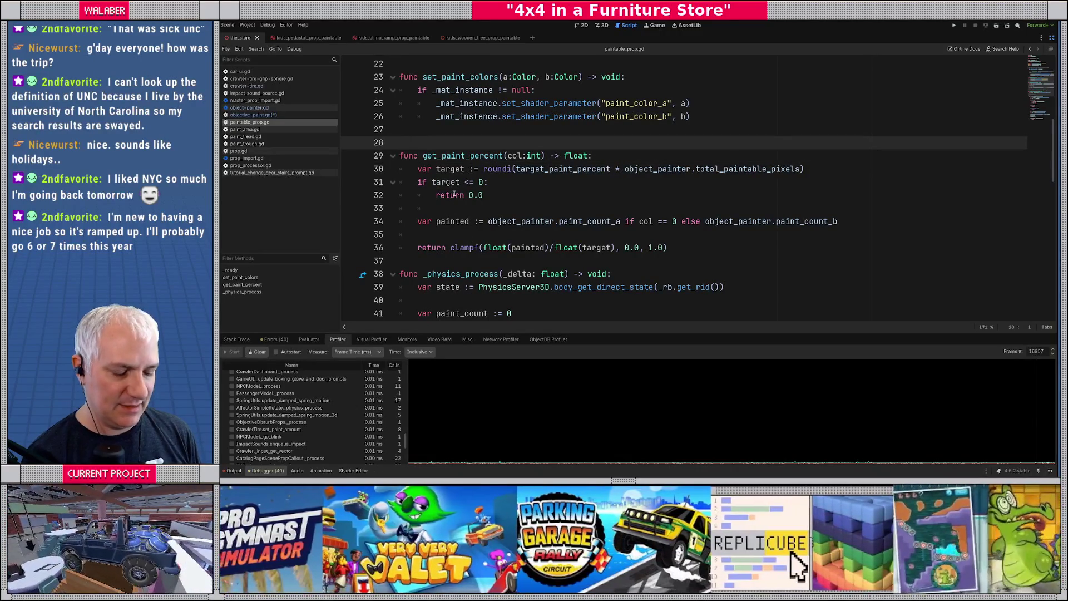
key("Return")
type("func get_")
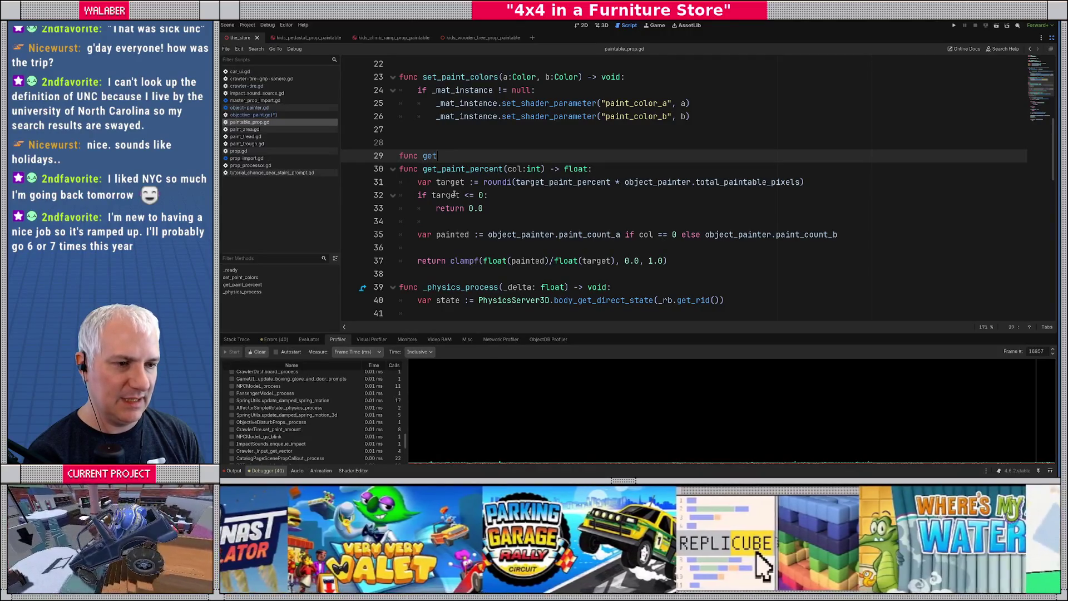
key("Escape")
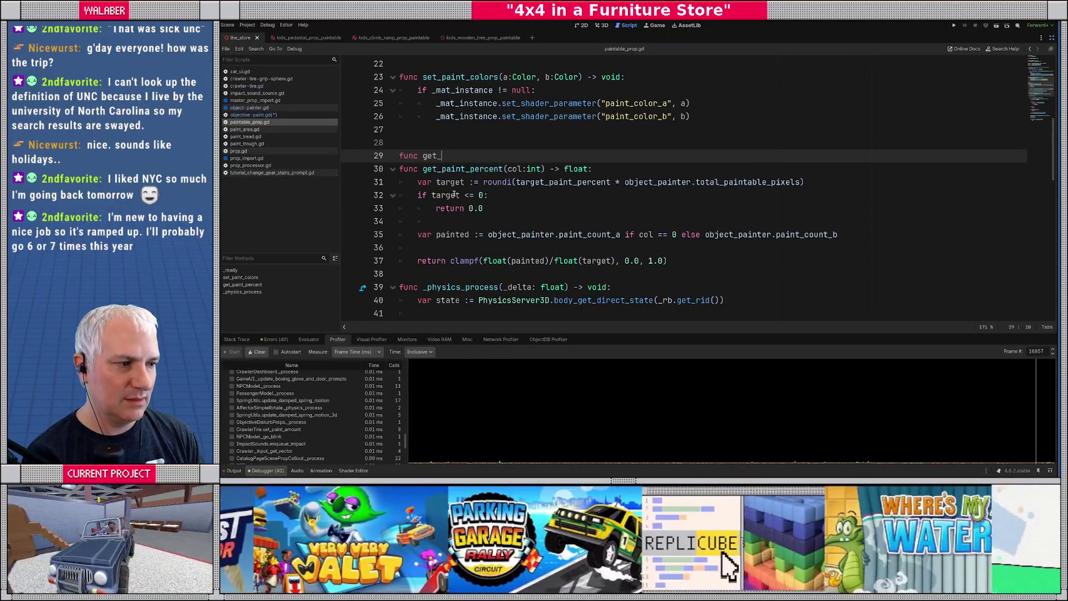
type("total_paintable_pixel")
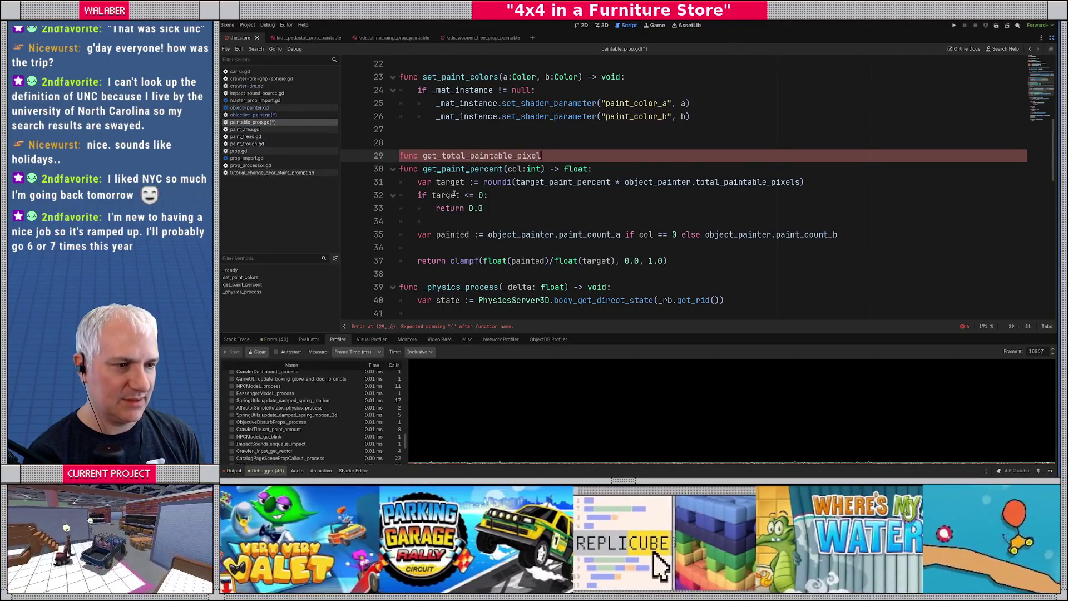
type("s() -> int:")
key("Return")
type("return object_painter.")
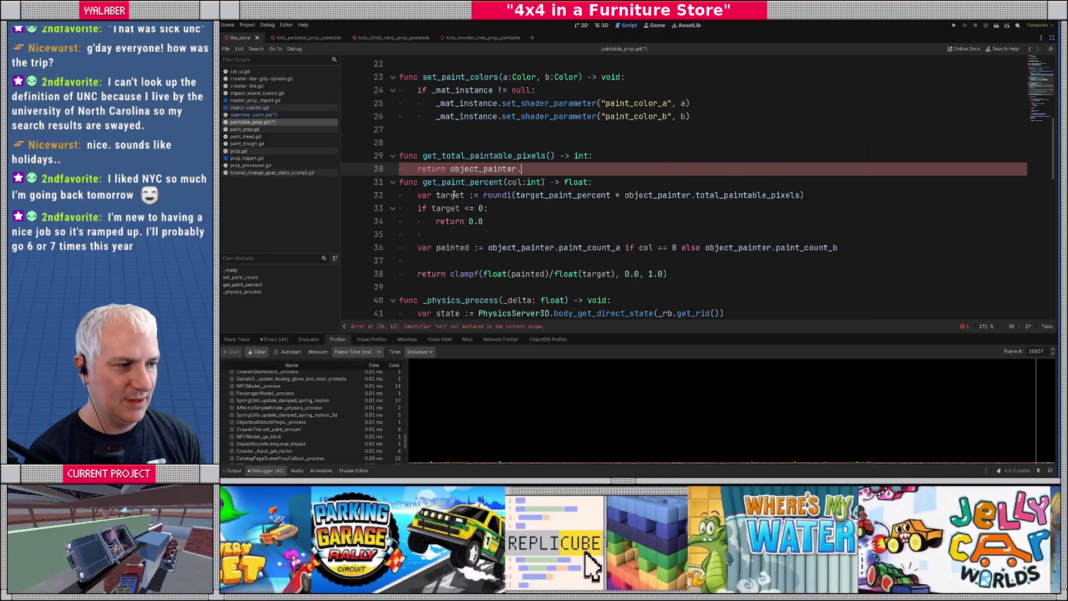
type("tot")
key("Return")
key("Return")
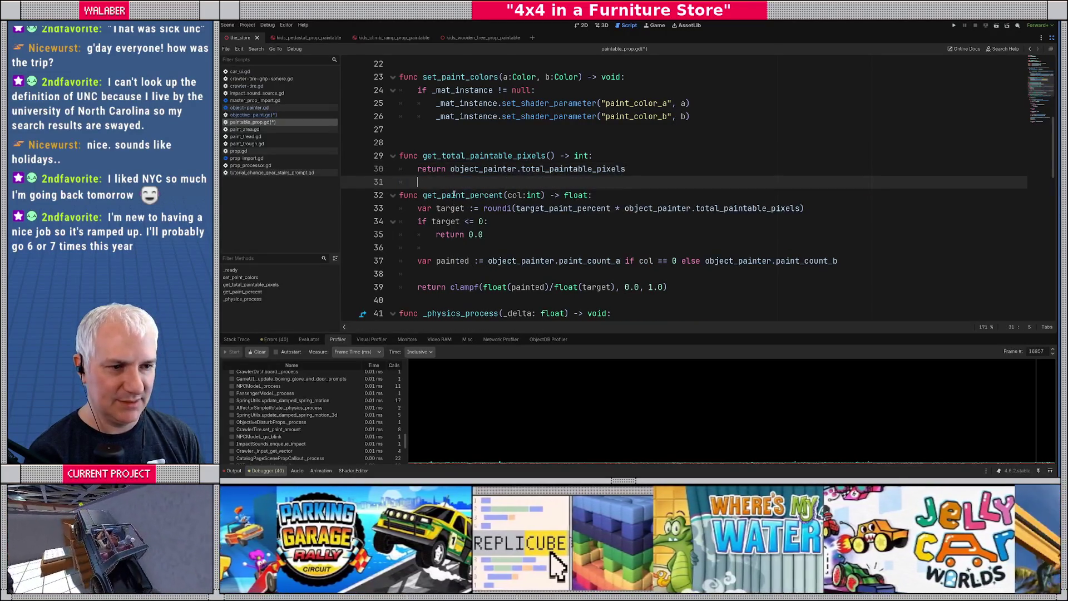
key("Return")
key("BackSpace")
Add get_painted_pixel_count(col:int) -> int, moving in the paint count expression from get_paint_percent.
type("func get_")
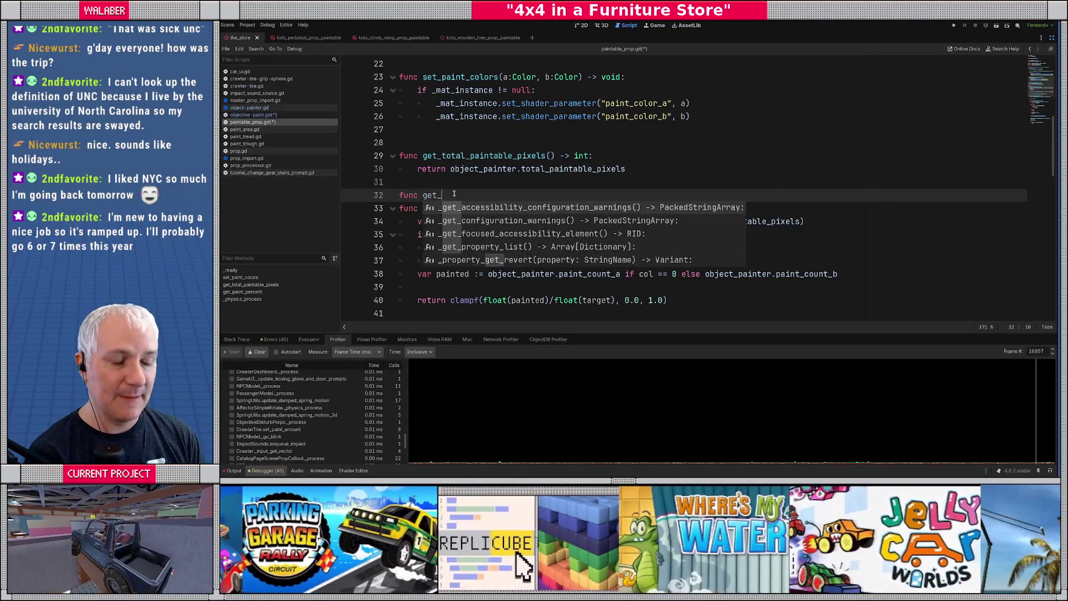
type("painted_")
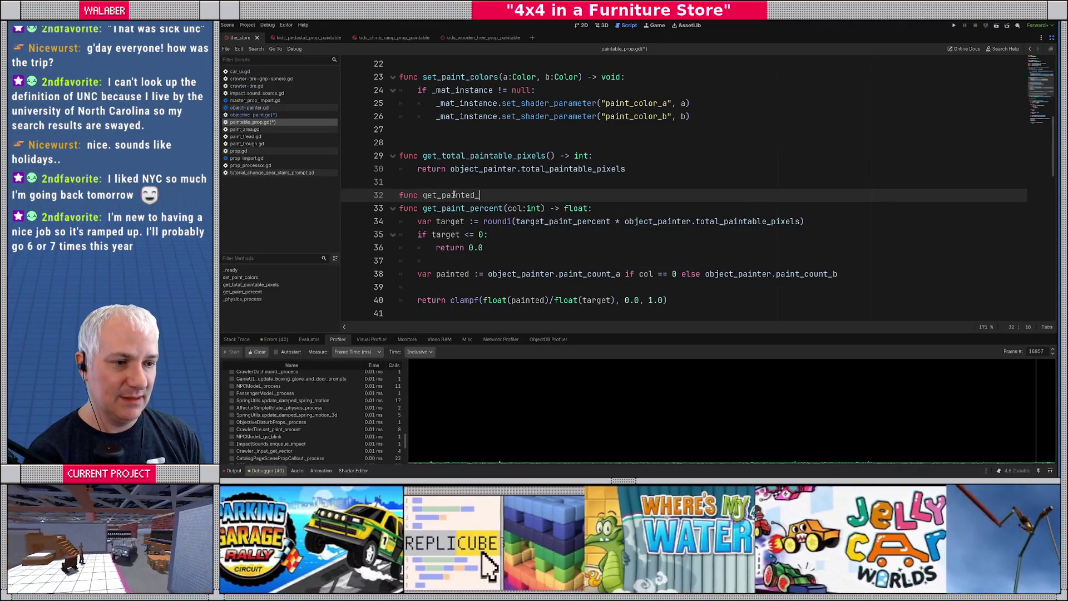
type("pixel_")
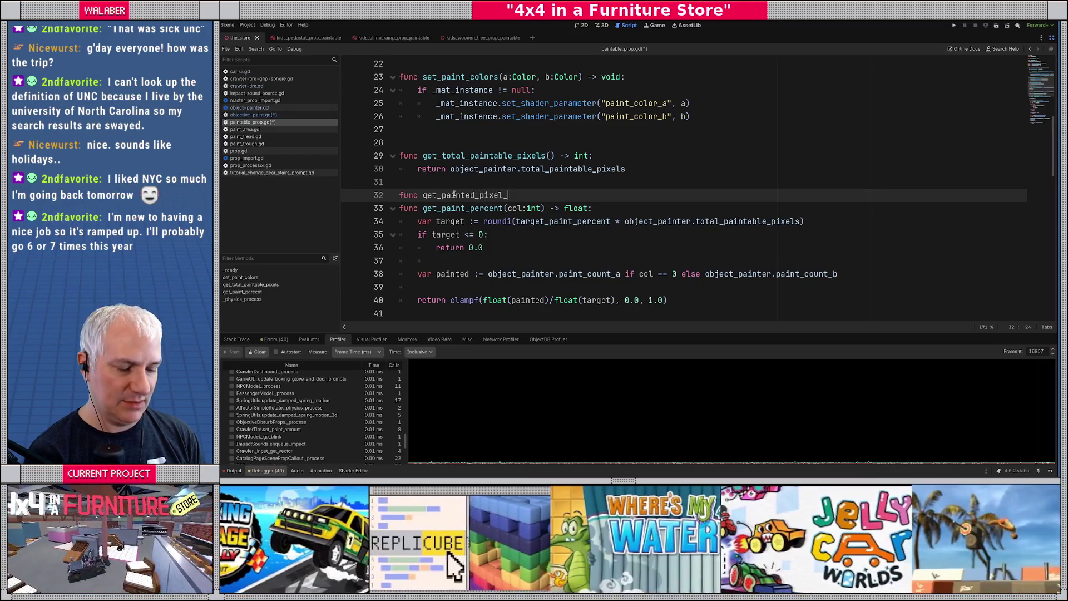
type("count(col:int) -> ")
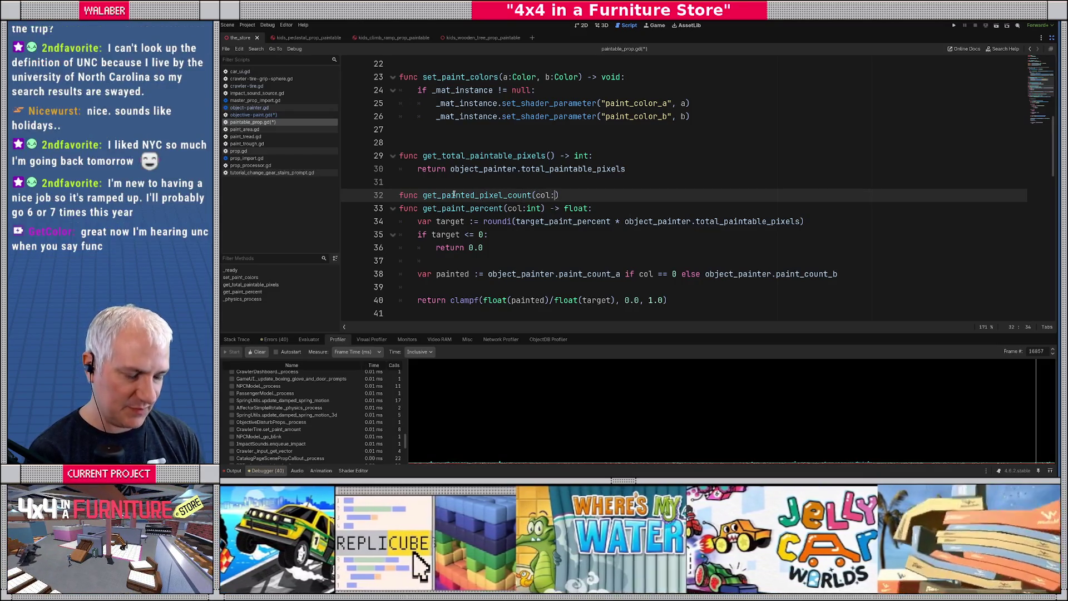
type("int:")
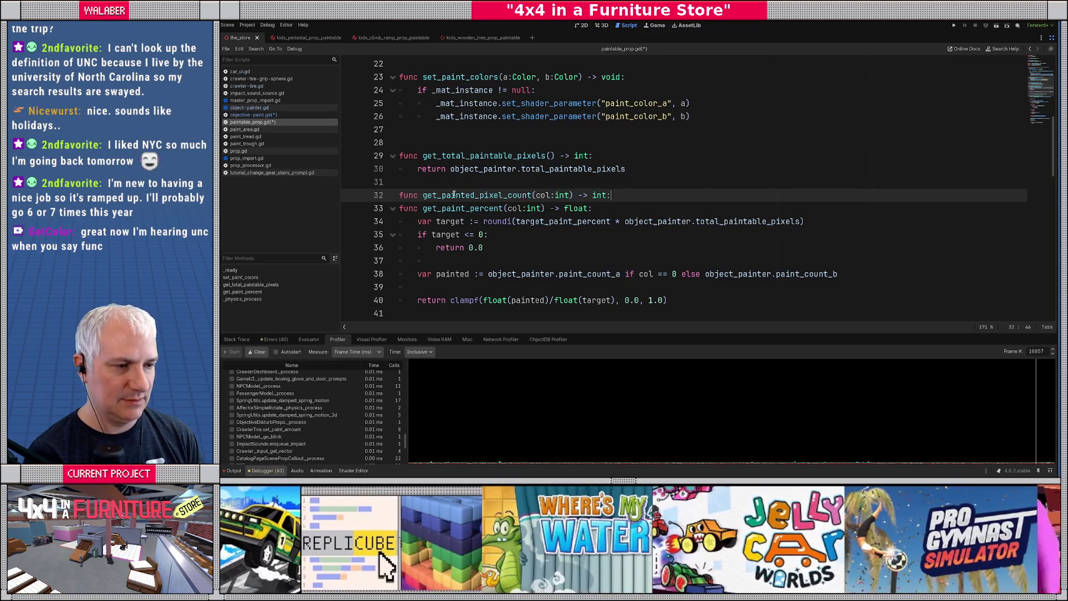
key("Return")
scroll(454, 194, "down", 1)
left_click_drag(488, 248, 840, 247)
key("ctrl+x")
left_click(523, 168)
type("return")
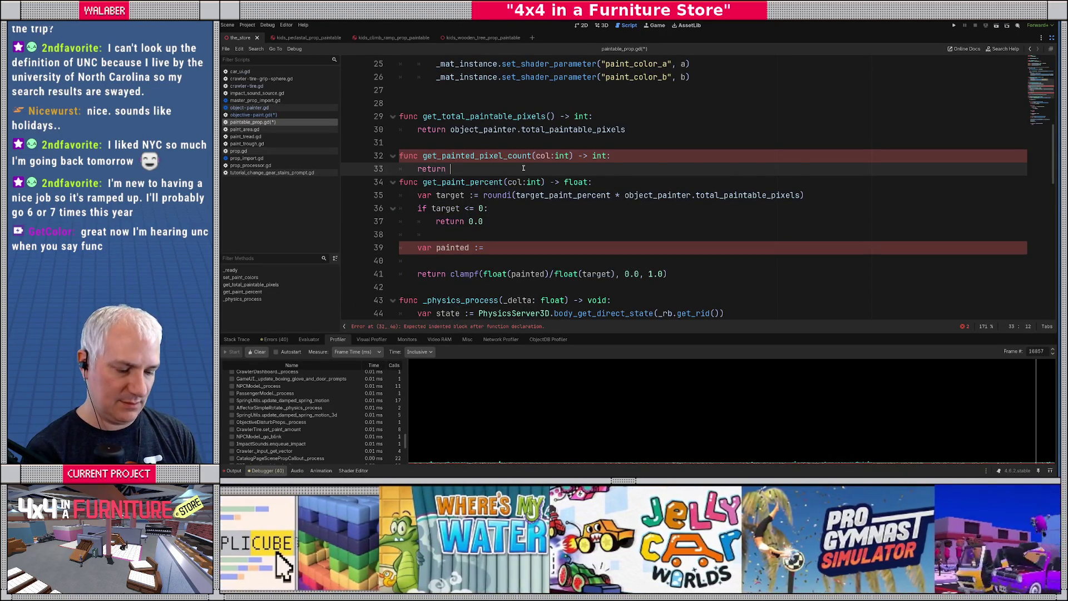
key("ctrl+v")
key("Return")
Delete the old get_paint_percent function and save paintable_prop.gd.
key("shift+Down")
key("shift+Down")
key("shift+Down")
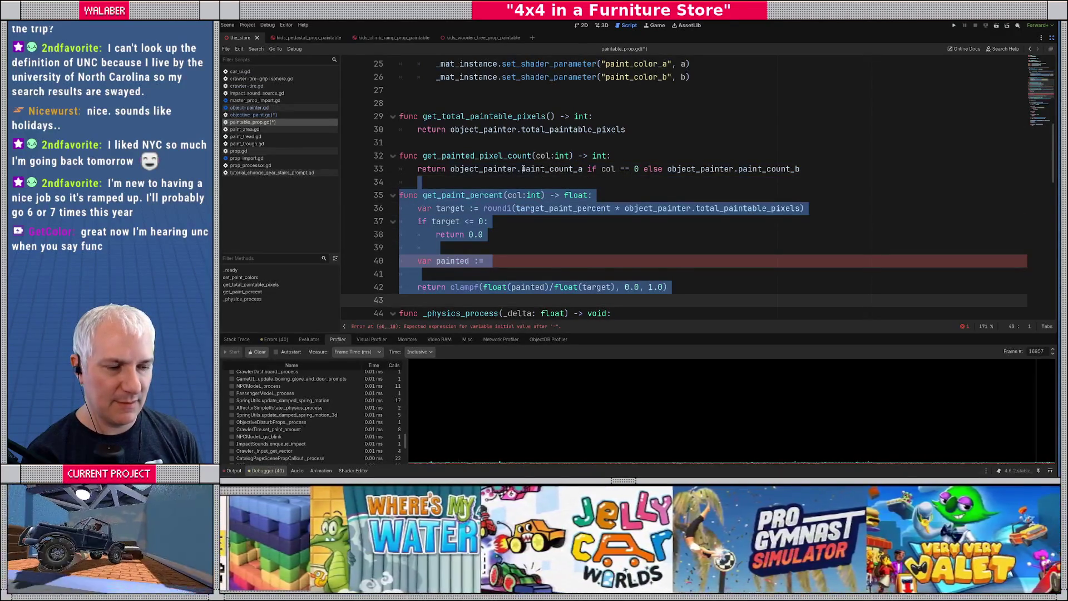
key("Delete")
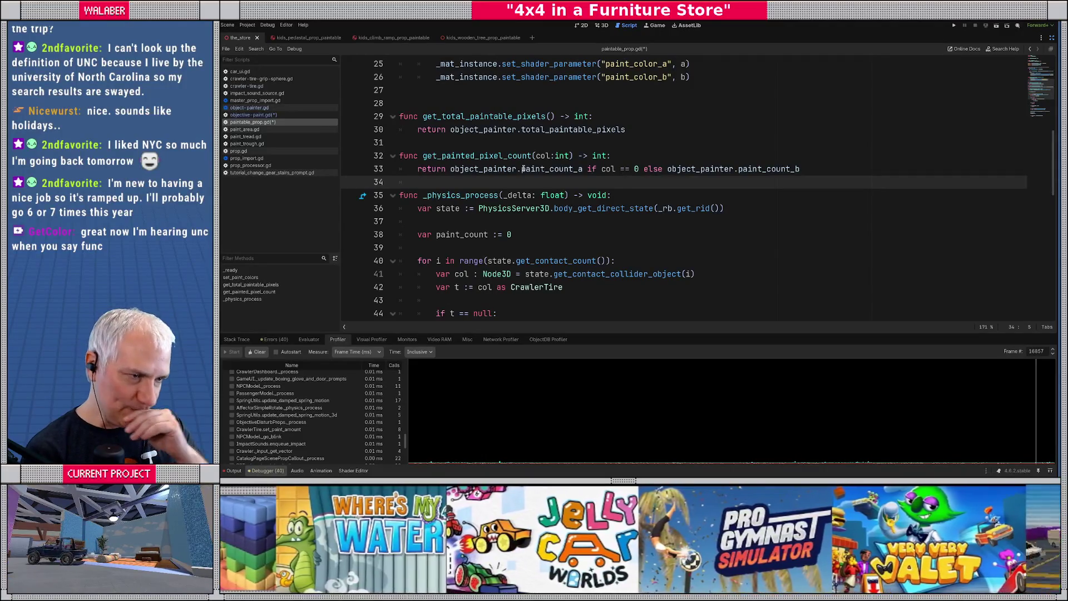
key("ctrl+s")
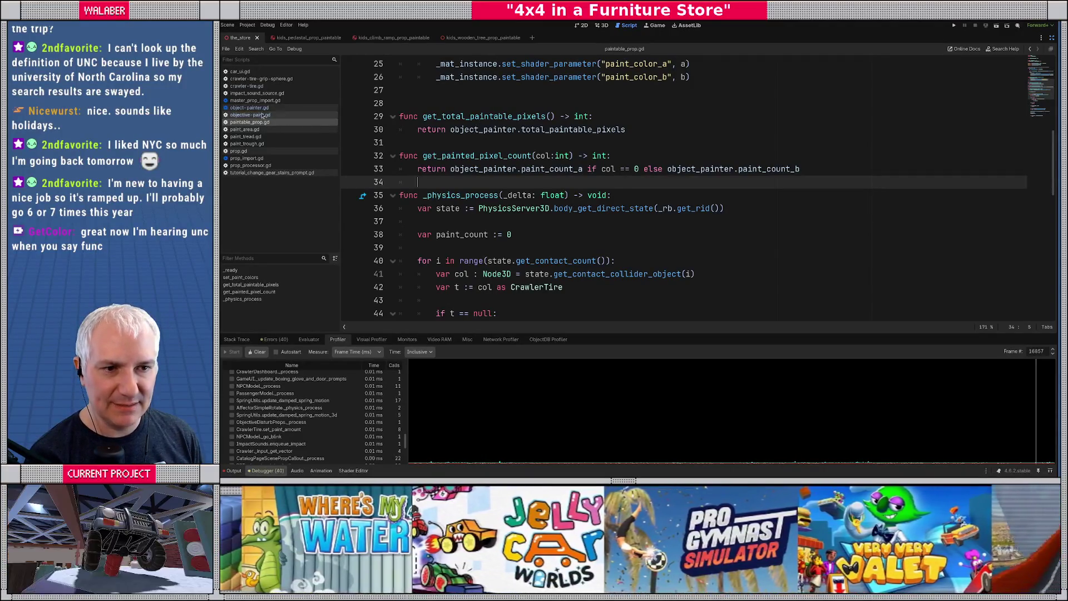
In objective-paint.gd, make the color_a loop add get_total_paintable_pixels() to color_a_target_amt.
left_click(251, 115)
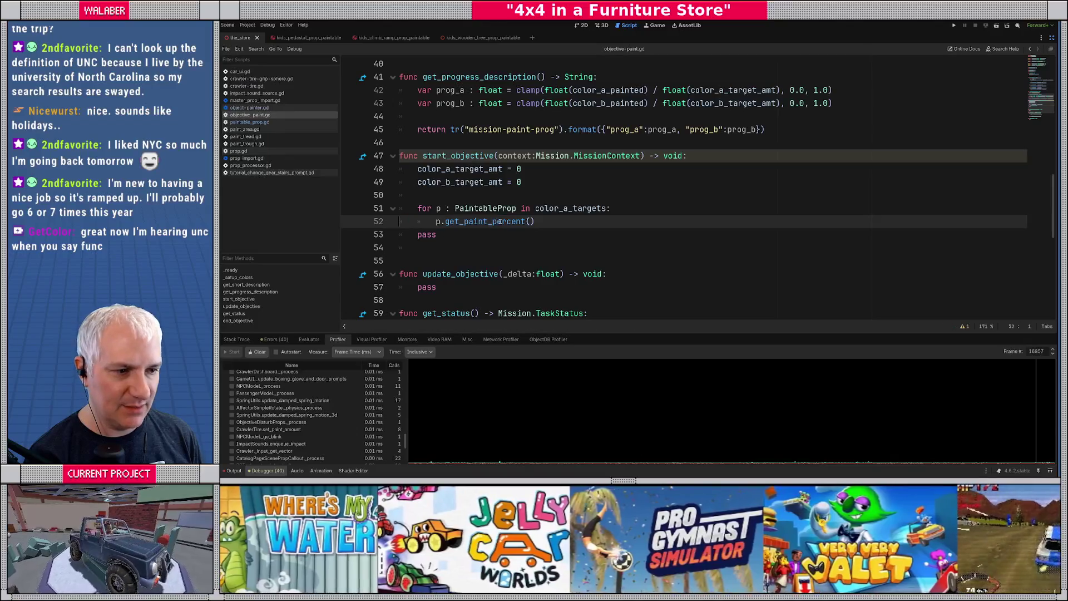
left_click_drag(446, 222, 575, 223)
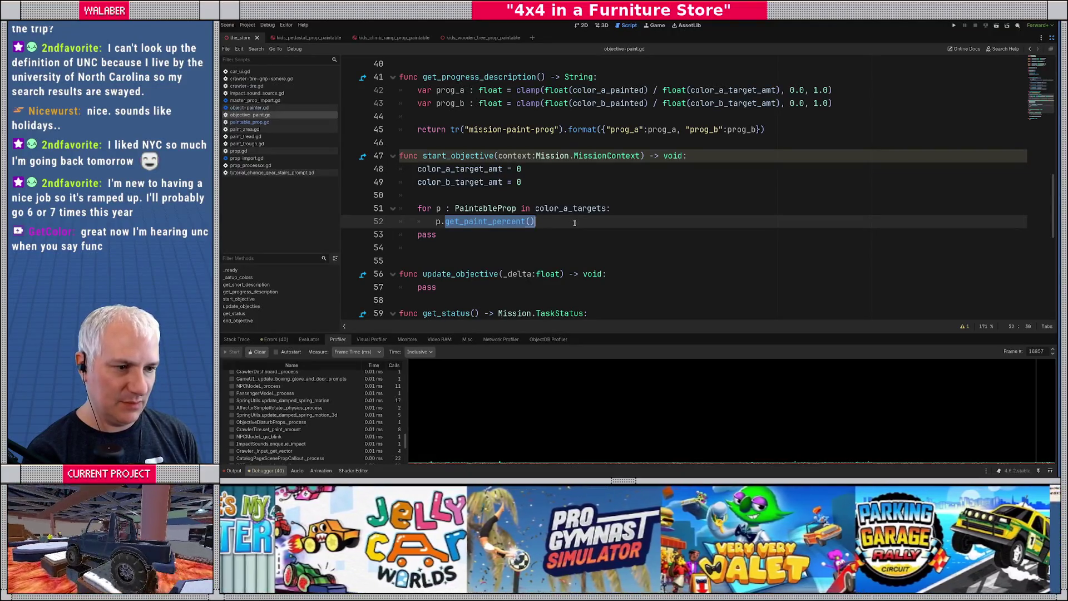
key("Home")
key("Left")
type("color_")
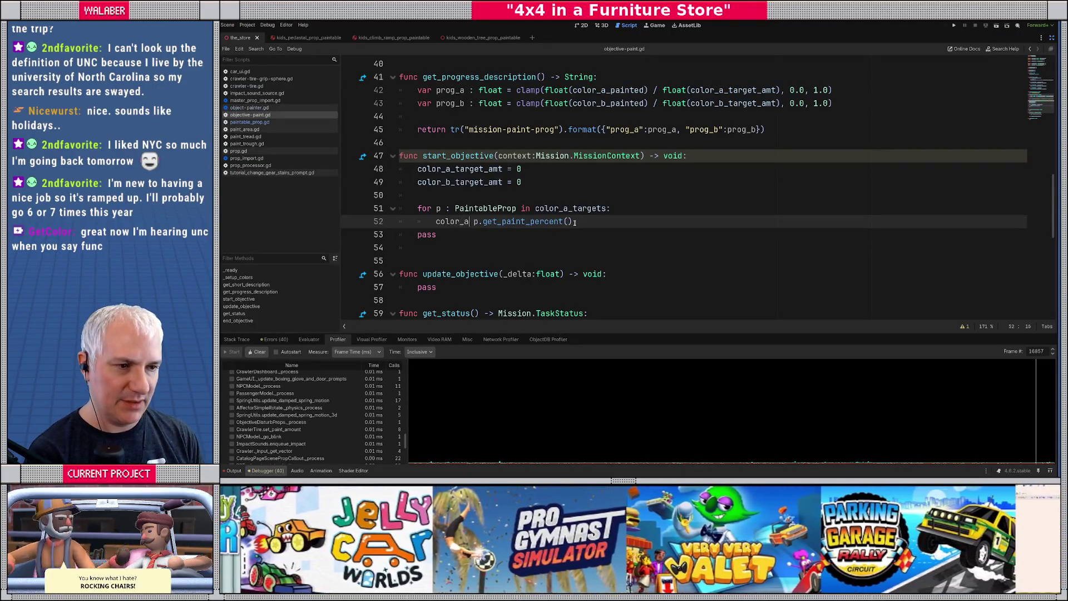
type("a_t")
type("a")
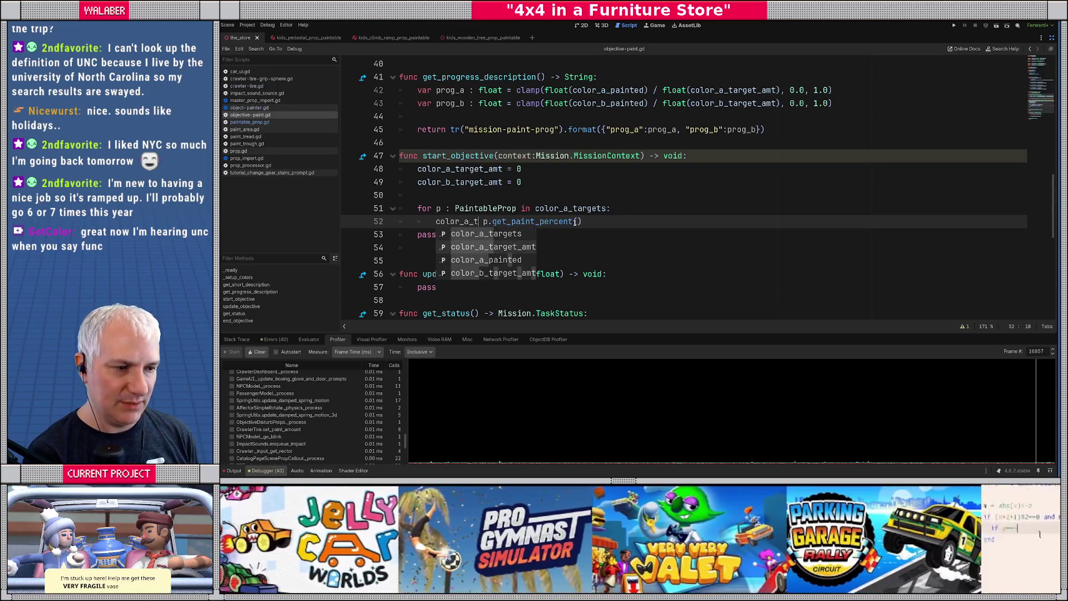
key("Down")
key("Return")
type("+= p")
key("Delete")
key("Delete")
key("shift+End")
type(".get_to")
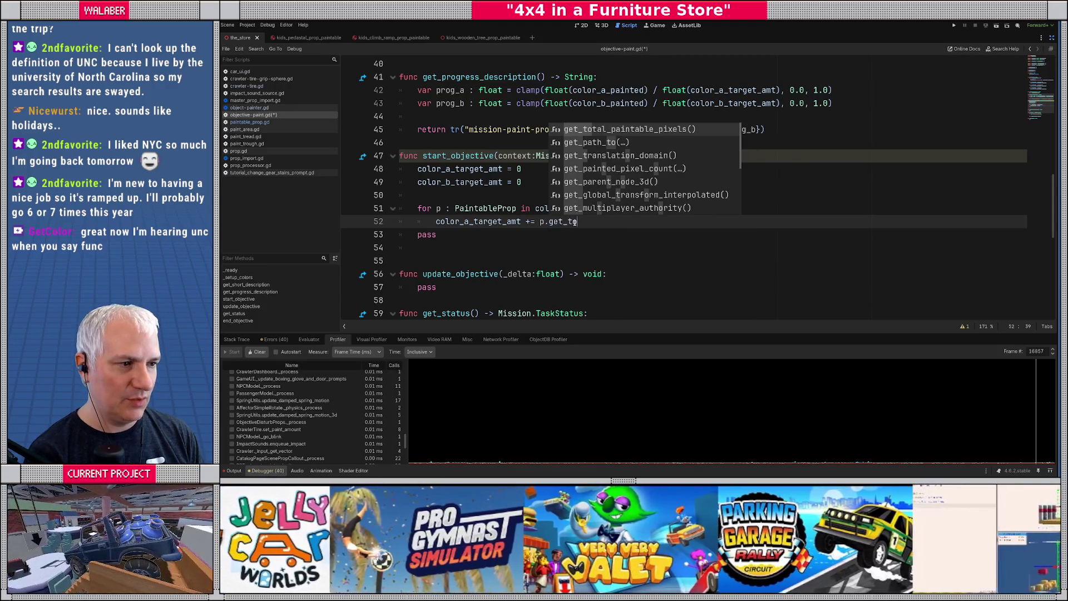
key("Return")
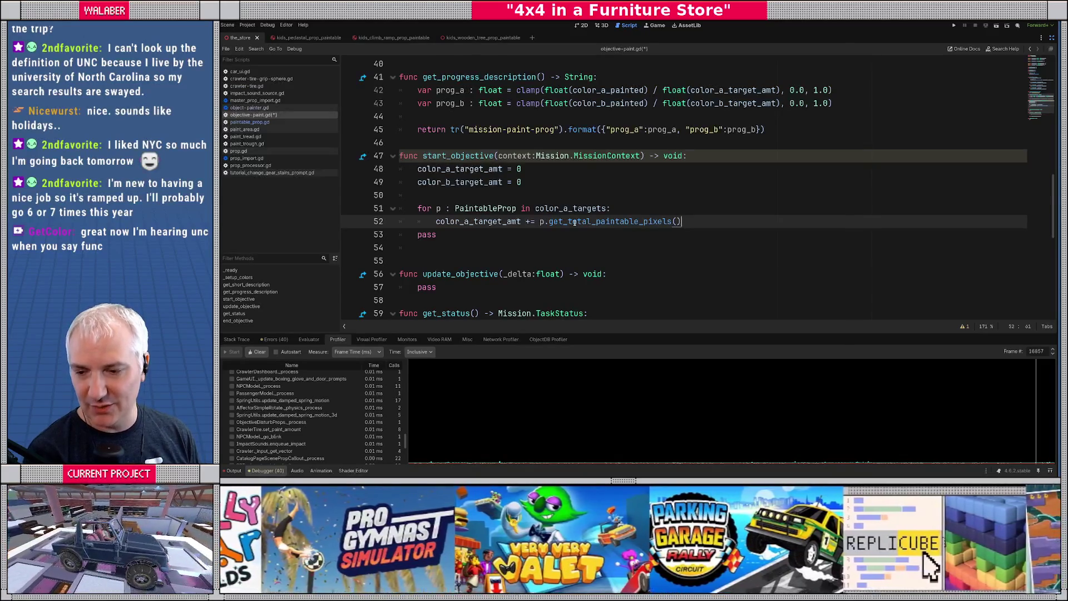
Duplicate that loop for color_b_targets, accumulating into color_b_target_amt.
scroll(512, 206, "down", 1)
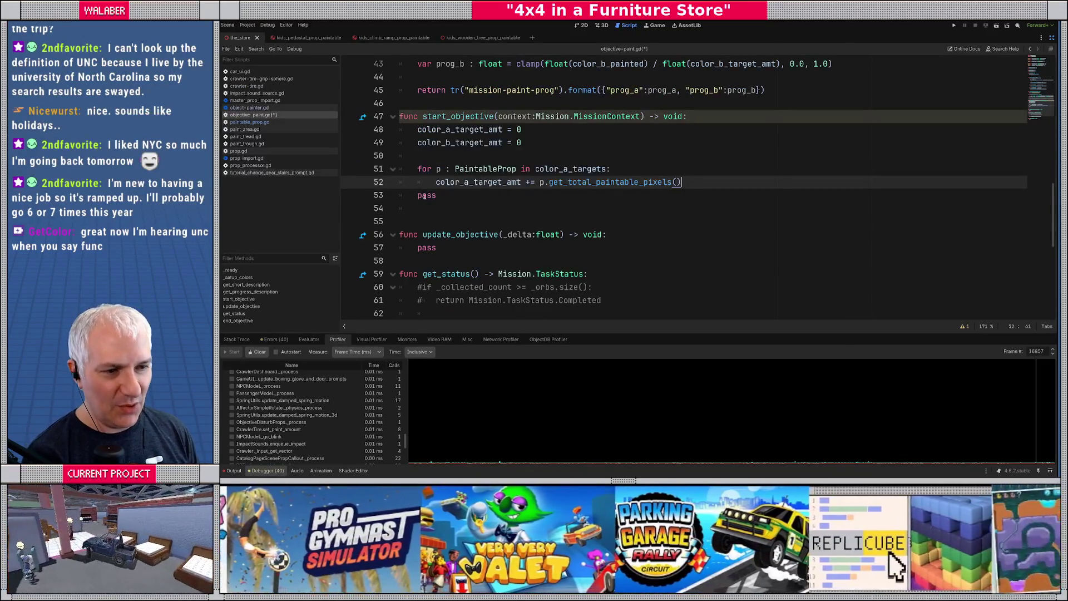
double_click(426, 195)
key("BackSpace")
key("Up")
key("Up")
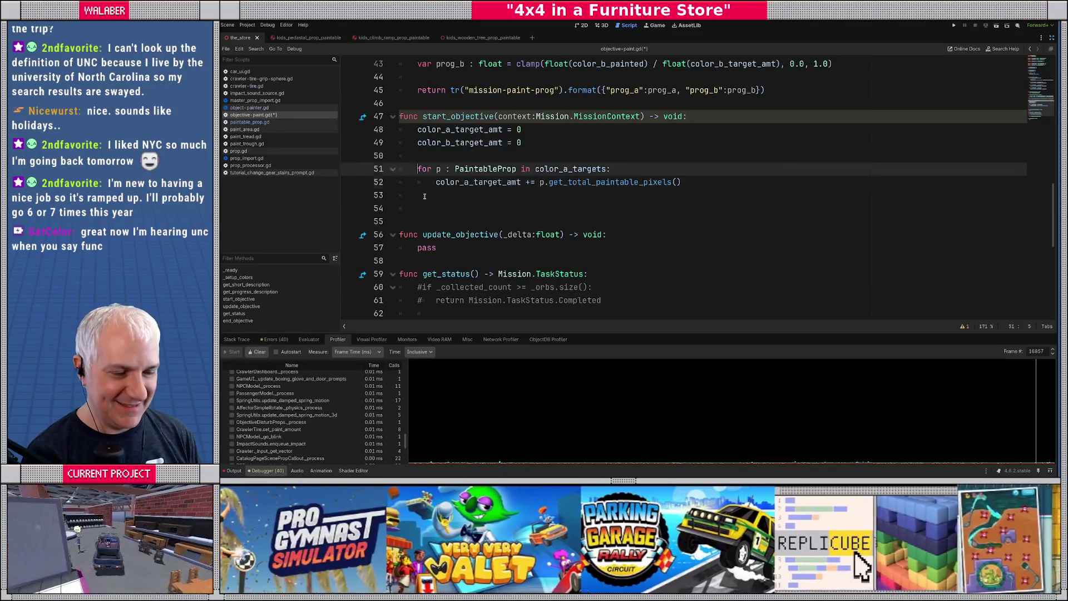
key("shift+Down")
key("shift+End")
key("ctrl+c")
key("Down")
key("Down")
key("ctrl+v")
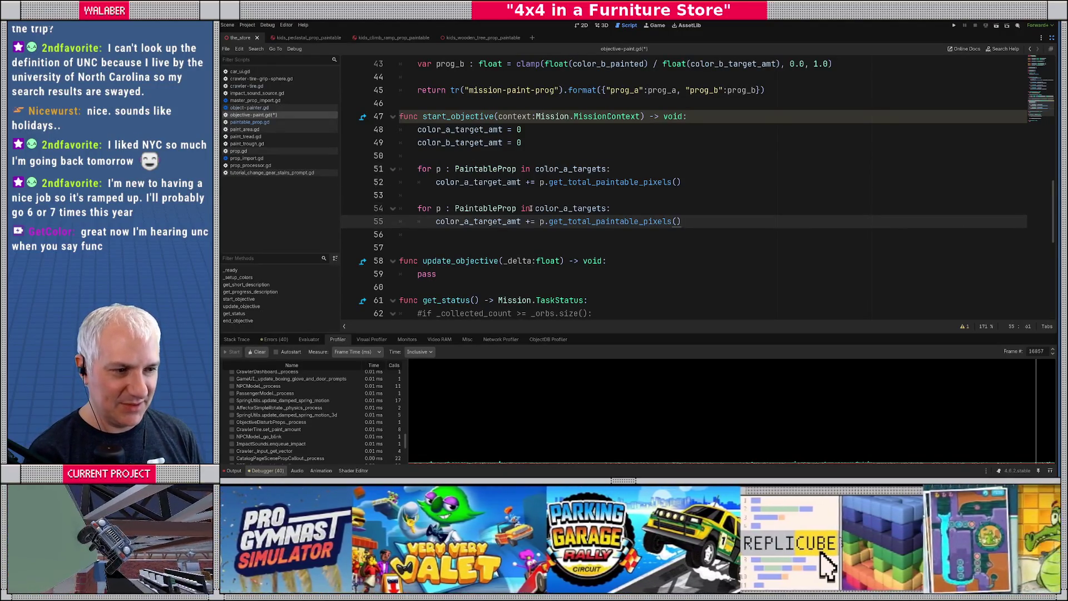
left_click(570, 211)
key("BackSpace")
type("b")
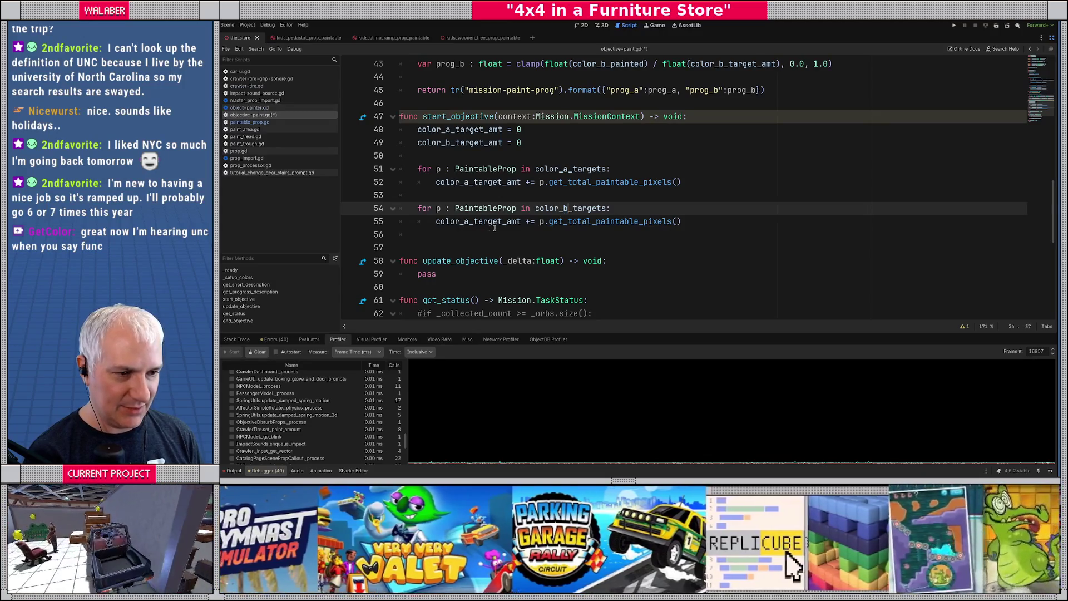
left_click(469, 221)
key("BackSpace")
type("b")
left_click(424, 234)
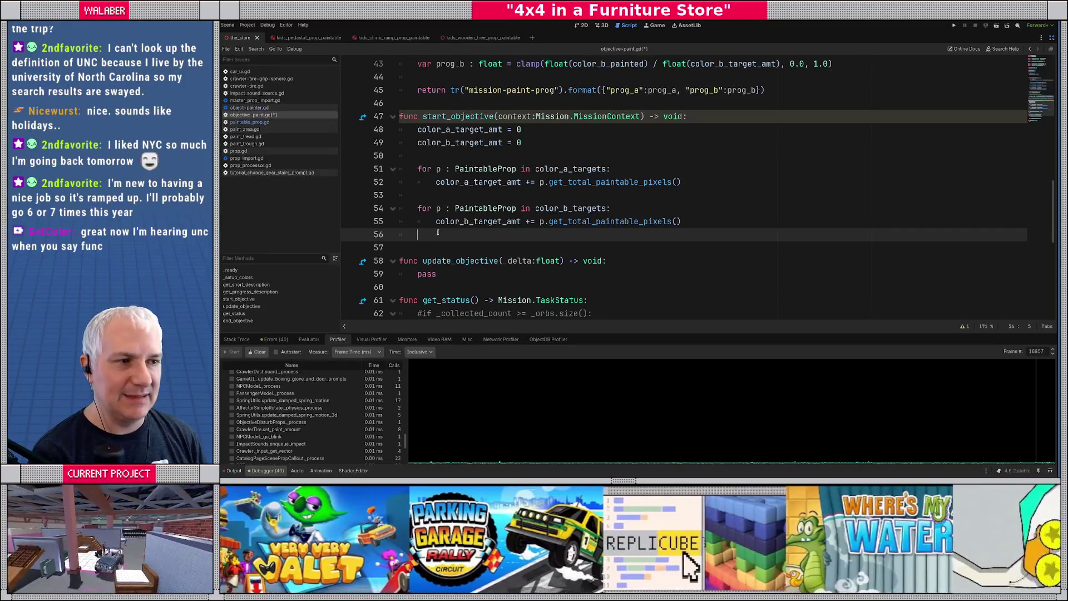
Replace update_objective's pass with resets of color_a_painted and color_b_painted to 0.
scroll(424, 235, "up", 2)
scroll(454, 230, "down", 1)
scroll(448, 236, "down", 2)
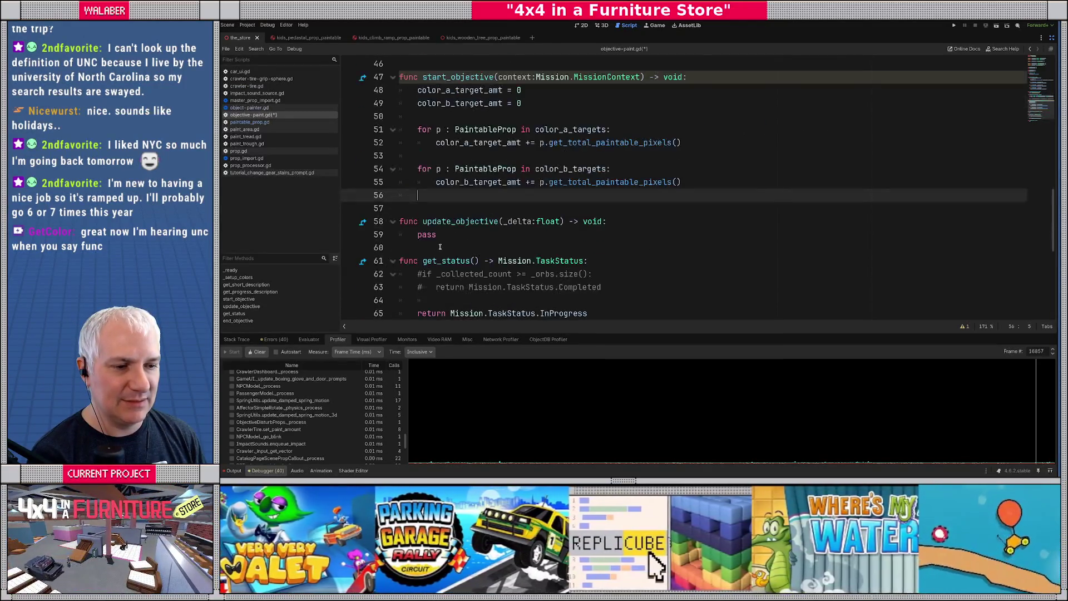
double_click(425, 235)
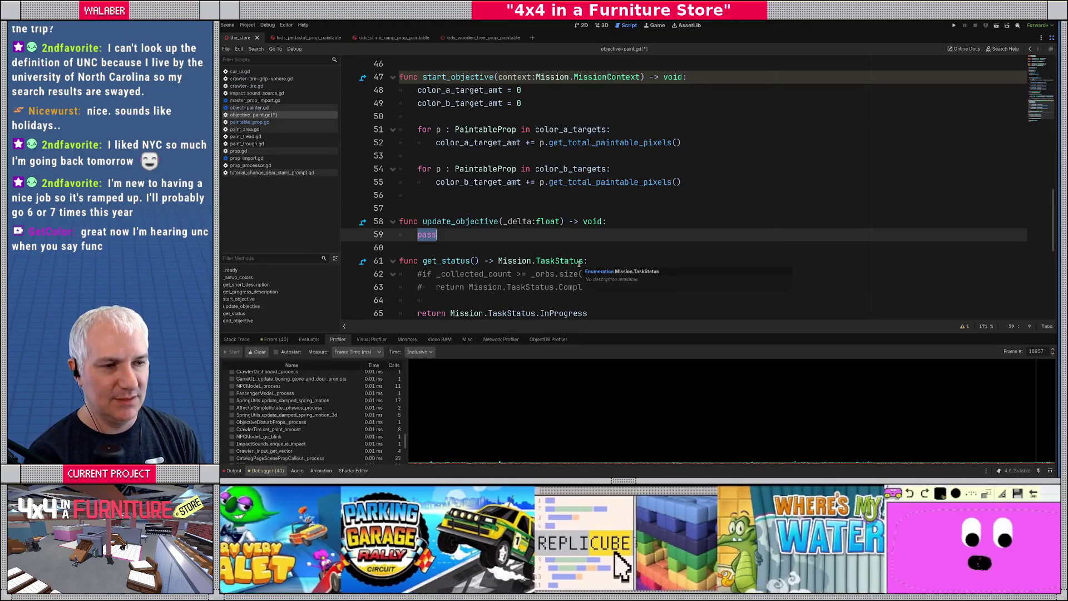
type("color_a")
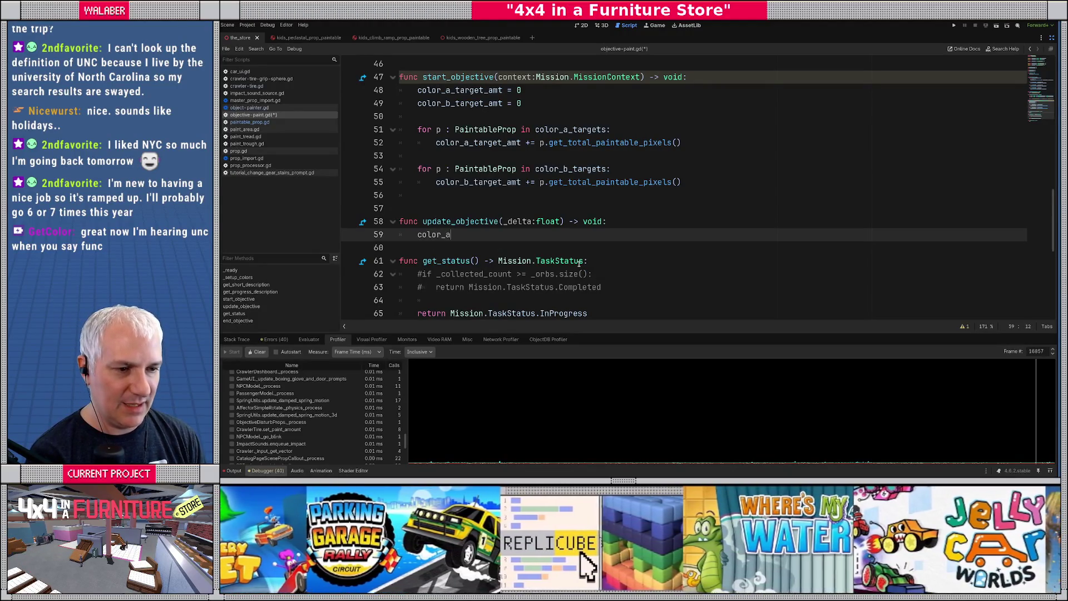
key("Return")
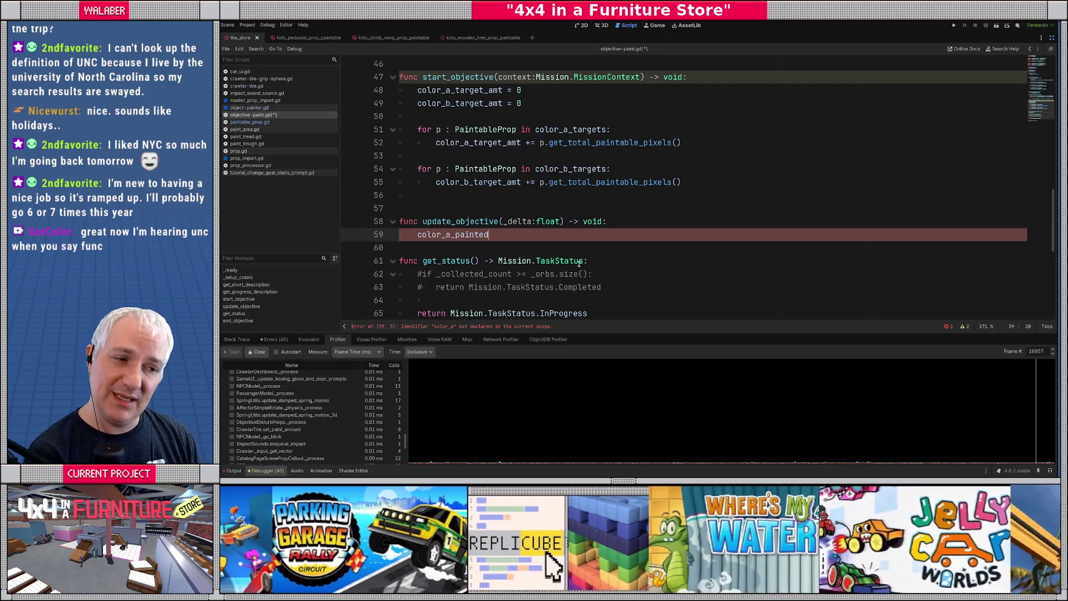
type("= 0")
key("Return")
type("color_b_pa")
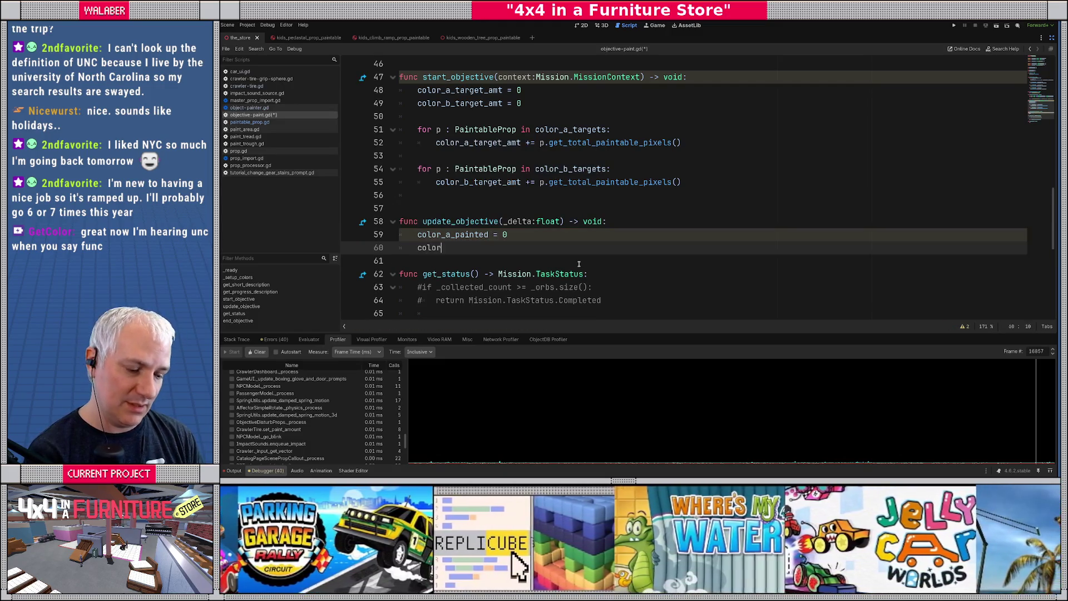
key("Return")
type("= 0")
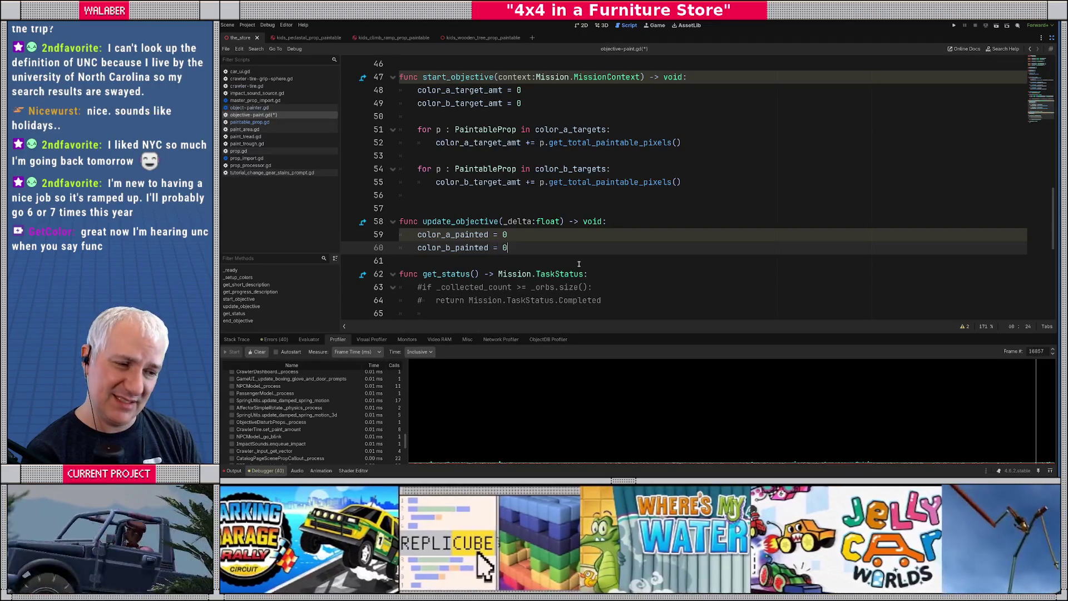
key("Return")
key("Return")
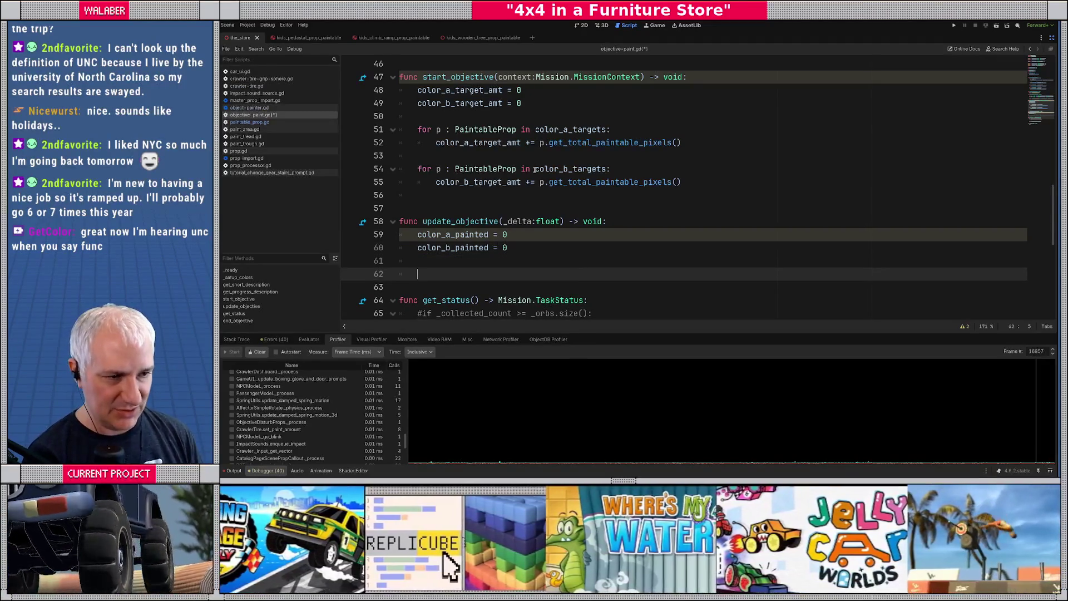
Copy the target loops into update_objective, making the color_a loop add get_painted_pixel_count(0) to color_a_painted.
mouse_move(419, 130)
left_mouse_down()
mouse_move(419, 144)
mouse_move(690, 145)
mouse_move(730, 184)
left_mouse_up()
left_click(419, 133)
key("ctrl+c")
left_click(474, 272)
key("ctrl+v")
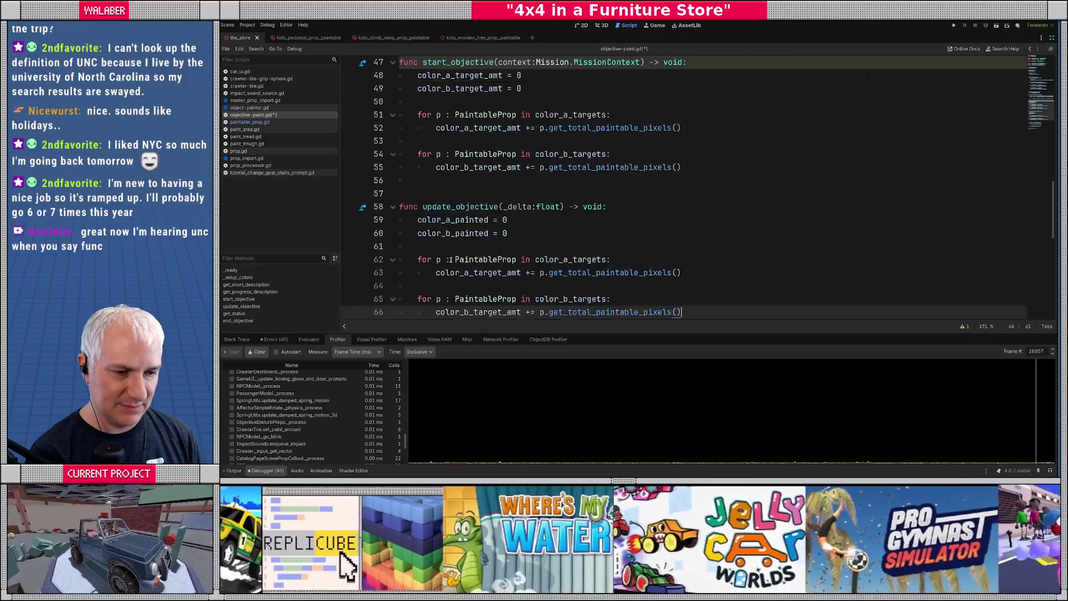
left_click(462, 205)
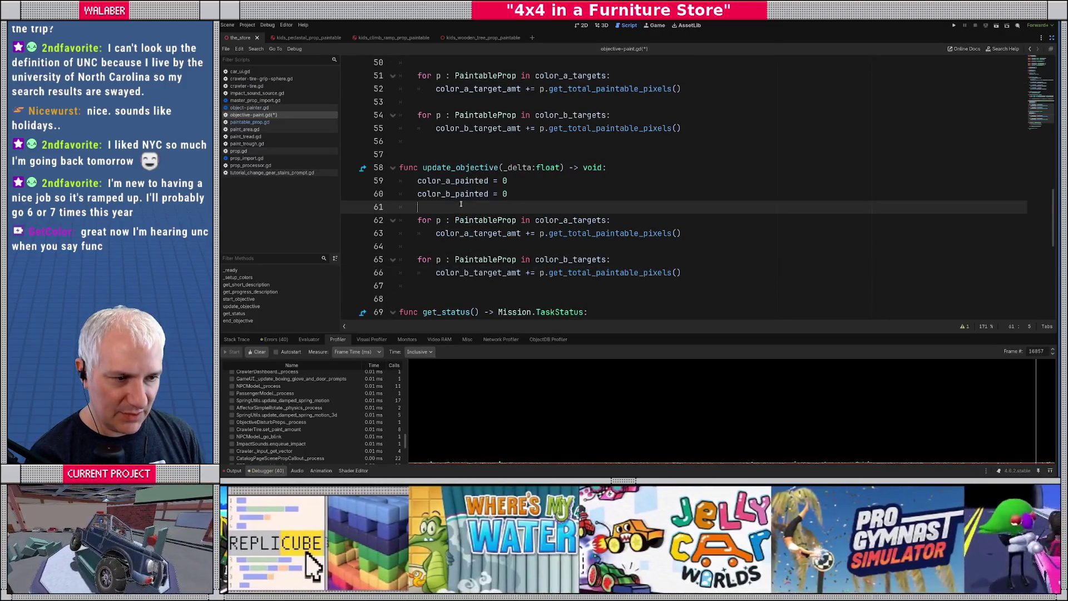
double_click(453, 181)
key("ctrl+c")
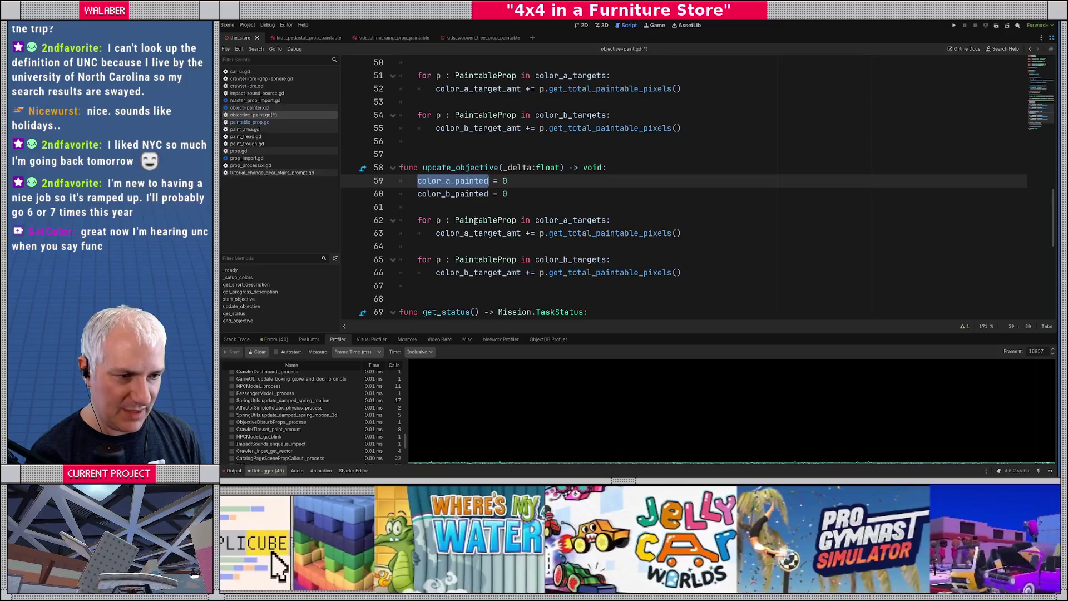
double_click(479, 233)
key("ctrl+v")
double_click(572, 233)
type("get_pa")
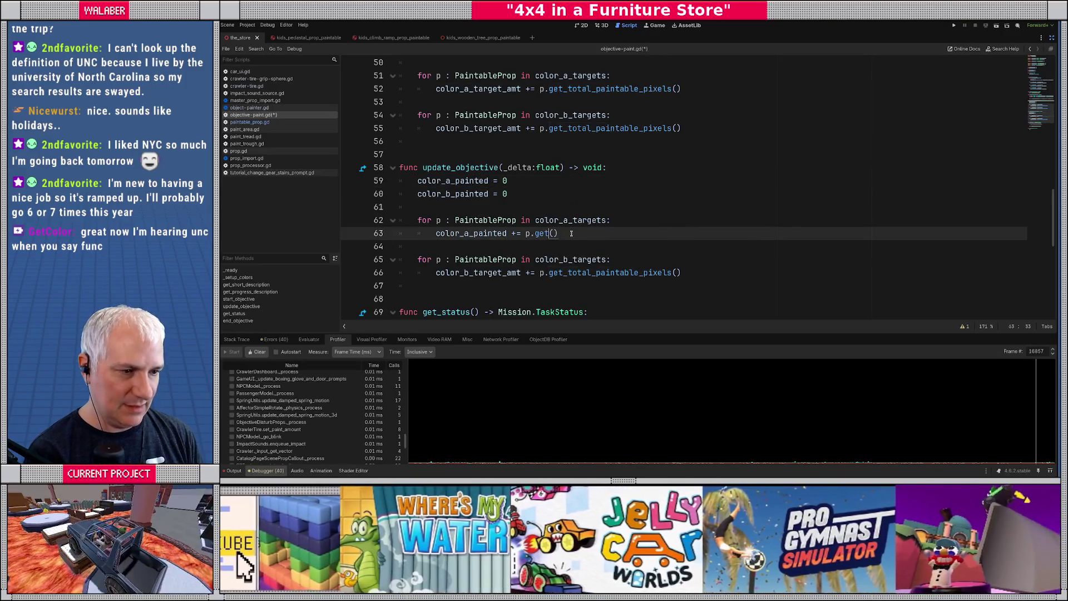
key("Return")
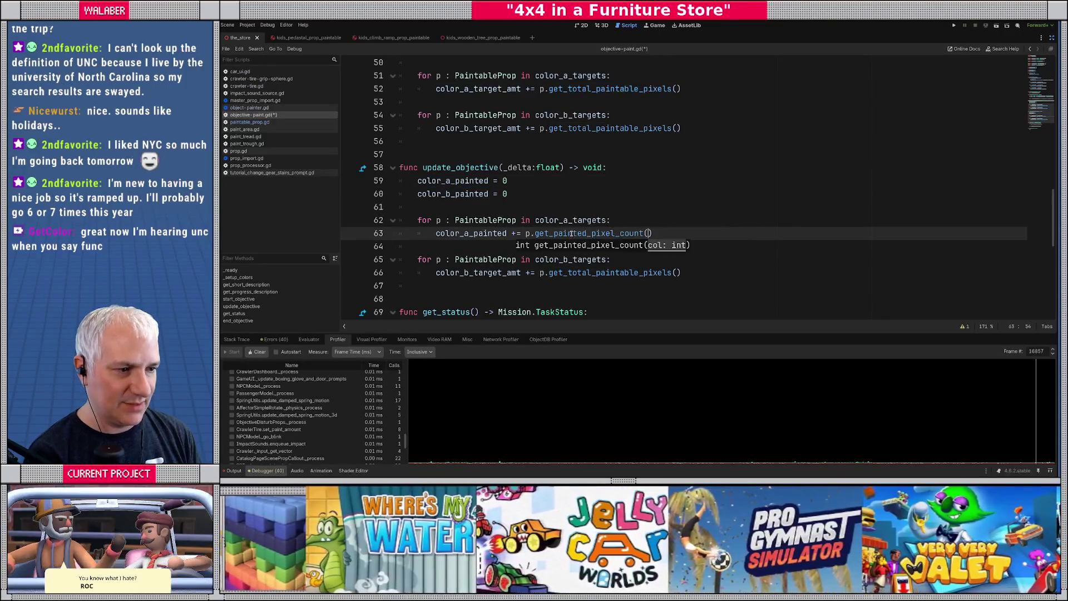
type("0")
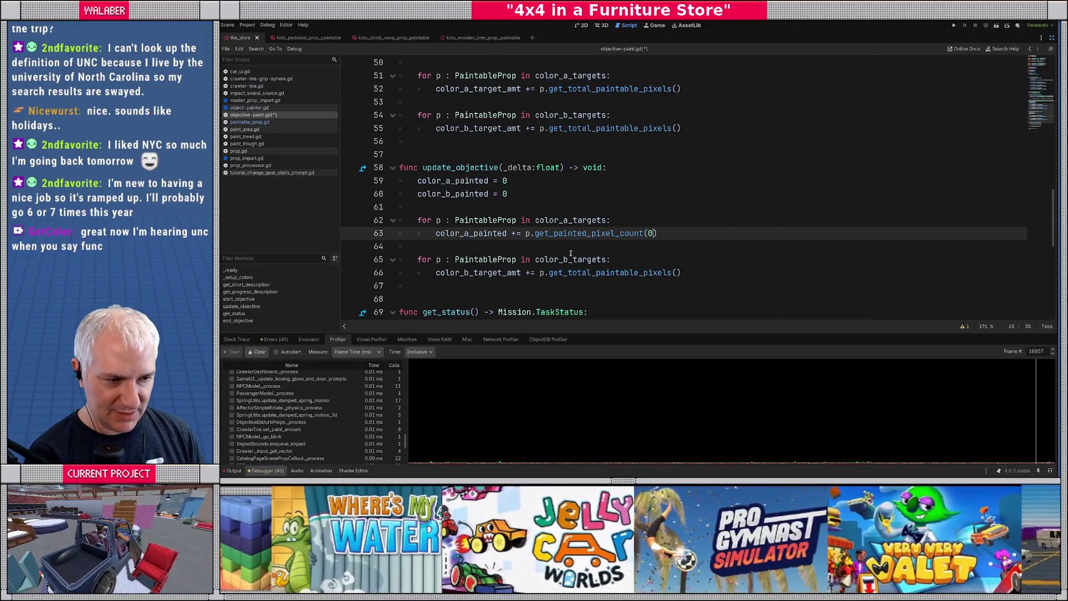
Make the color_b loop add get_painted_pixel_count(1) to color_b_painted and save the script.
double_click(466, 193)
key("ctrl+c")
double_click(478, 273)
key("ctrl+v")
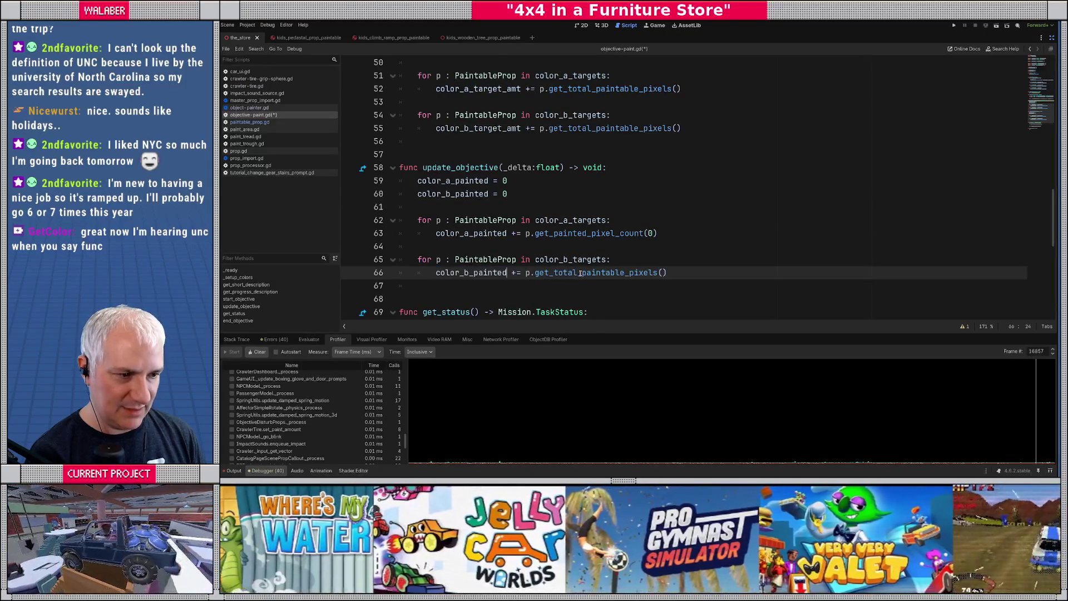
double_click(581, 273)
type("get_pa")
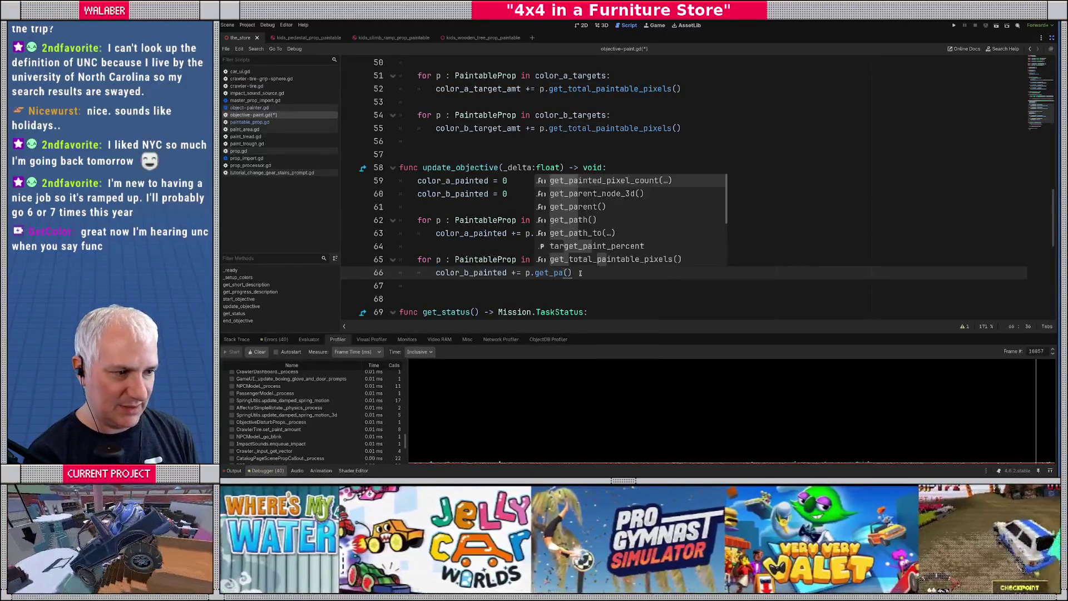
key("Return")
type("1")
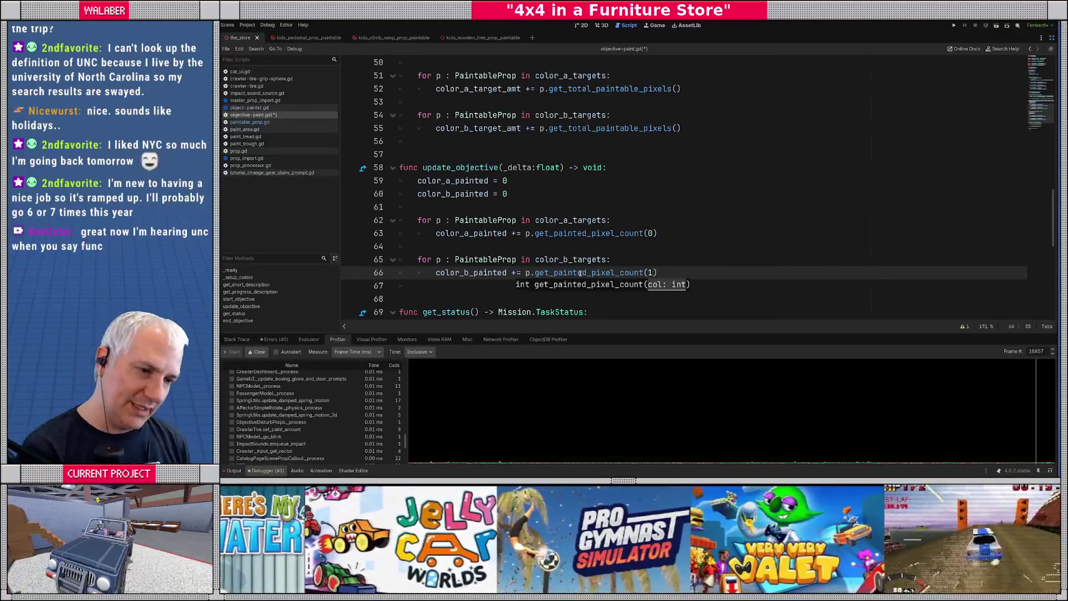
left_click(581, 247)
key("ctrl+s")
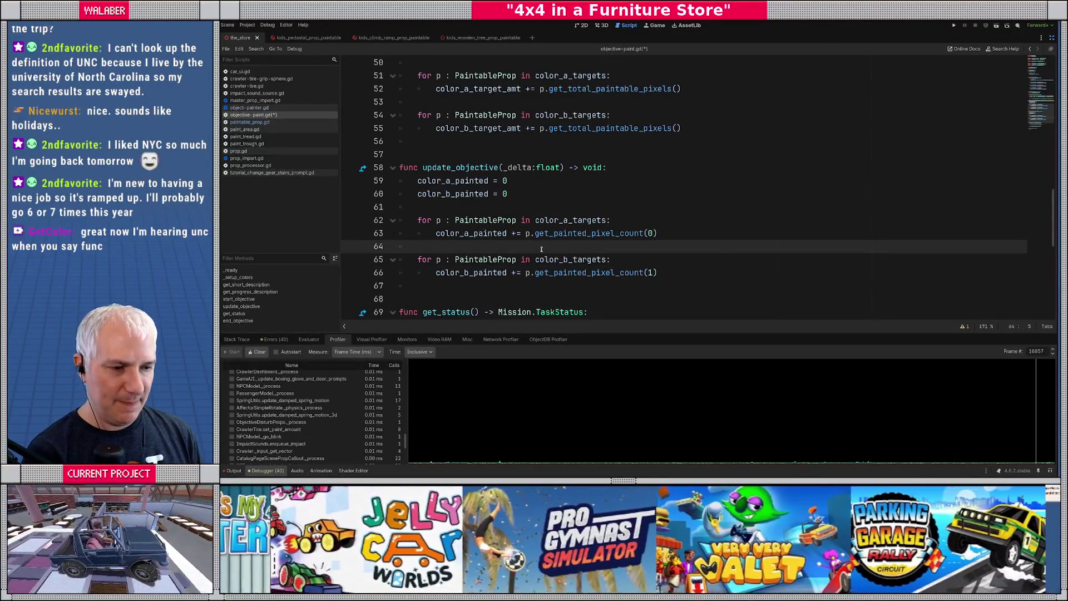
scroll(483, 233, "down", 2)
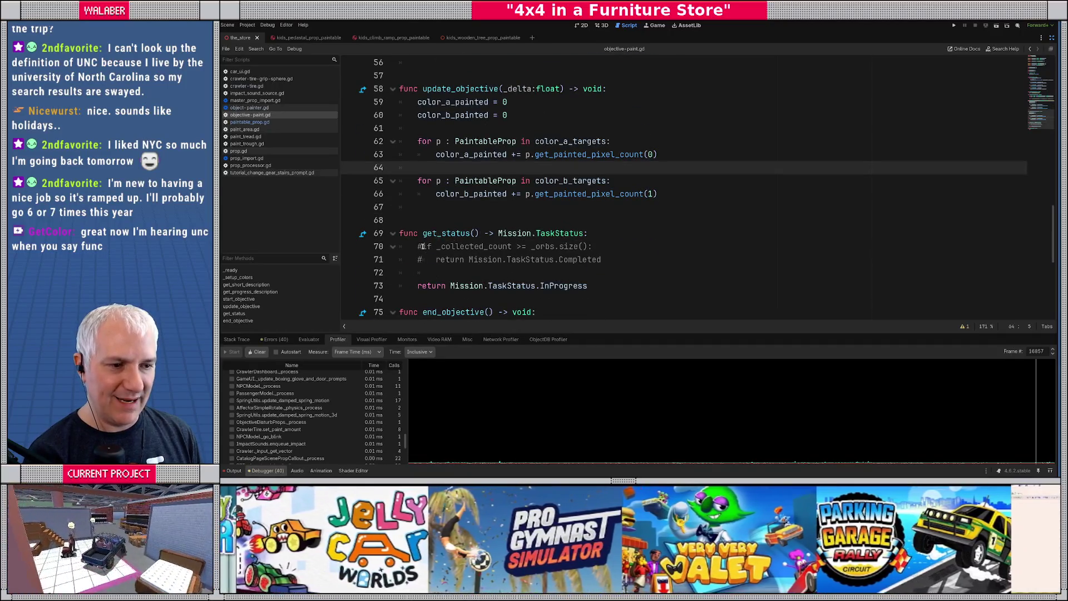
left_click_drag(418, 247, 685, 260)
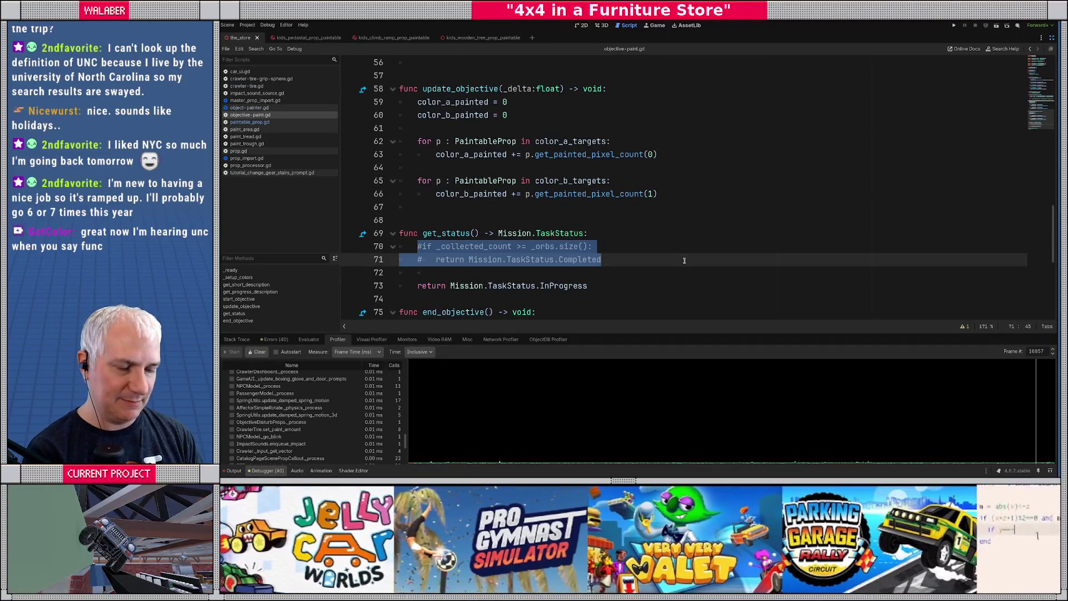
Set get_status's condition to 'if color_a_painted >= color_a_target_amt and color_b_painted >= color_b_target_amt:' and uncomment return Completed.
key("Up")
key("Home")
key("shift+End")
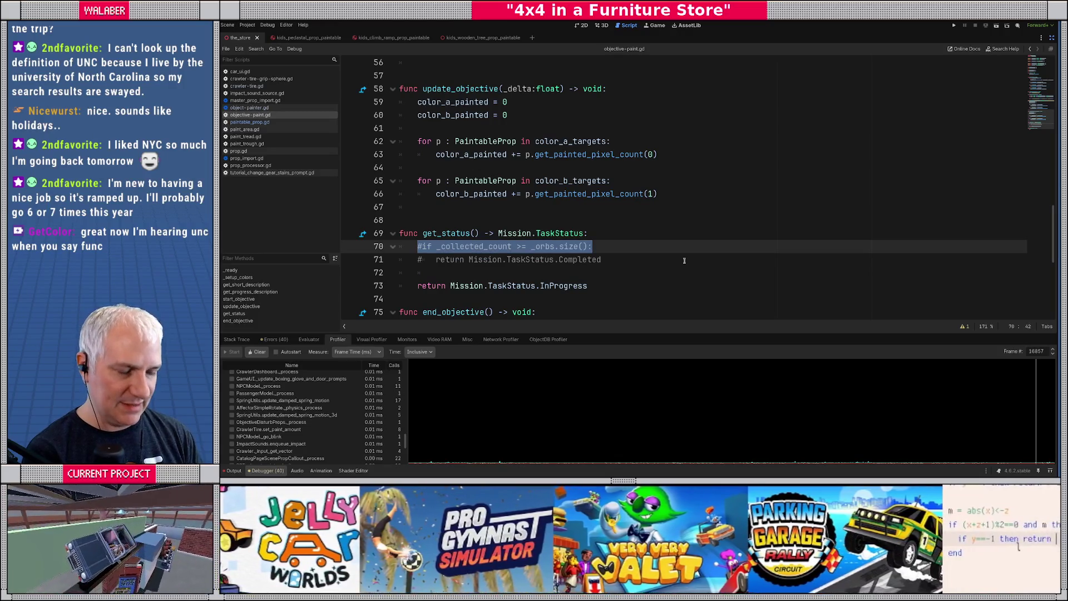
type("i")
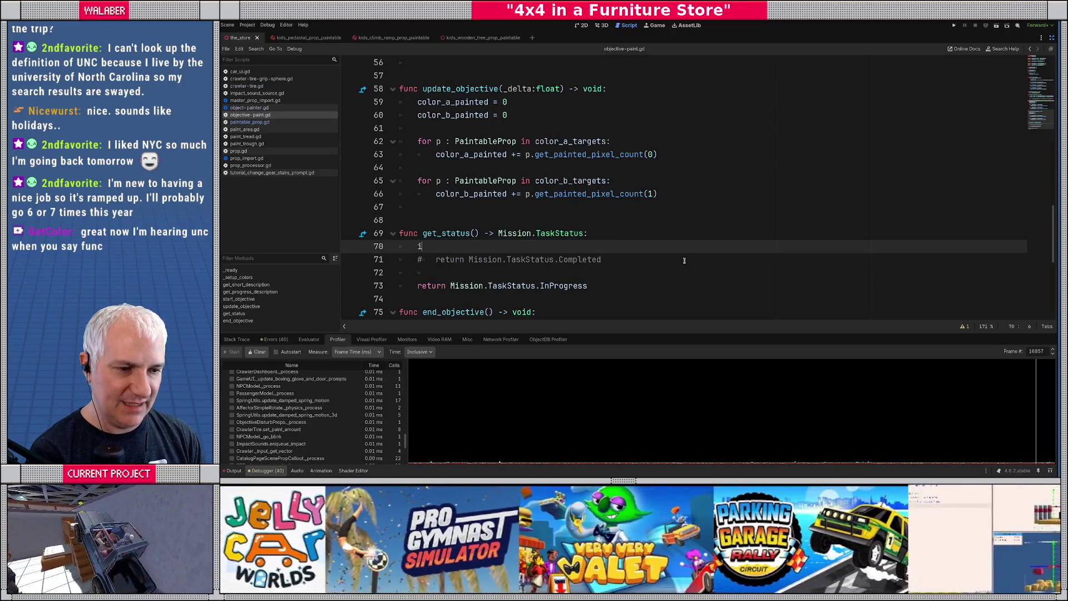
type("f colo")
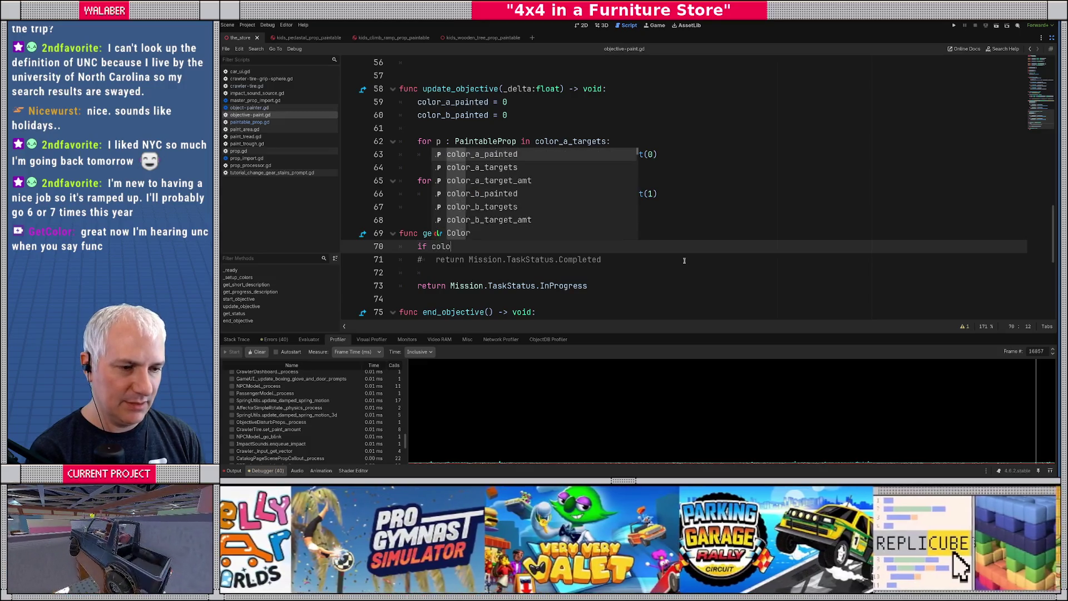
type("r_a_")
key("Return")
type(">=")
type(" color_a_")
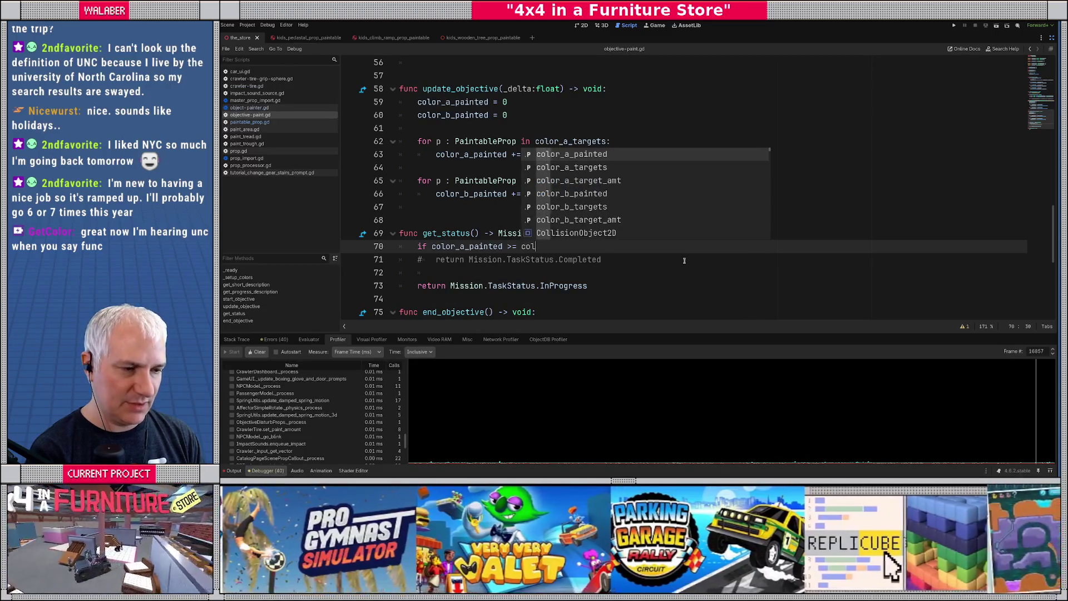
type("tar")
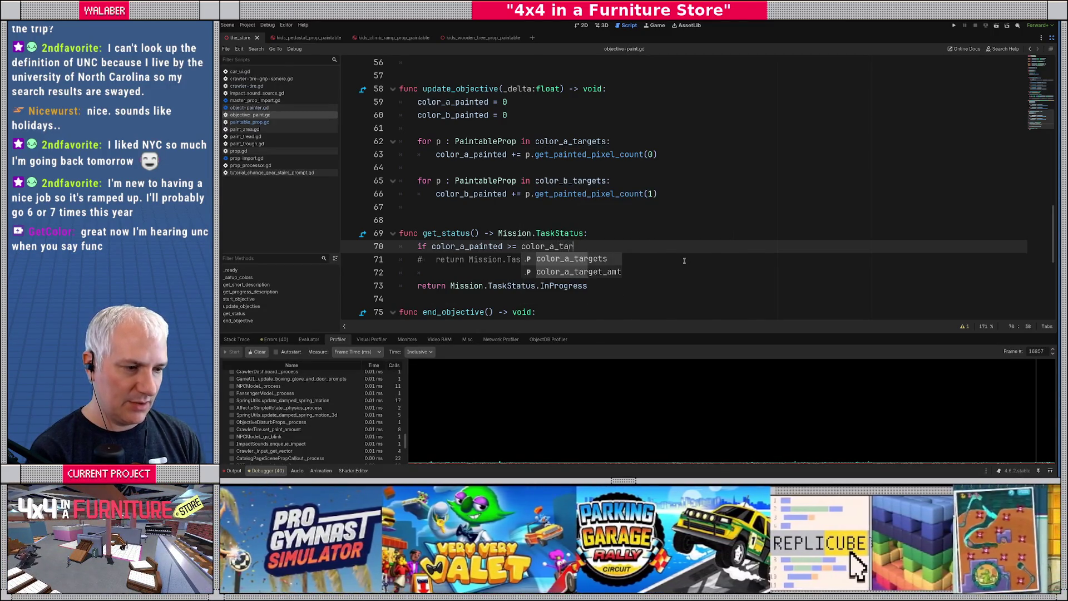
type("get_amt")
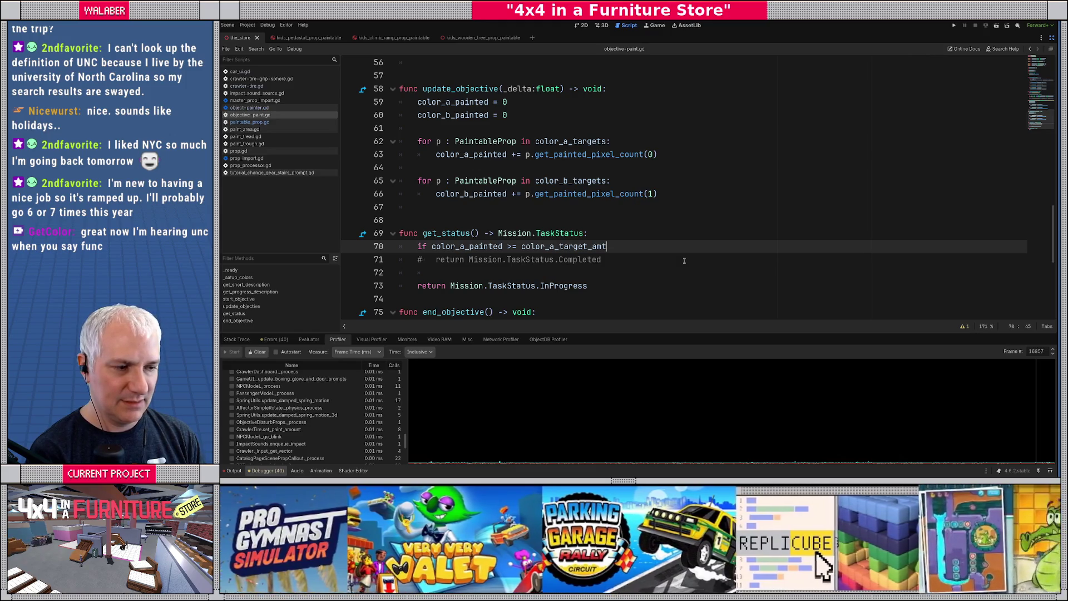
type(" and co")
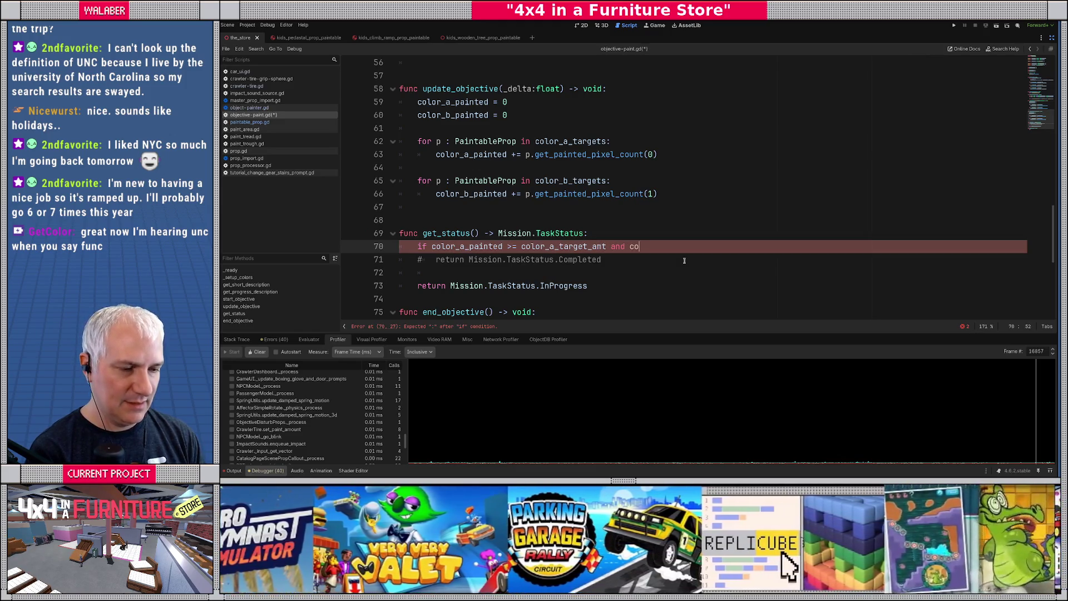
type("lor_b_pa")
key("Return")
type(">= color_b")
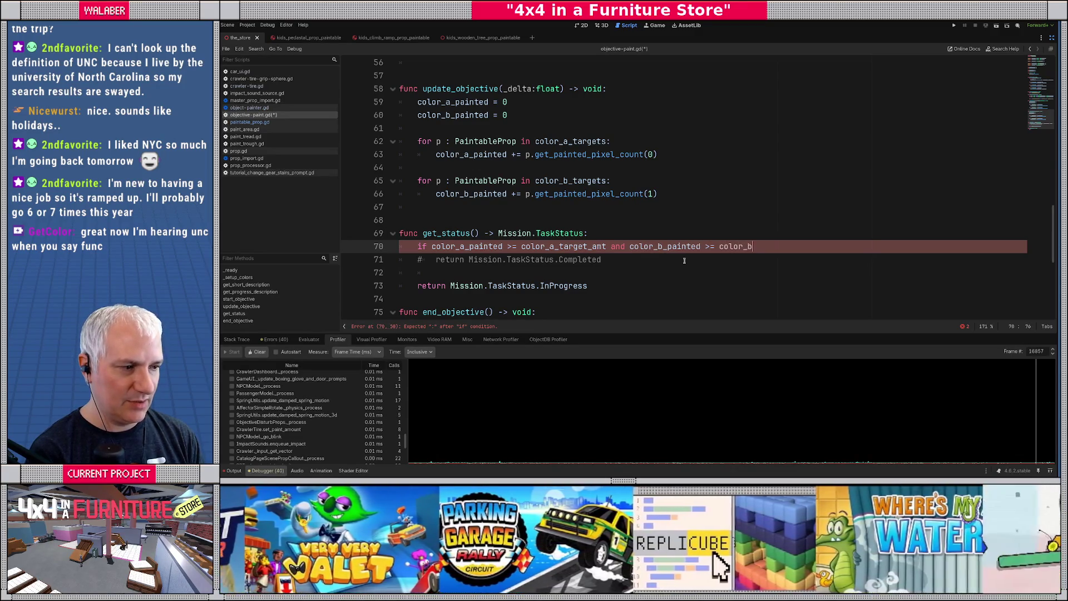
type("_tar")
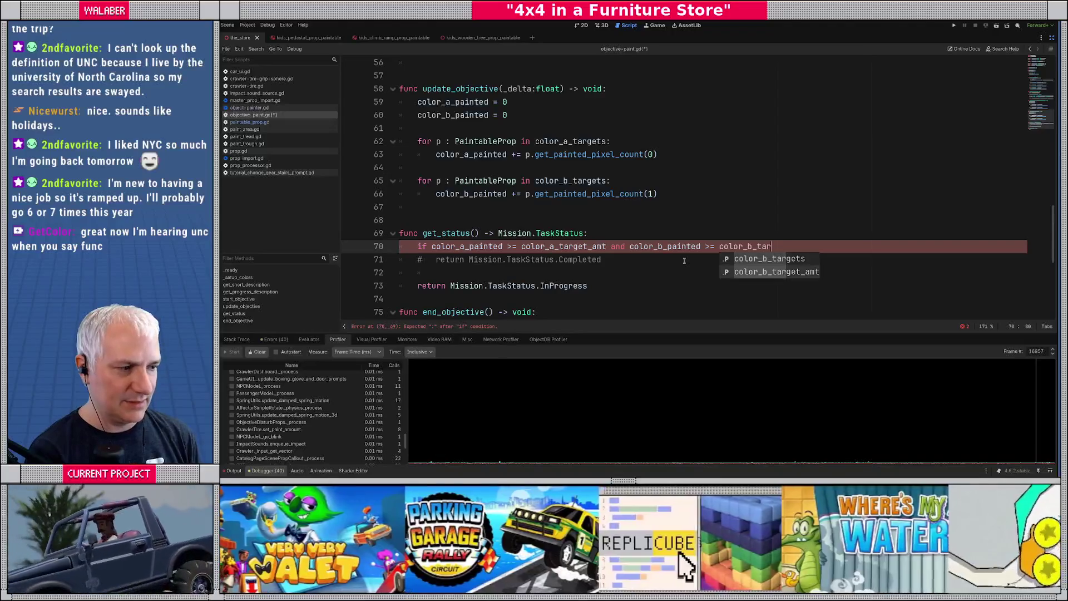
key("Return")
type(":")
key("Down")
key("Home")
key("Delete")
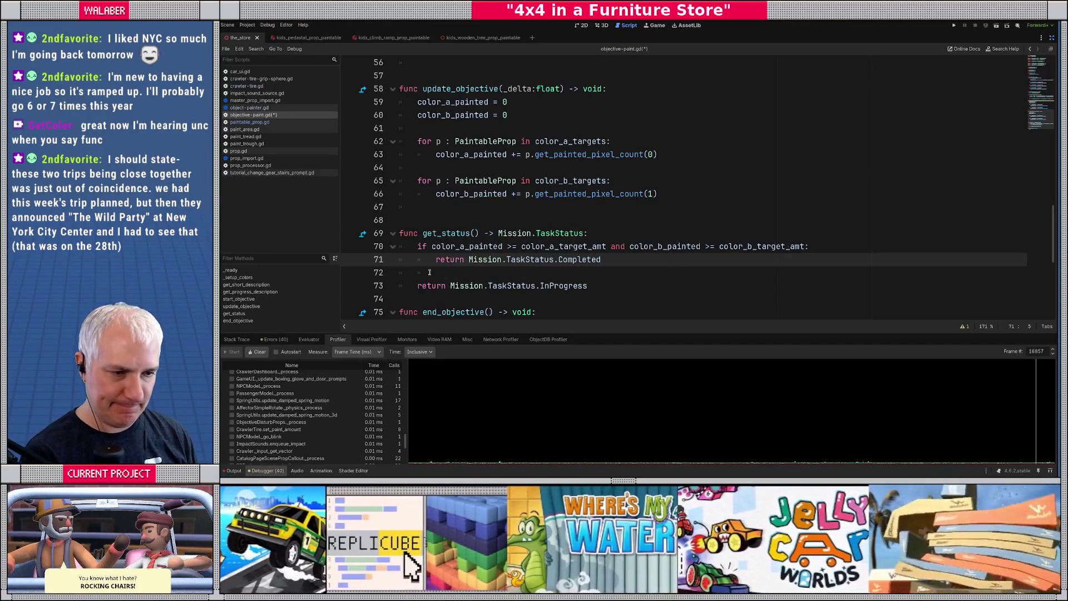
Save the script and the scene.
key("ctrl+s")
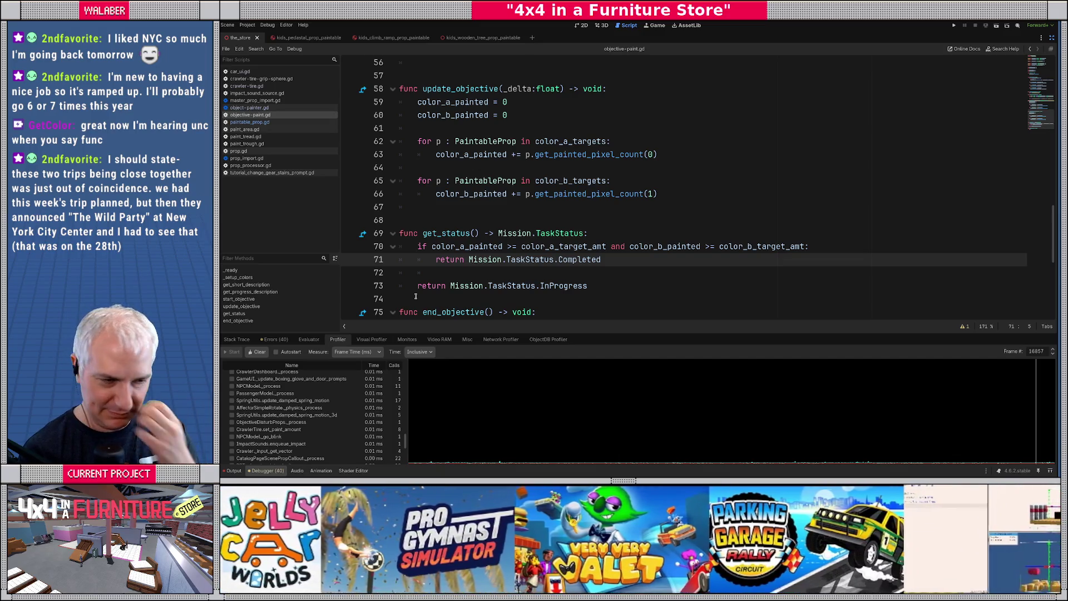
scroll(416, 296, "down", 2)
left_click(443, 224)
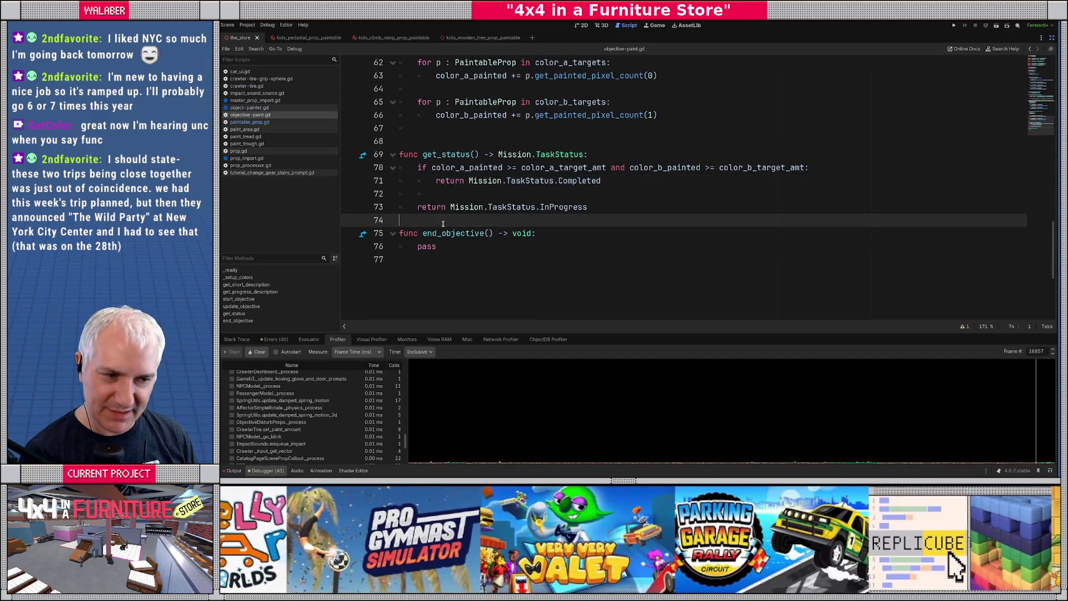
key("ctrl+s")
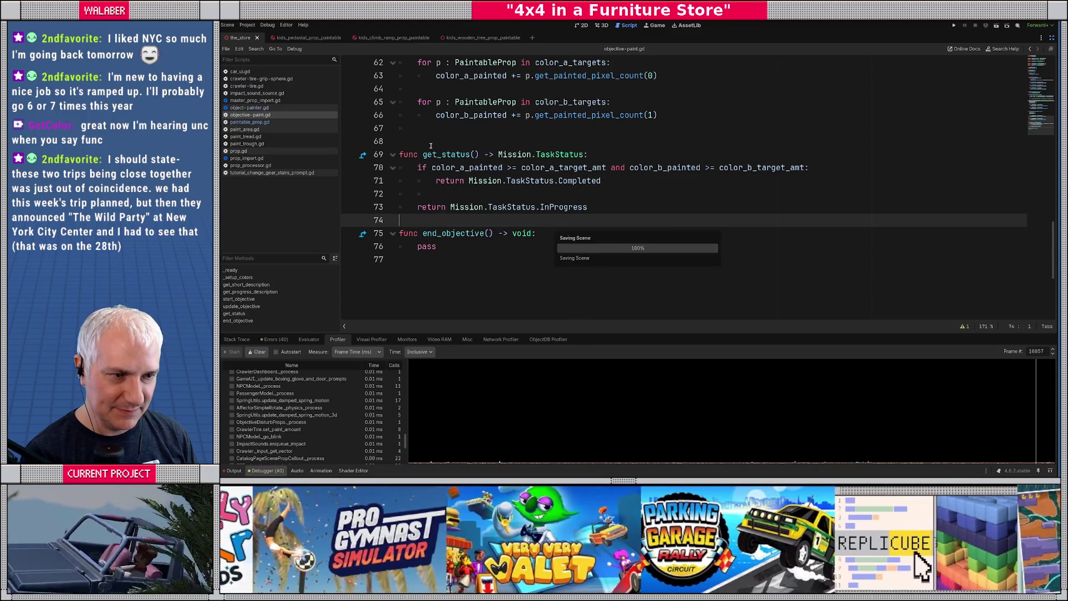
Switch to the 3D view and orbit the camera around the store floor.
left_click(430, 146)
scroll(490, 156, "up", 2)
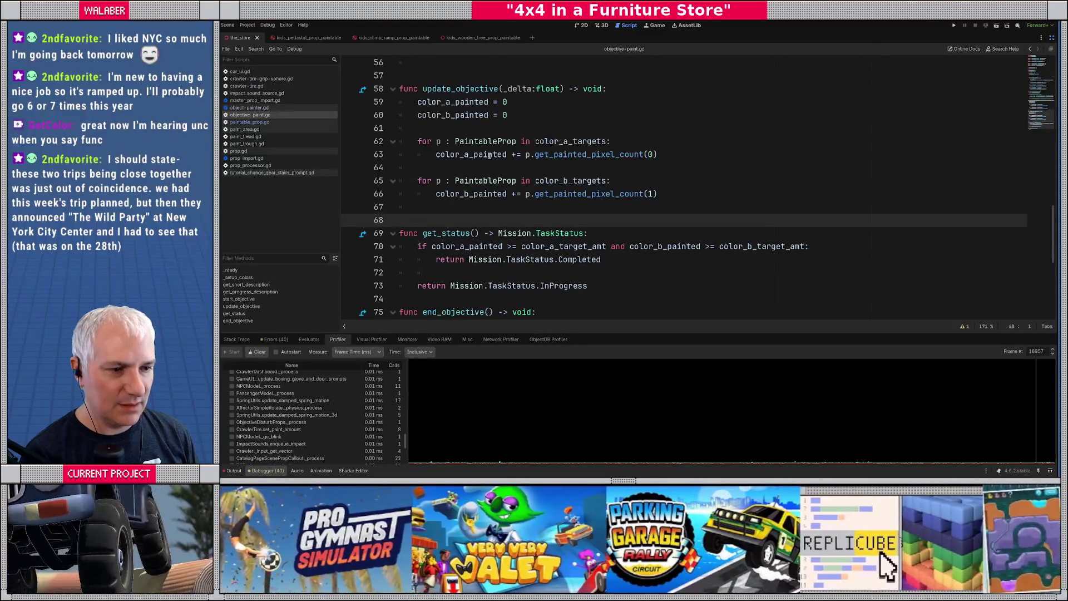
scroll(489, 155, "up", 11)
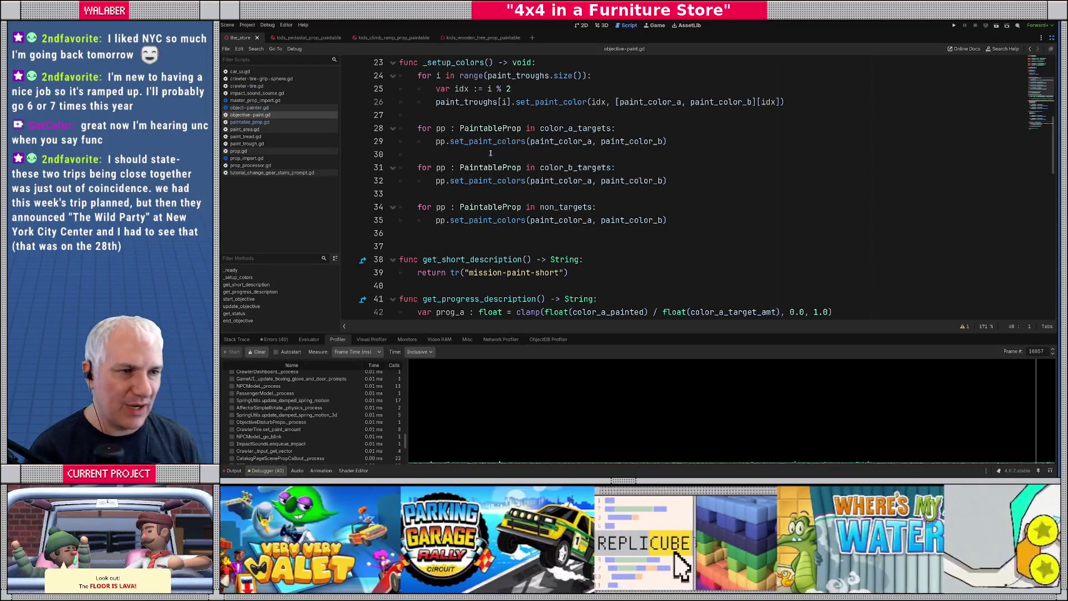
left_click(602, 26)
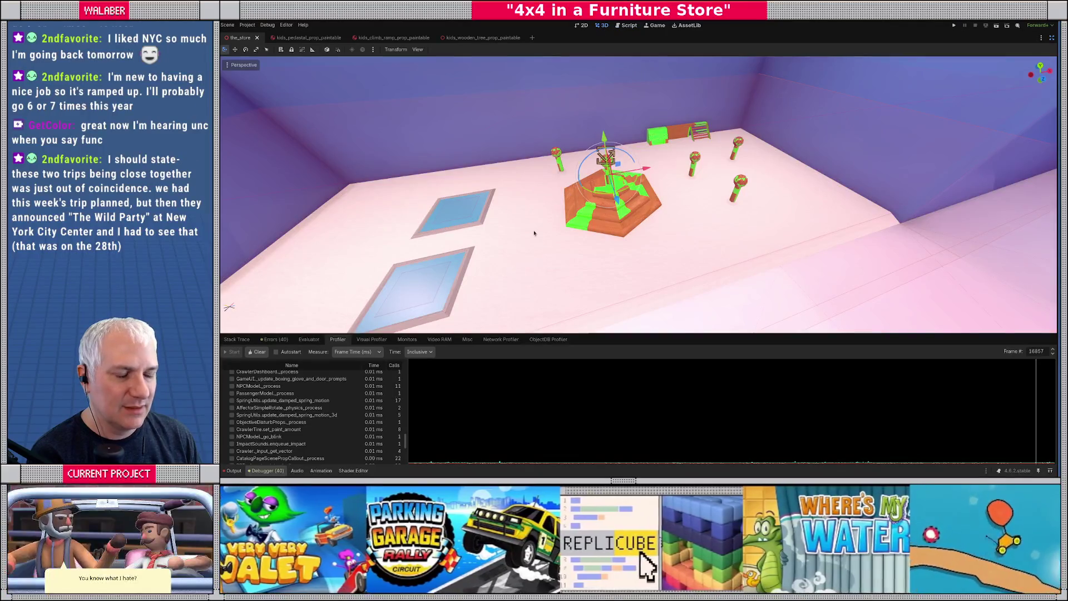
left_click_drag(532, 242, 392, 318)
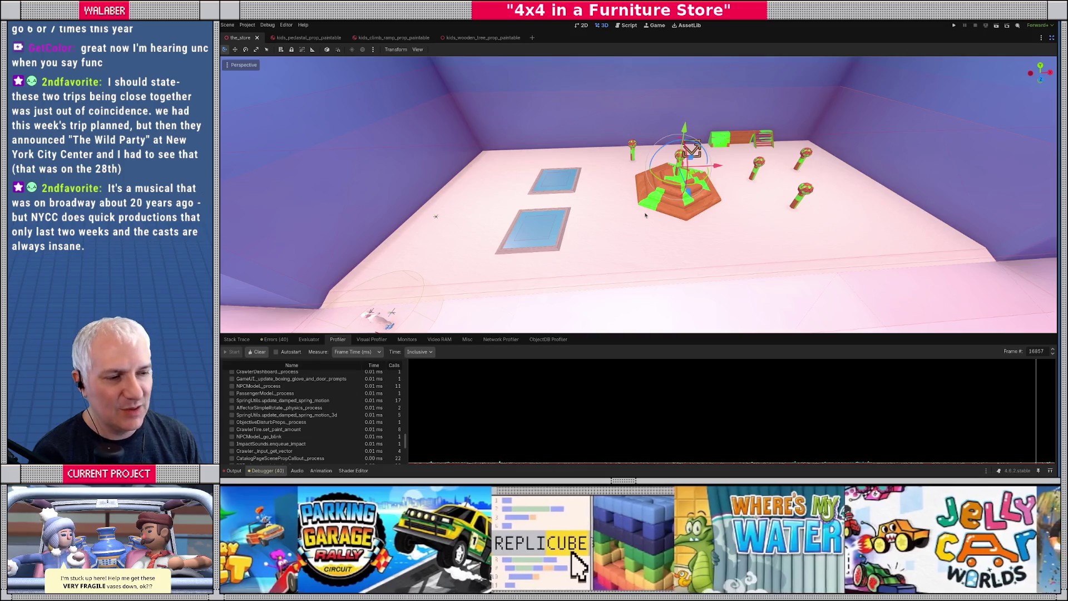
left_click_drag(645, 215, 478, 268)
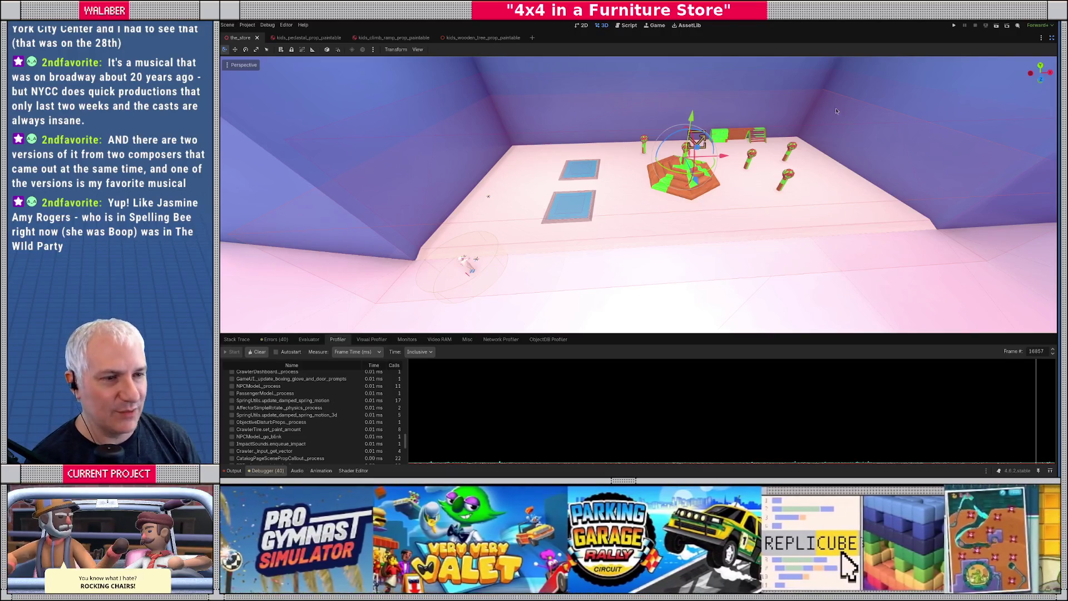
Return to the Script workspace with objective-paint.gd shown at full width.
left_click(1051, 37)
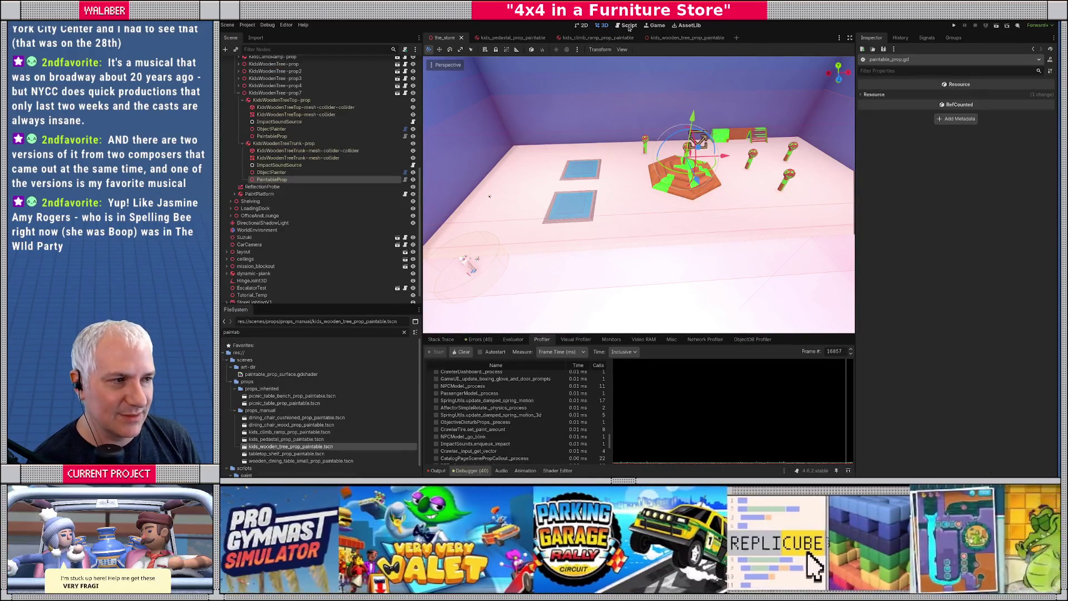
left_click(627, 26)
left_click(849, 38)
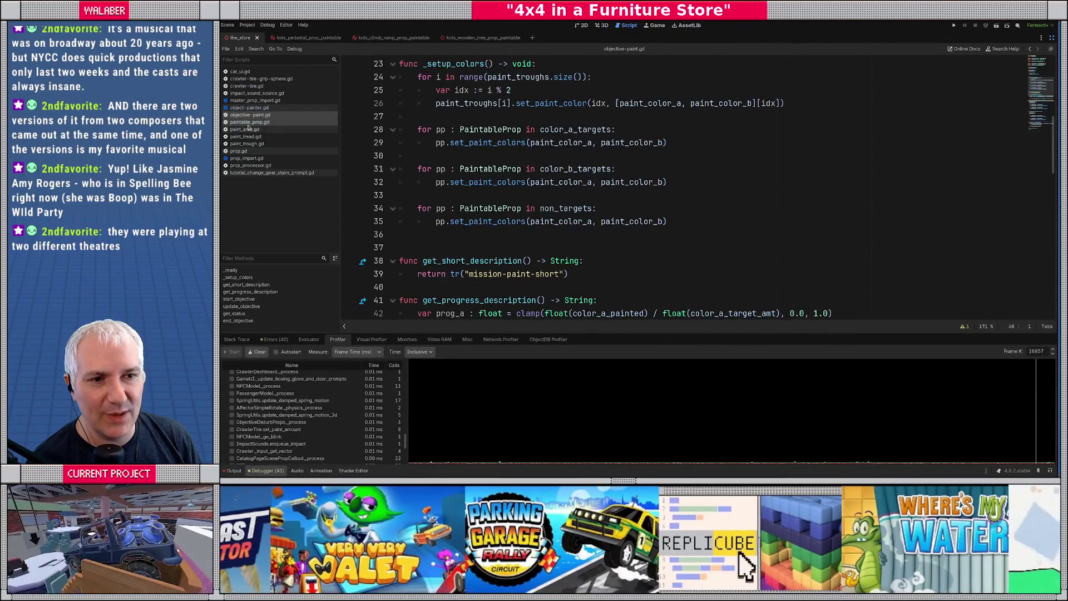
In paintable_prop.gd, add 'func reset_paint() -> void:' below set_paint_colors, then bring the YouTube window forward.
left_click(249, 122)
scroll(444, 179, "up", 5)
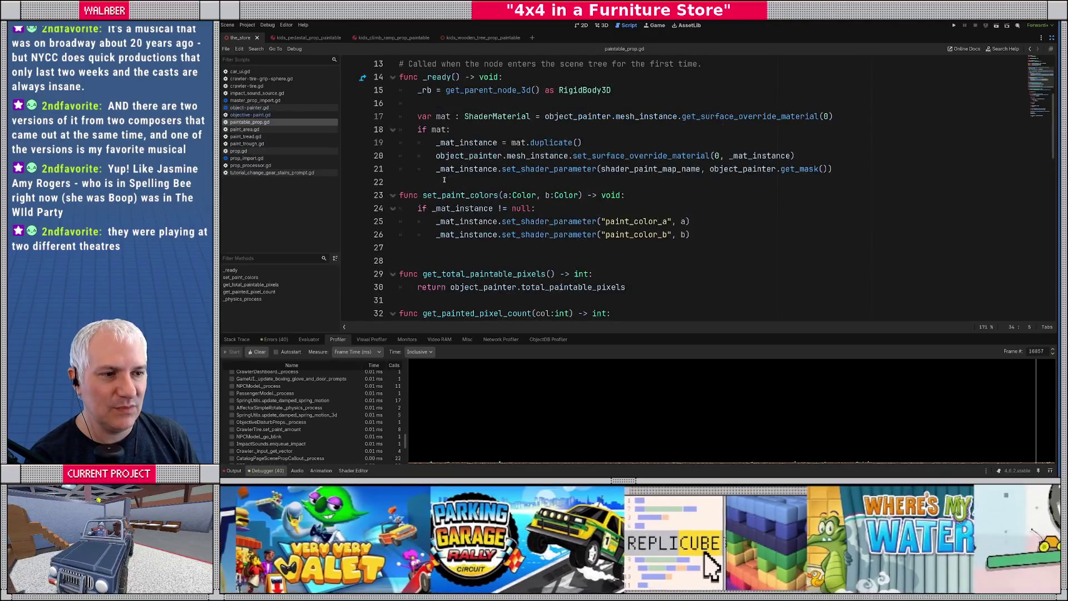
scroll(432, 213, "down", 2)
left_click(430, 212)
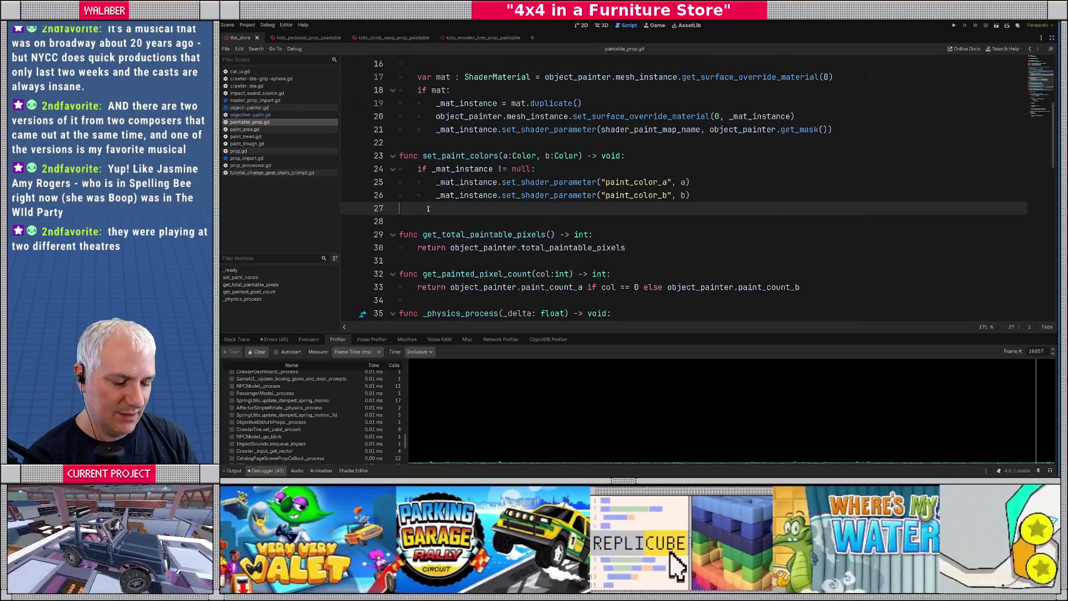
key("Return")
key("Return")
type("func reset_paint()")
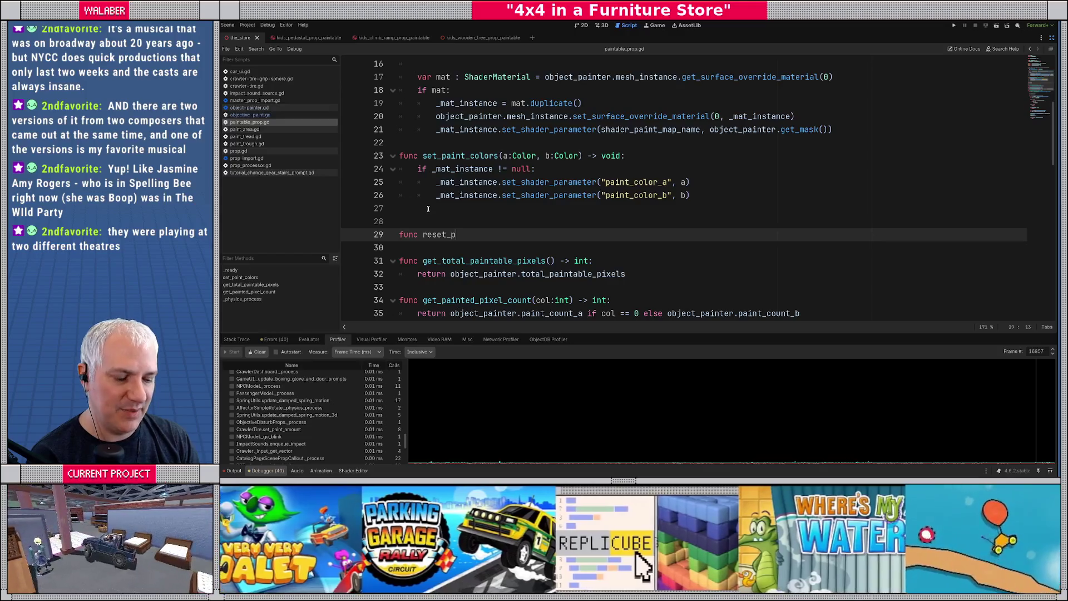
type(" -> void:")
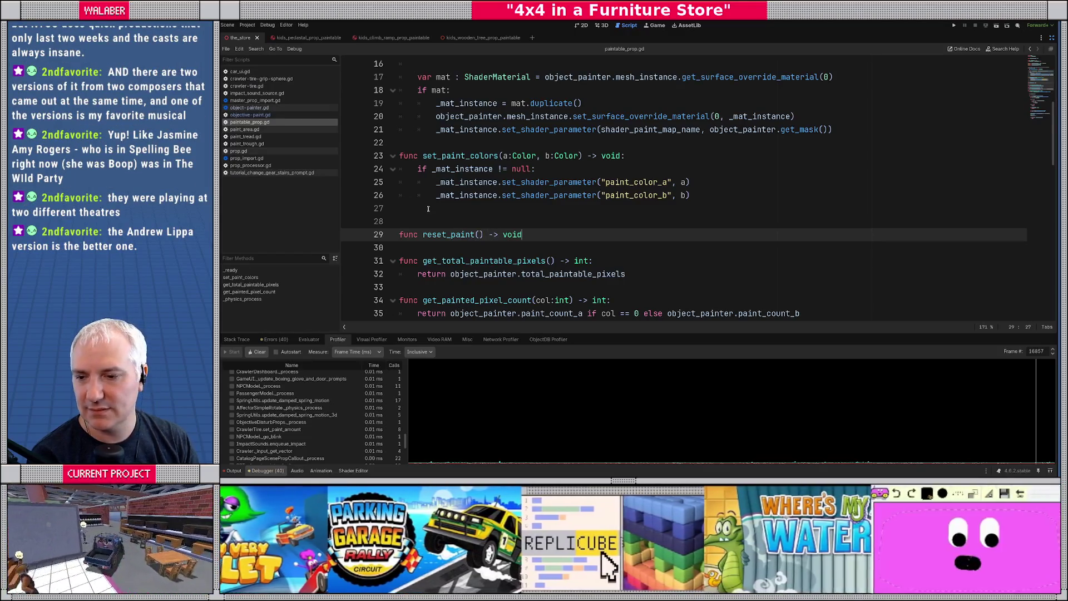
key("Return")
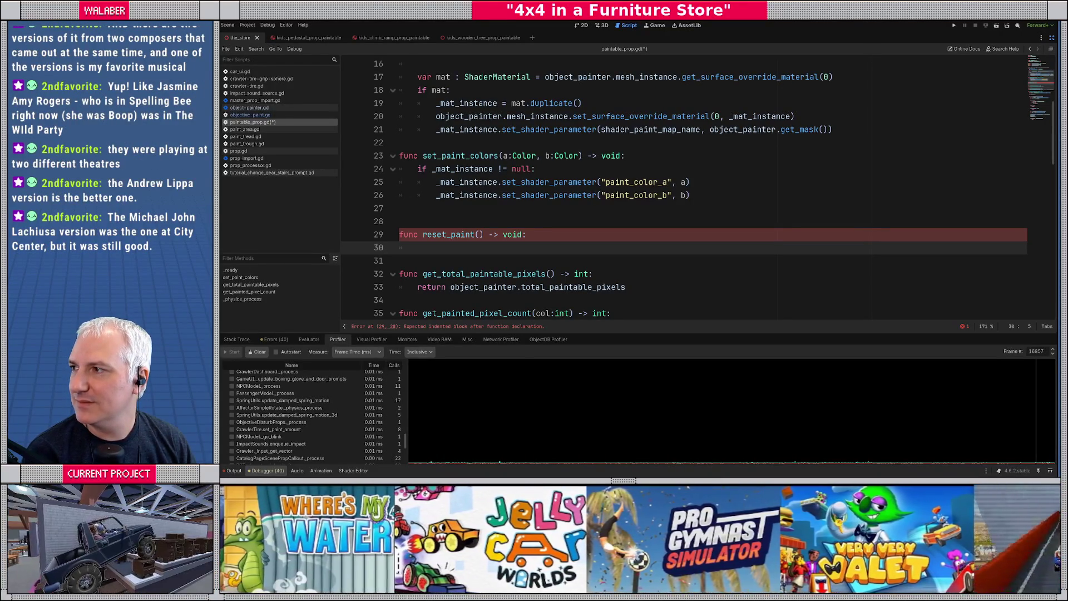
mouse_move(404, 478)
left_mouse_down()
mouse_move(404, 228)
mouse_move(504, 167)
mouse_move(473, 35)
left_mouse_up()
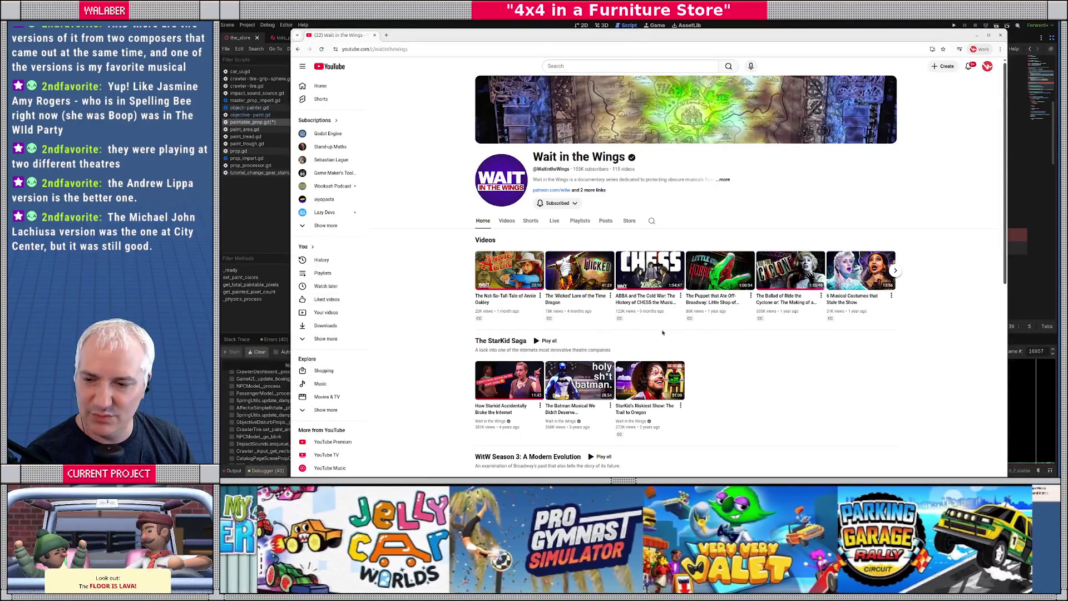
Advance the Wait in the Wings Videos row to the next videos, then close the YouTube window.
scroll(665, 352, "down", 5)
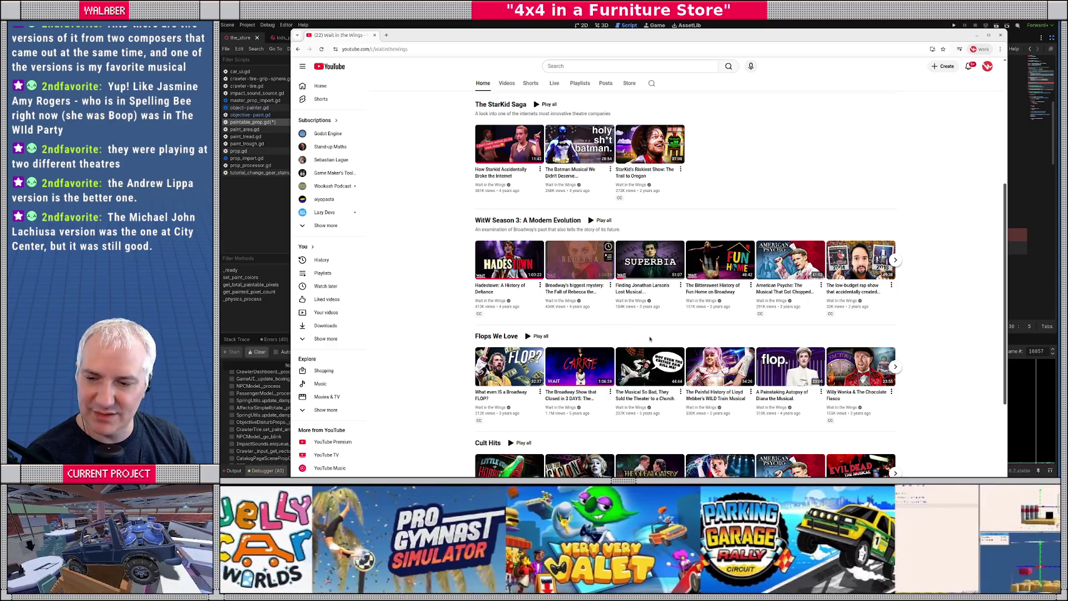
scroll(639, 259, "up", 5)
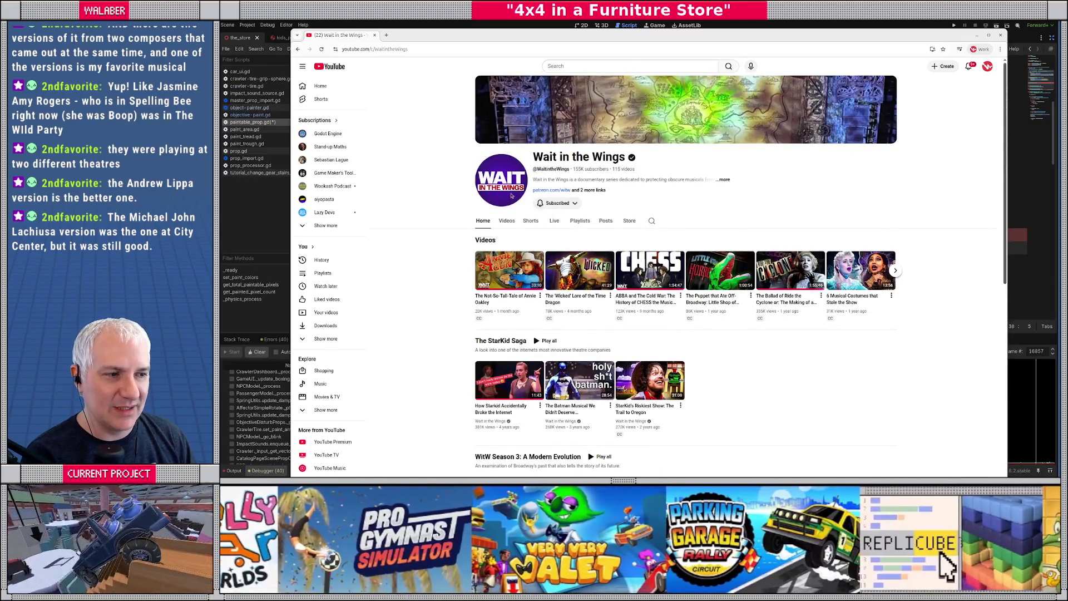
scroll(516, 221, "down", 2)
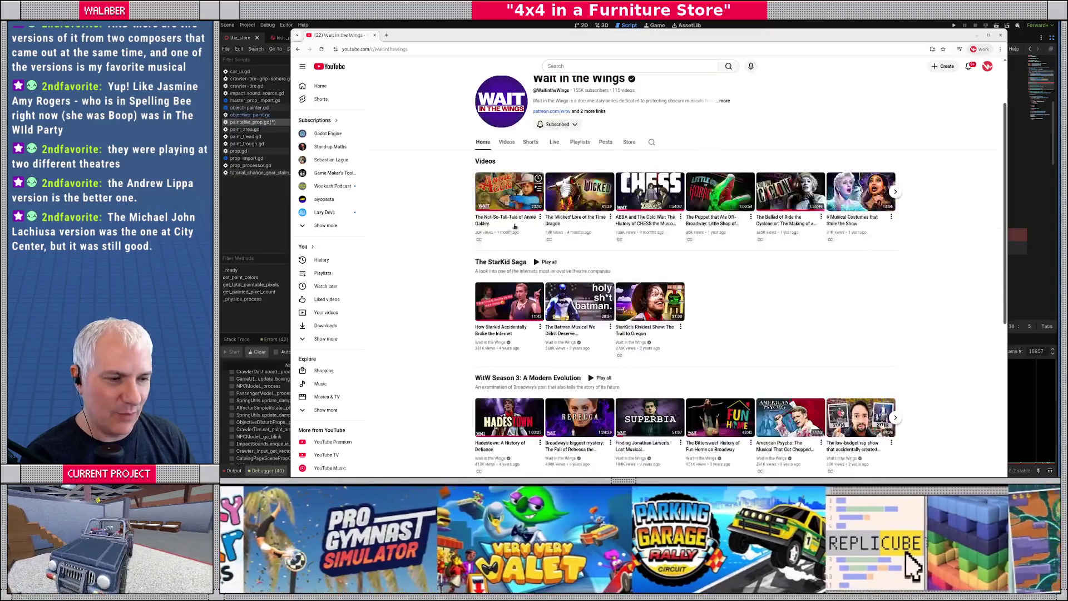
scroll(523, 232, "down", 2)
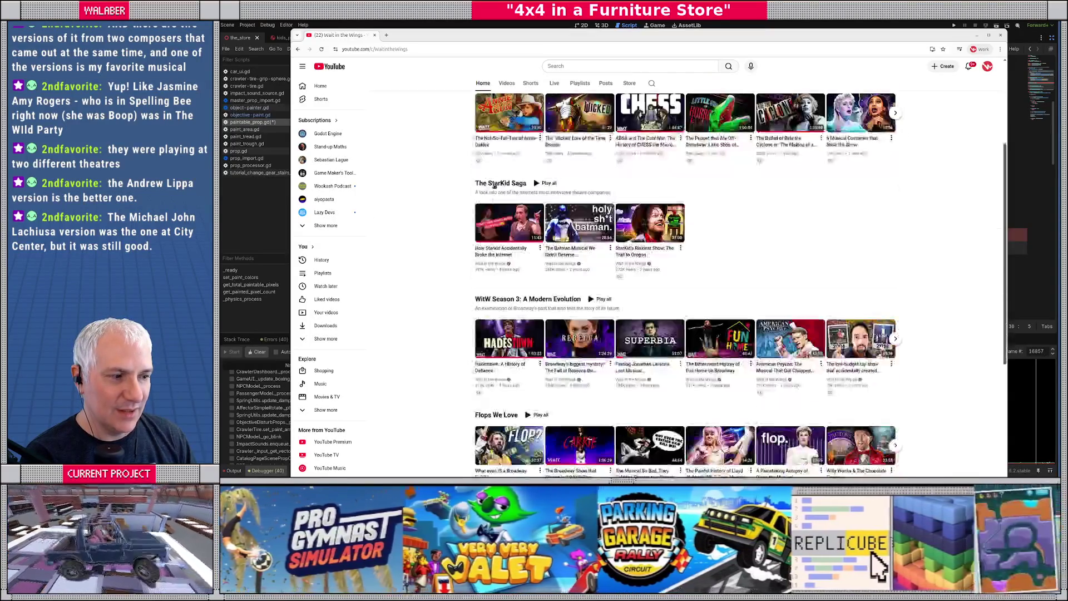
scroll(823, 311, "up", 2)
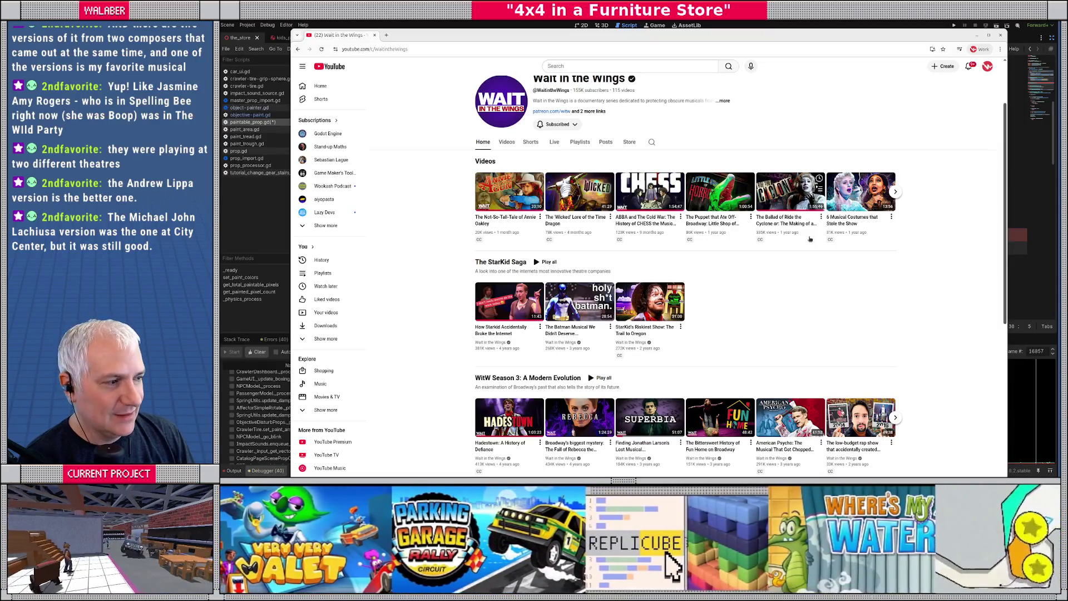
left_click(896, 193)
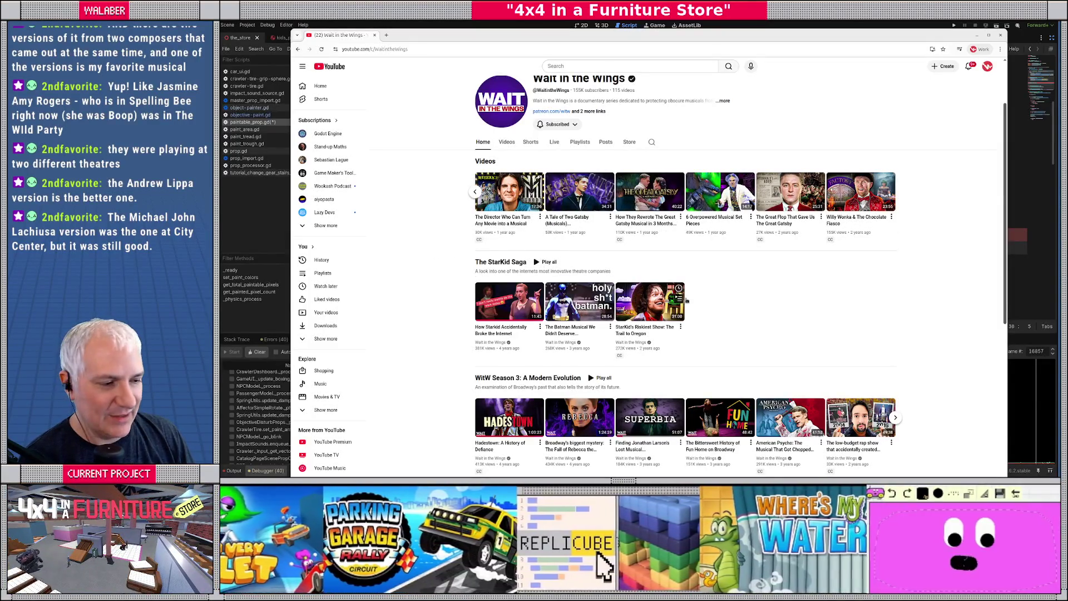
scroll(400, 245, "down", 2)
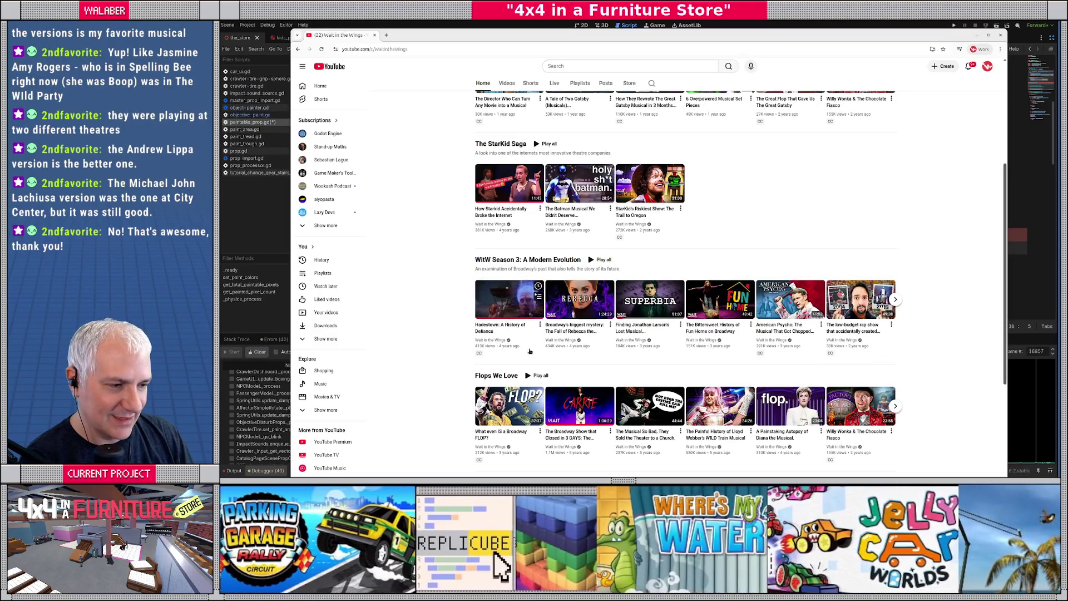
scroll(677, 362, "down", 3)
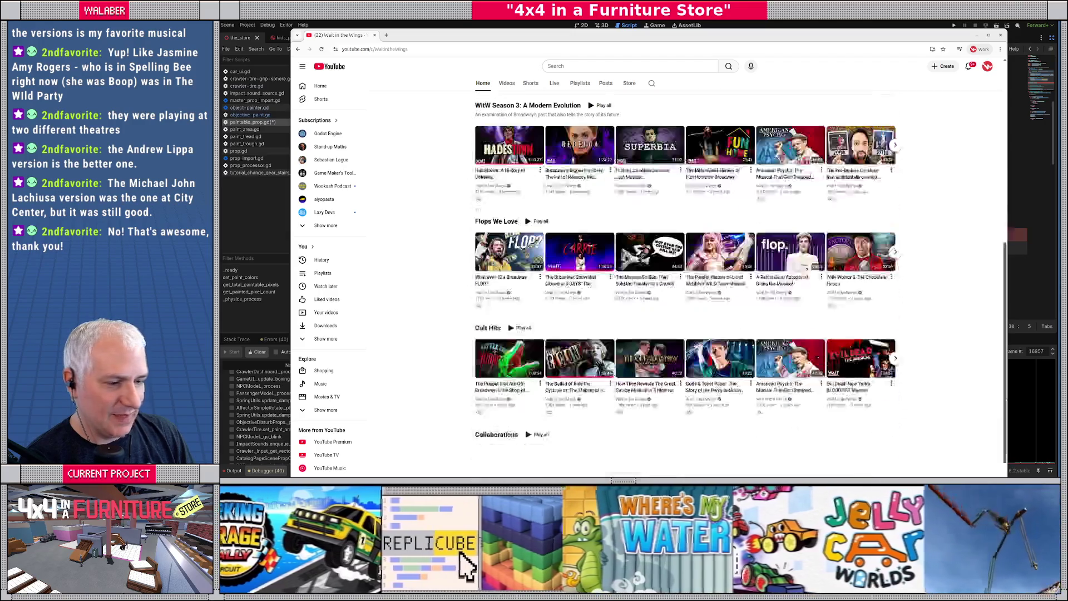
scroll(455, 277, "down", 1)
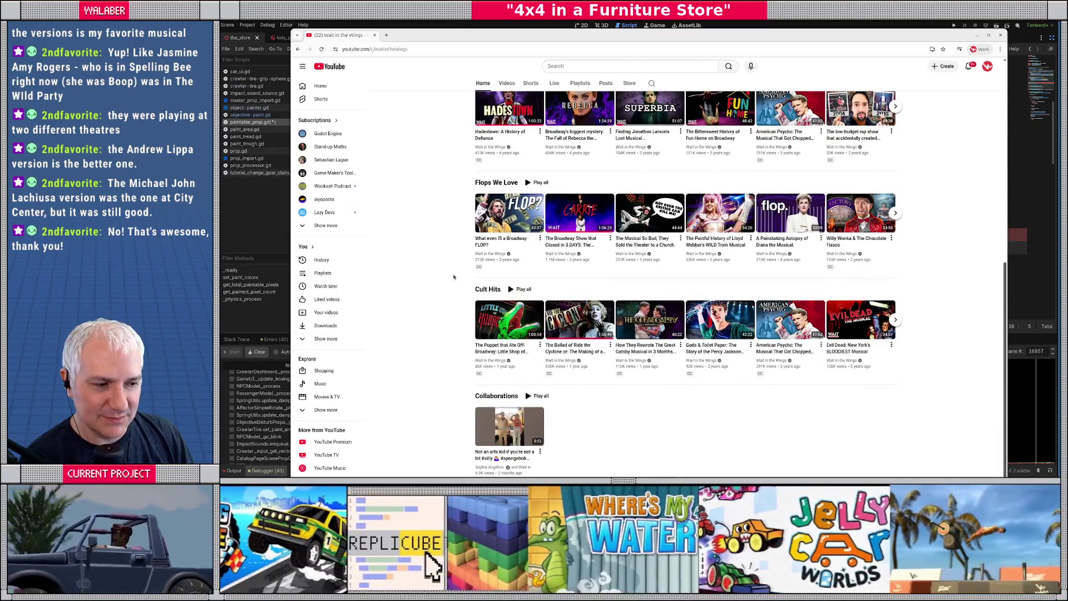
scroll(454, 276, "up", 10)
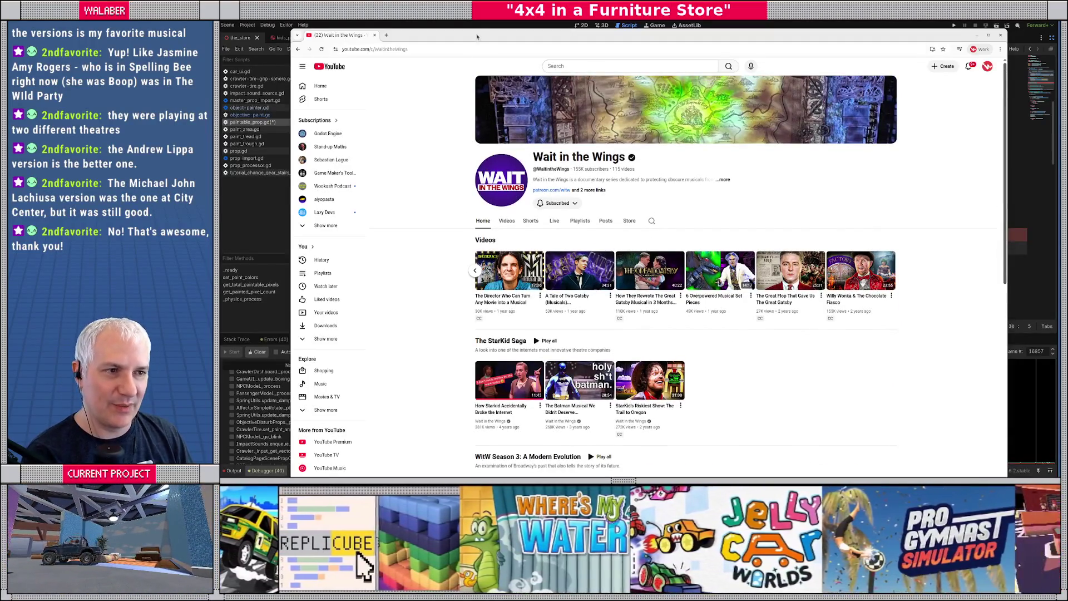
left_click_drag(477, 37, 467, 34)
left_click(991, 33)
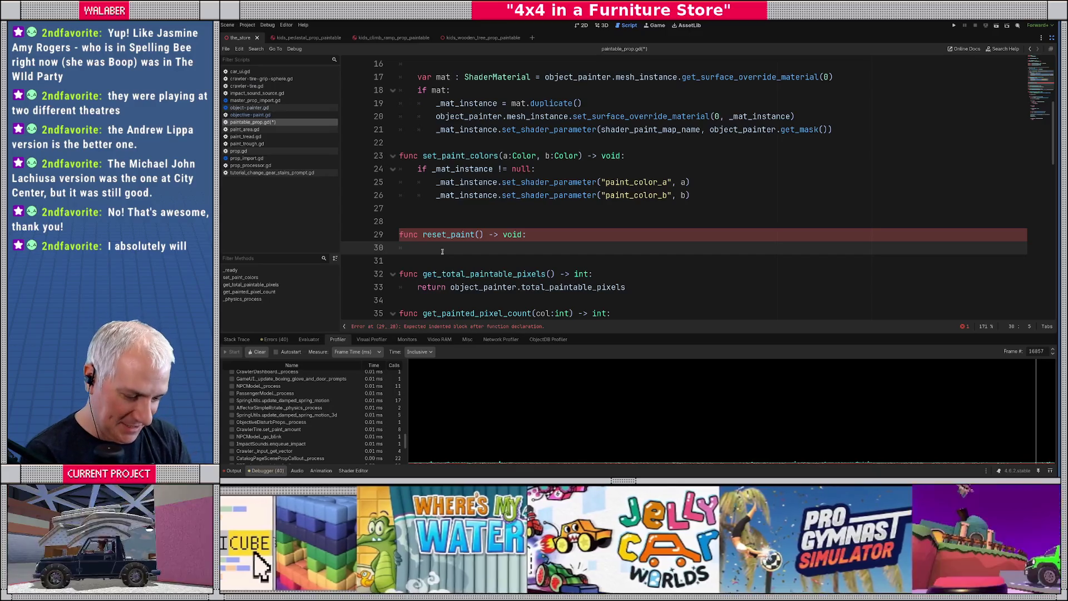
Give reset_paint() the body object_painter.reset_paint() and save paintable_prop.gd.
type("object_p")
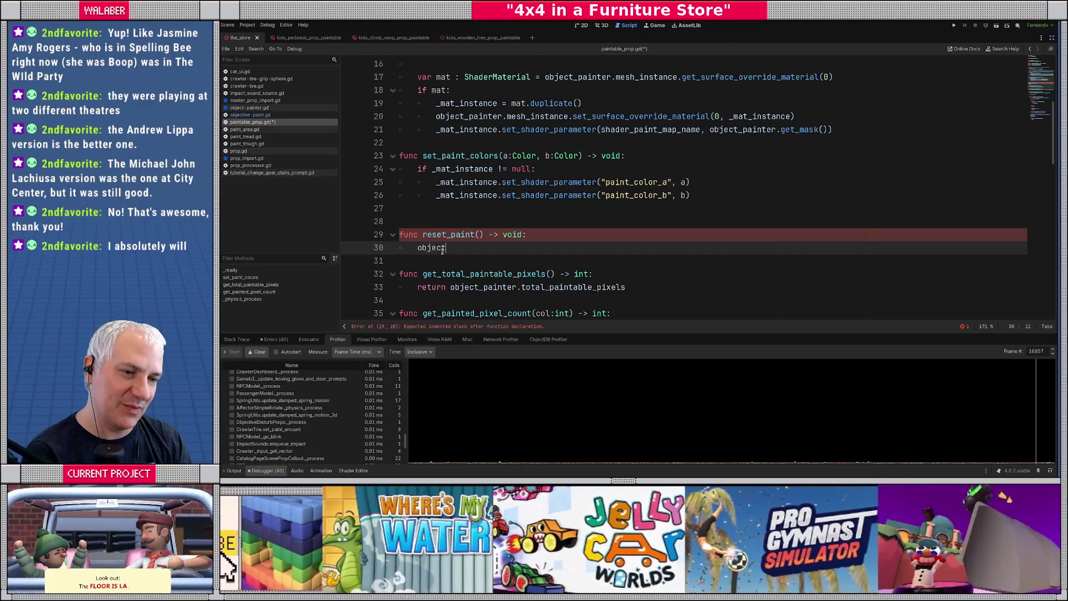
key("Return")
type(".")
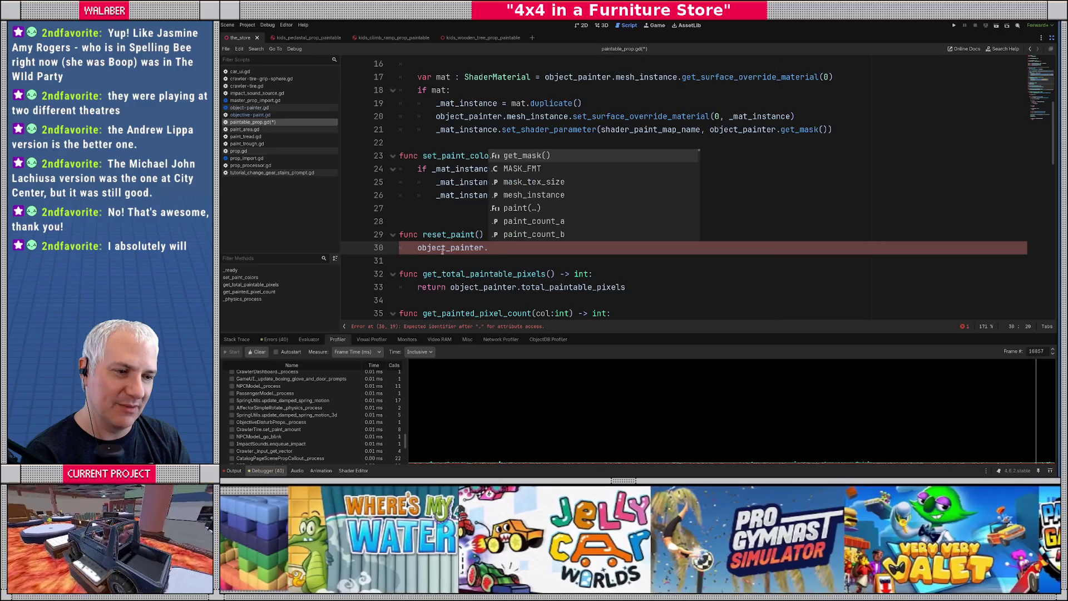
type("reset_paint()")
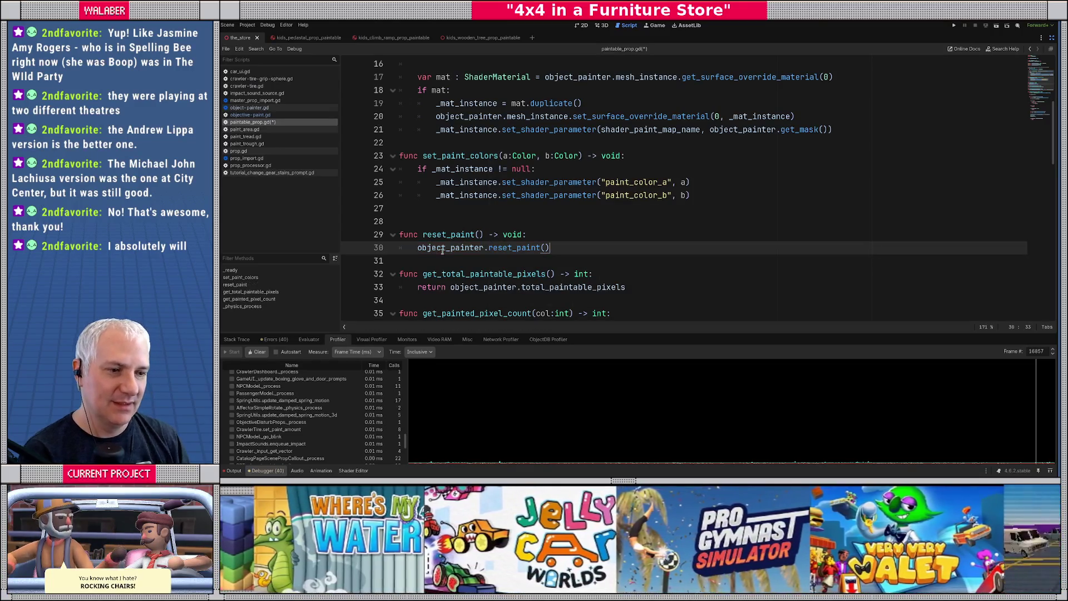
key("ctrl+s")
scroll(523, 212, "up", 5)
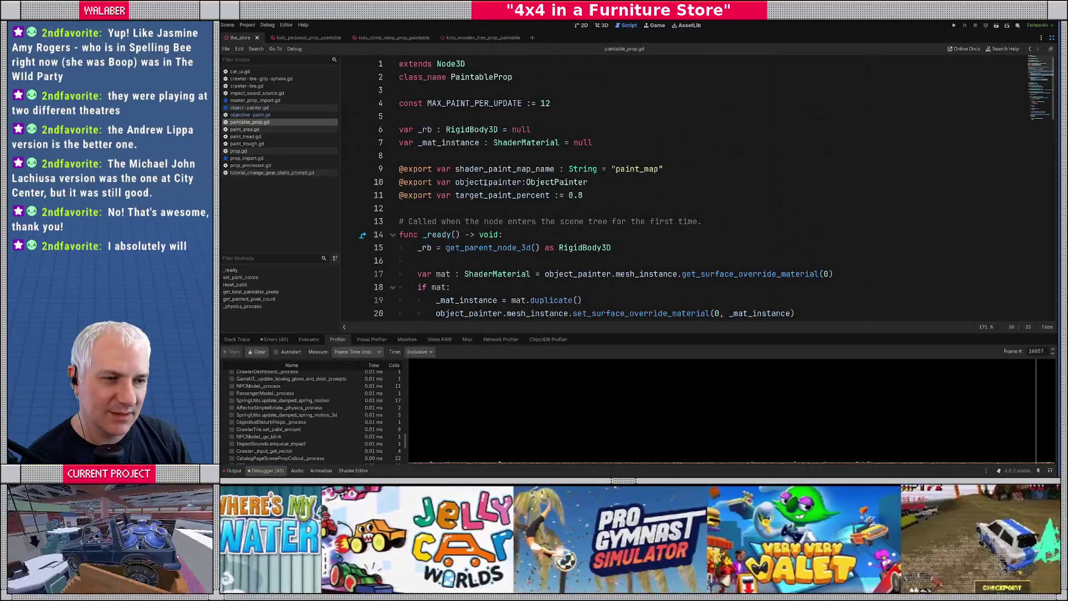
scroll(484, 216, "down", 1)
scroll(483, 215, "down", 9)
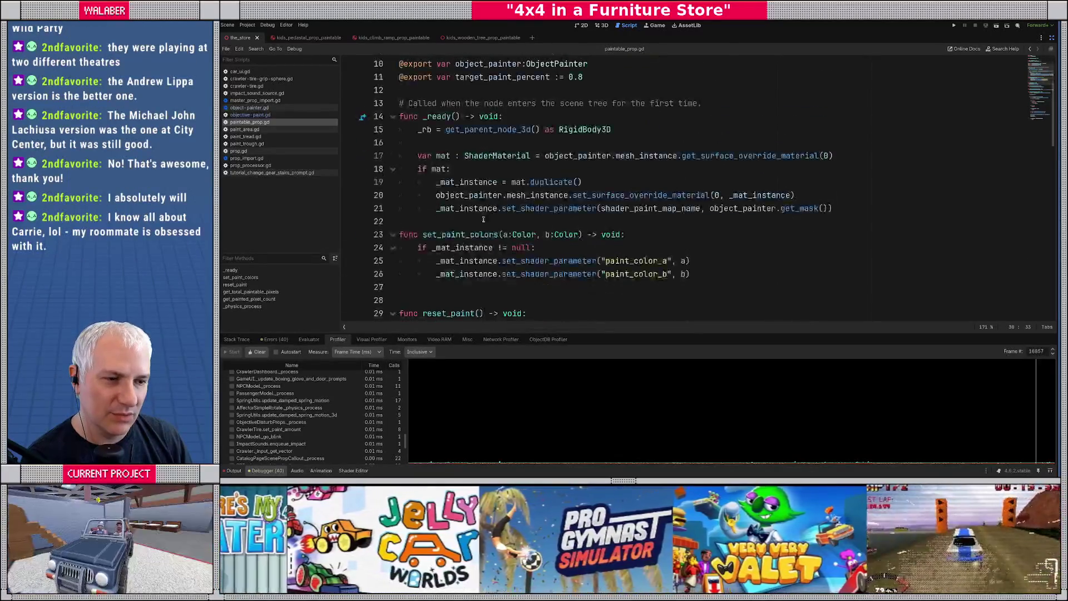
scroll(483, 220, "down", 7)
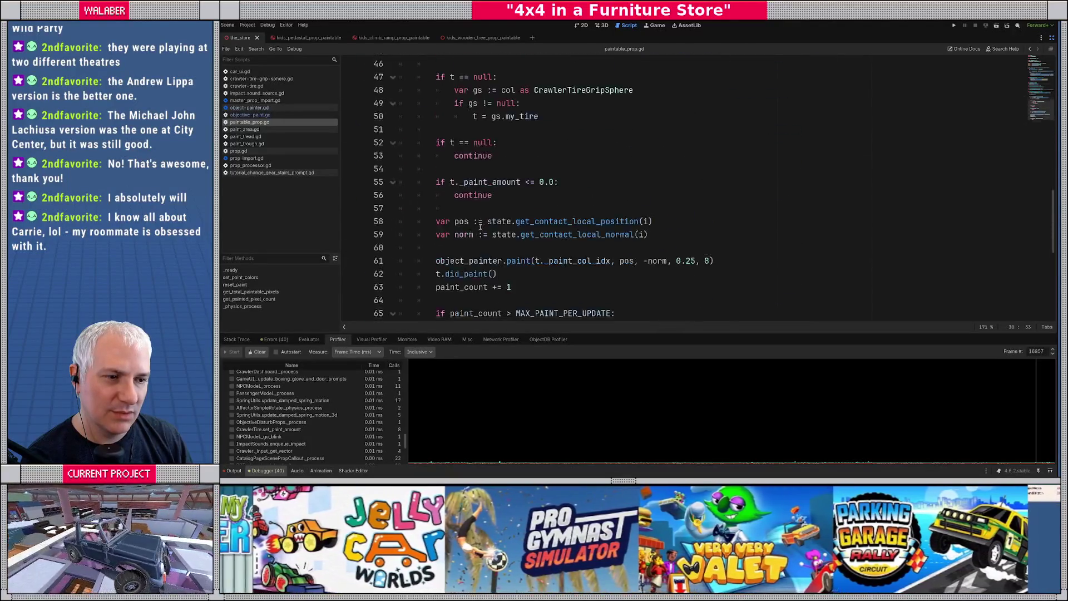
scroll(482, 225, "up", 12)
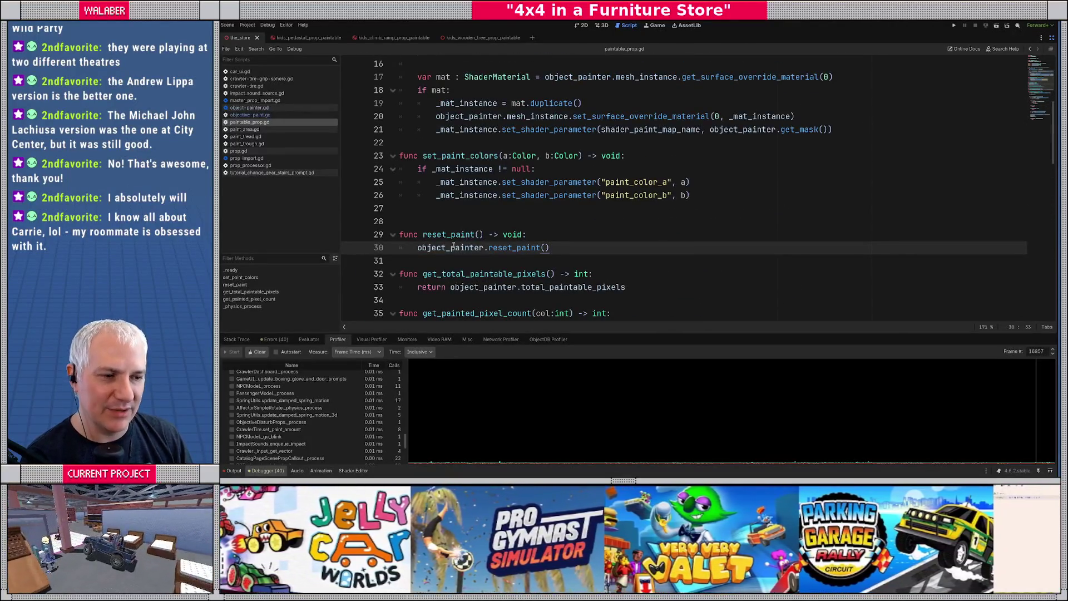
left_click(468, 249, "ctrl")
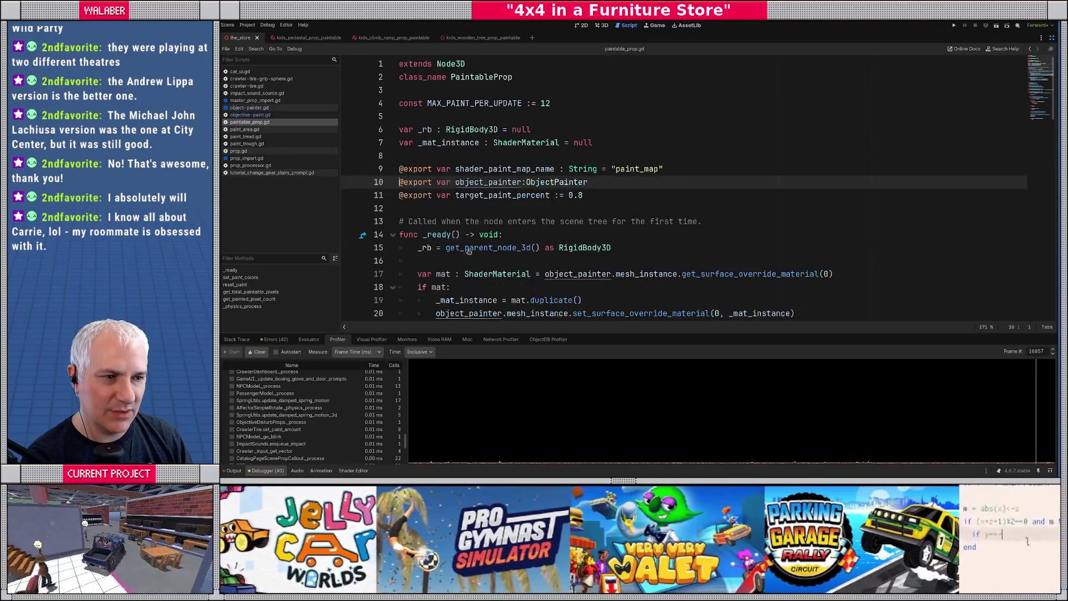
In object-painter.gd, add a 'func reset_paint() -> void:' header above _exit_tree.
left_click(556, 183, "ctrl")
scroll(447, 210, "down", 4)
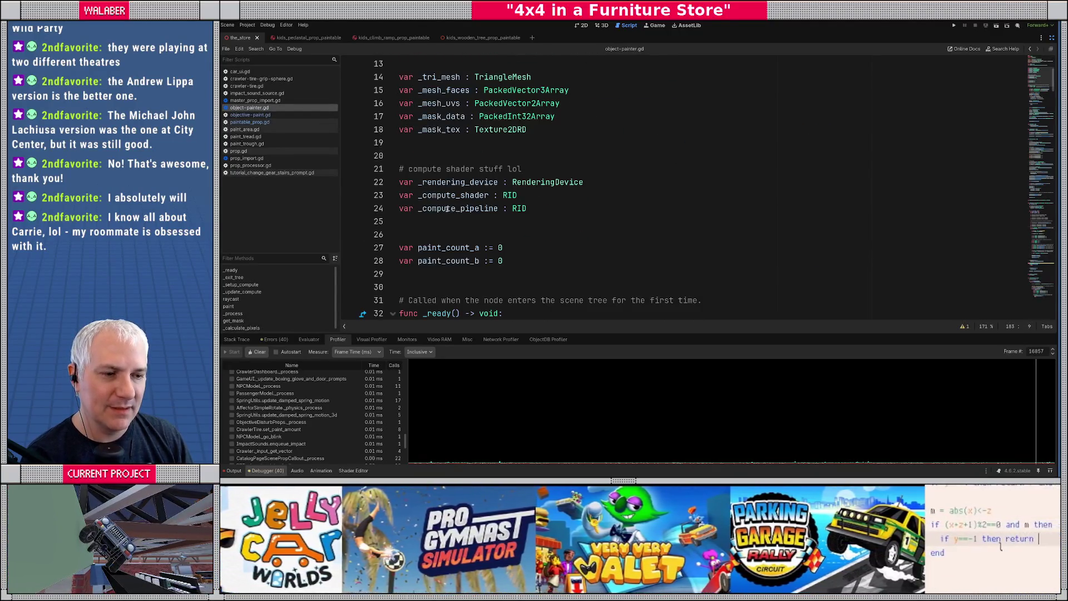
scroll(447, 209, "down", 9)
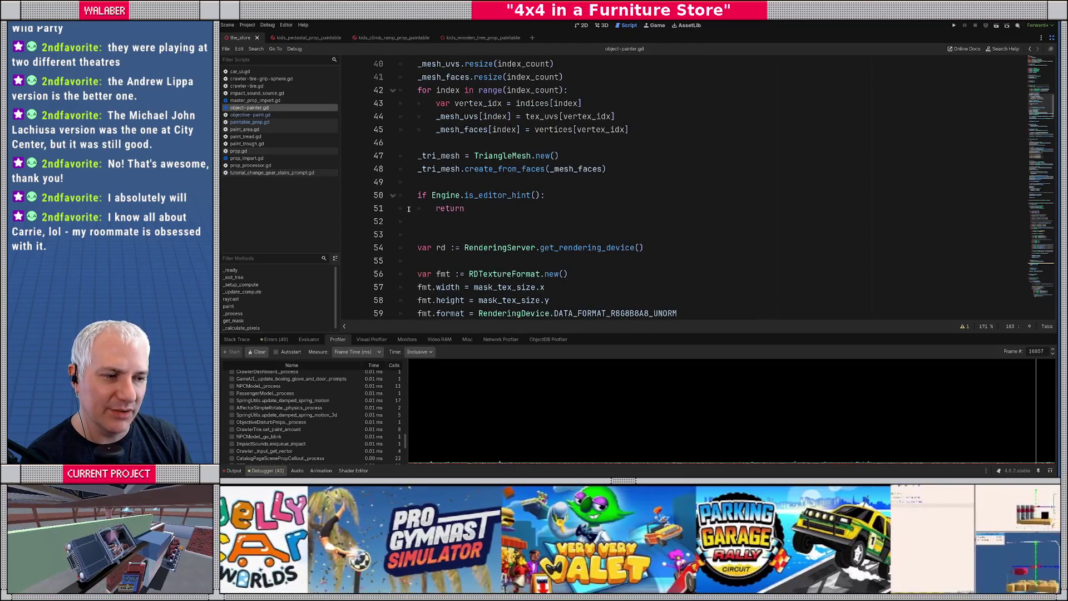
scroll(409, 208, "down", 4)
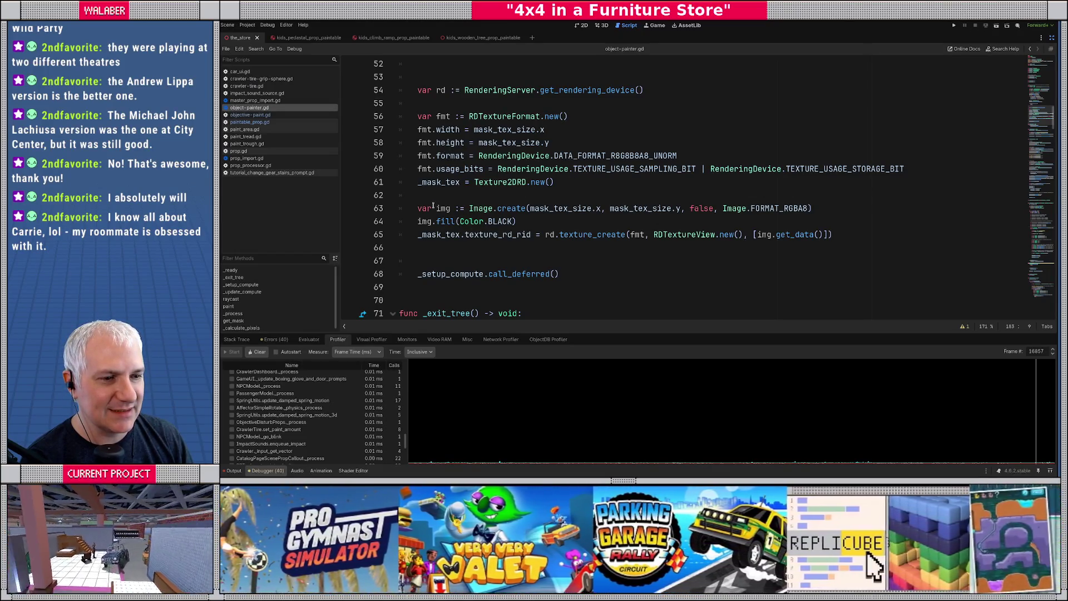
left_click_drag(545, 235, 641, 234)
scroll(446, 249, "down", 2)
left_click(406, 209)
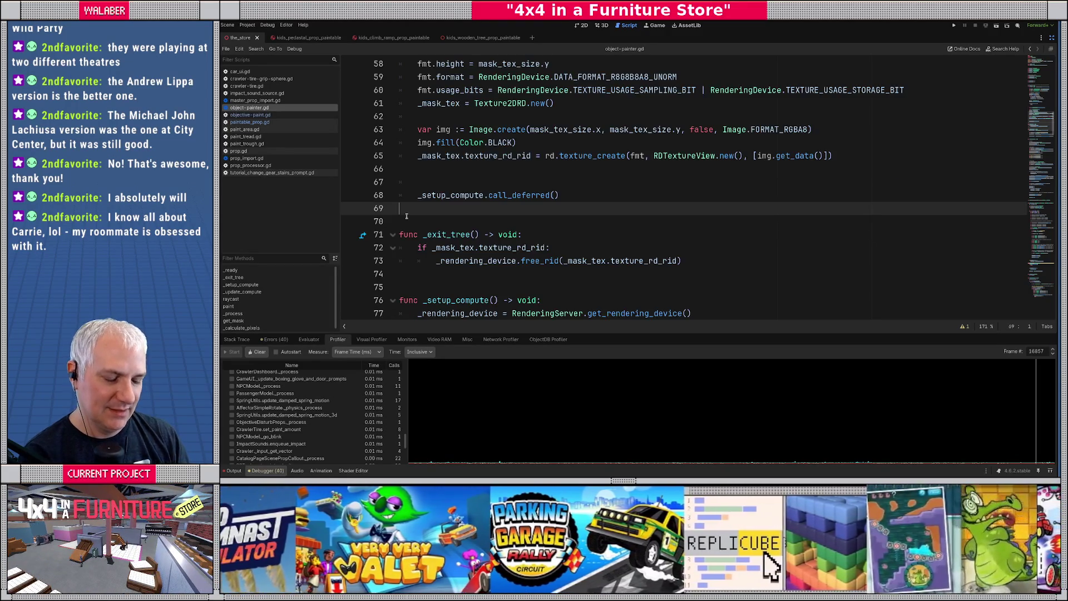
key("Return")
type("func reset_paint() -> void:")
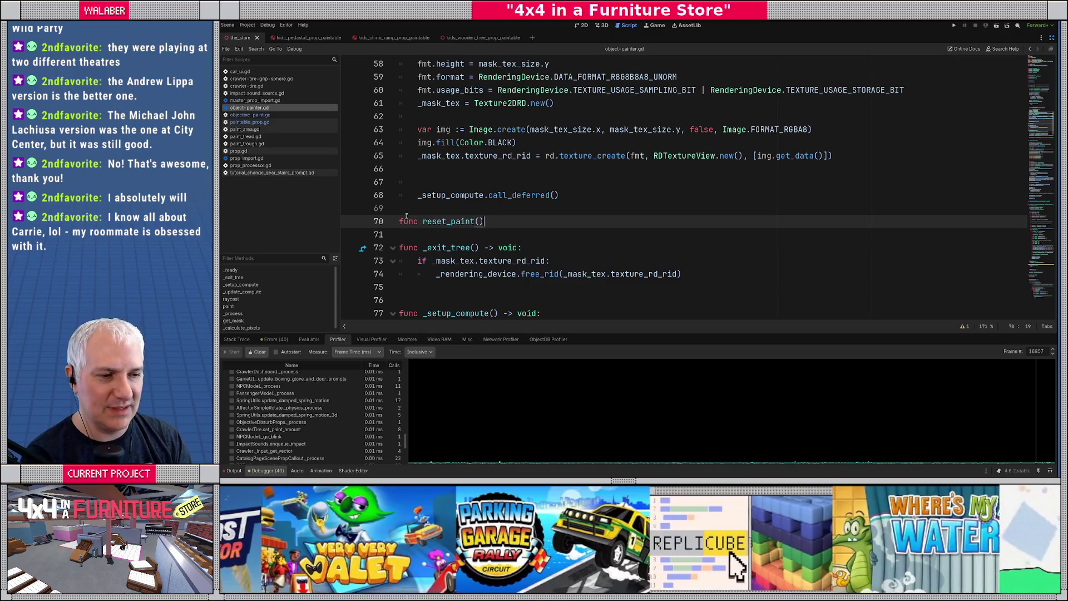
key("Return")
Copy the get_rendering_device line from _ready into reset_paint's body.
scroll(431, 101, "up", 2)
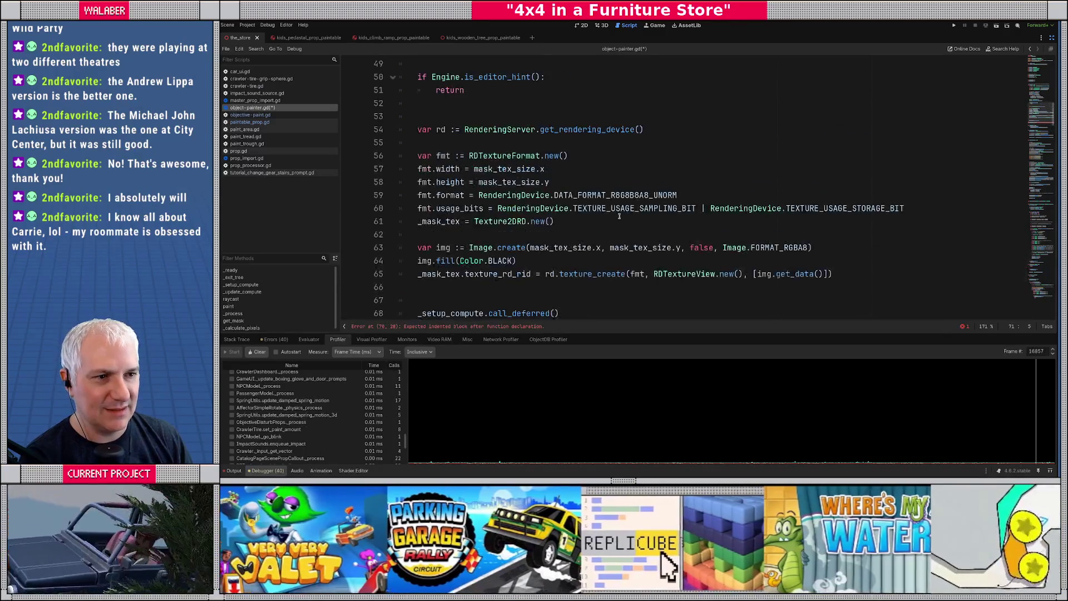
left_click_drag(418, 90, 431, 100)
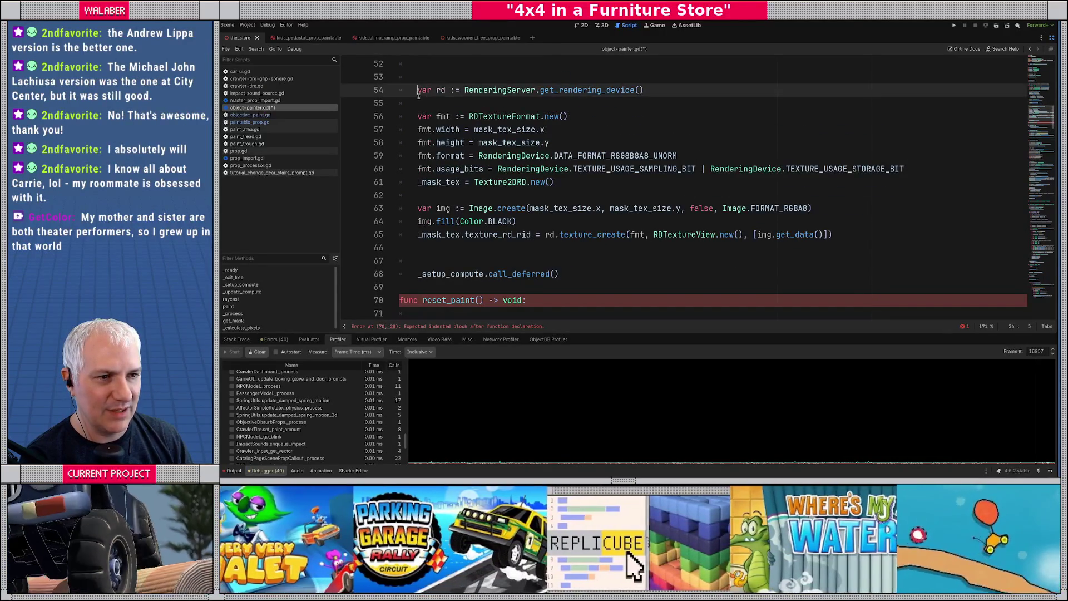
scroll(437, 296, "down", 1)
key("ctrl+c")
scroll(437, 295, "down", 1)
left_click(428, 274)
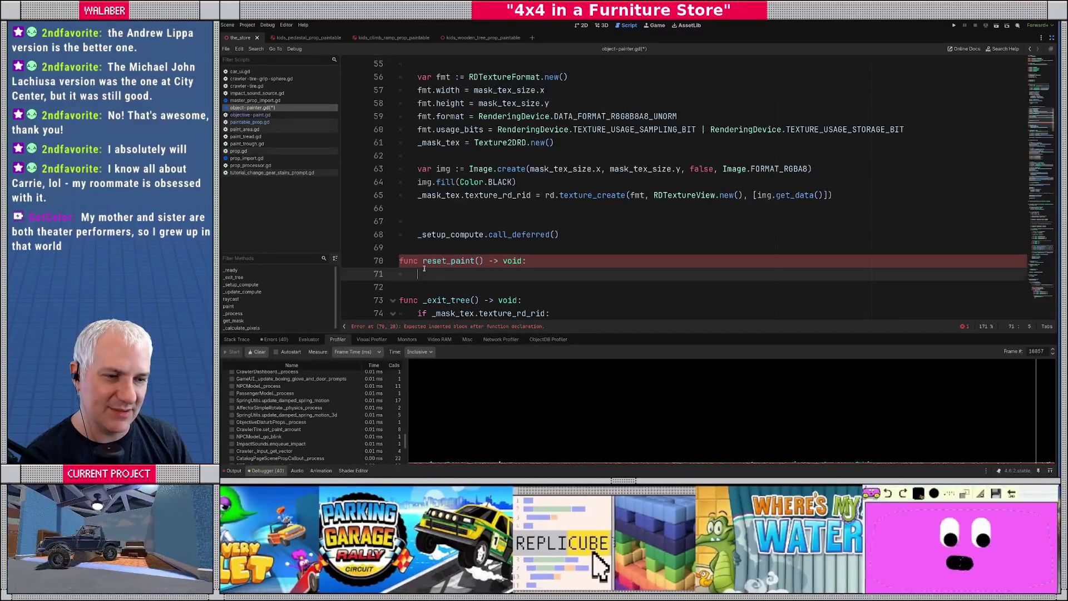
key("ctrl+v")
scroll(565, 275, "down", 2)
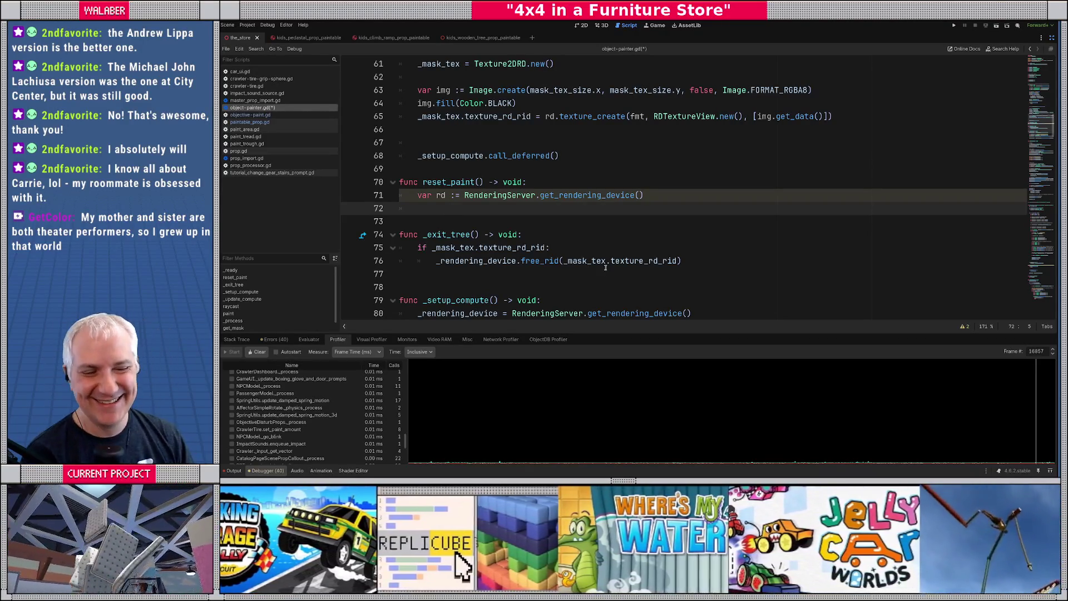
scroll(554, 248, "down", 1)
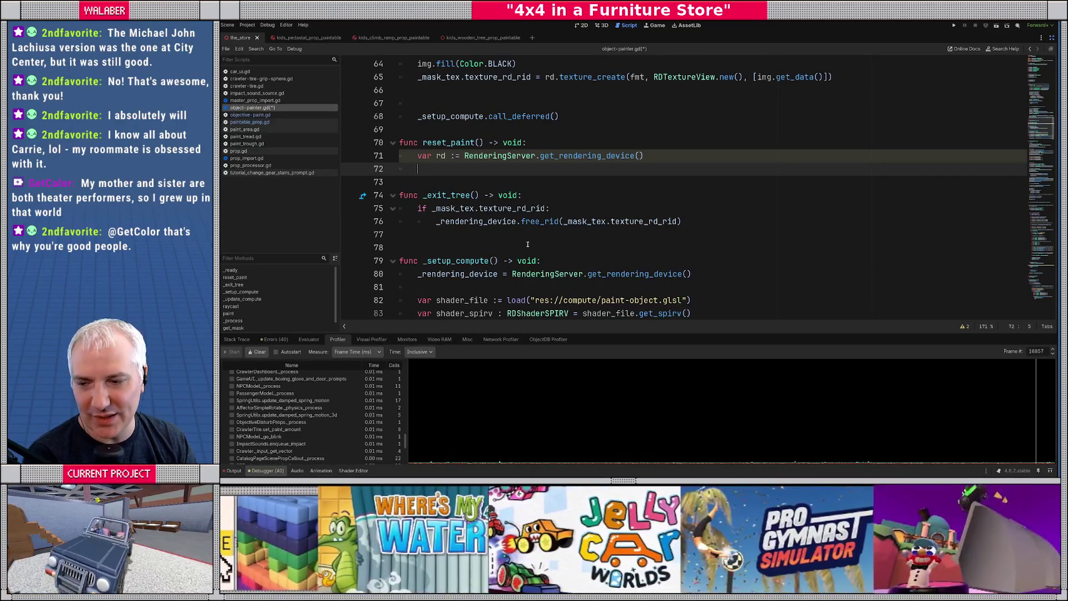
Add an rd.texture_update() call and paste the Image.create and img.fill(Color.BLACK) lines into reset_paint.
type("rd")
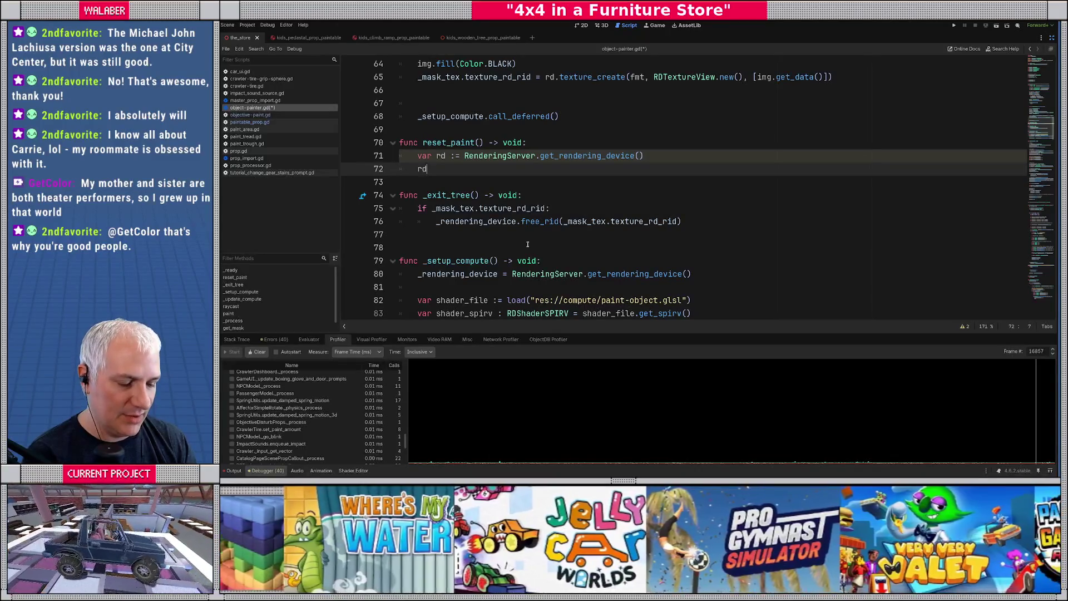
type(".texture_u")
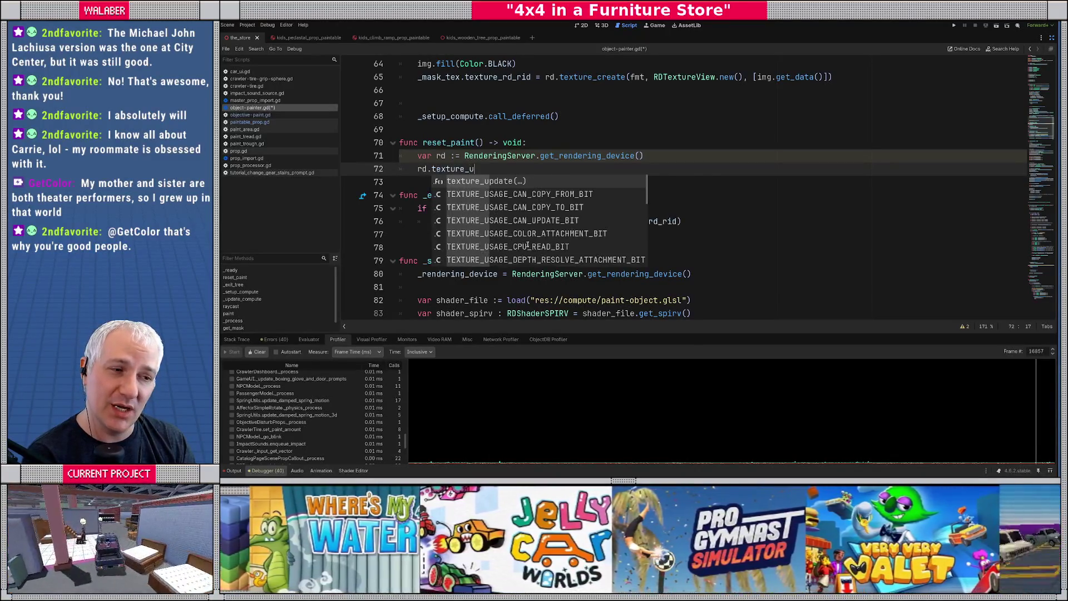
key("Return")
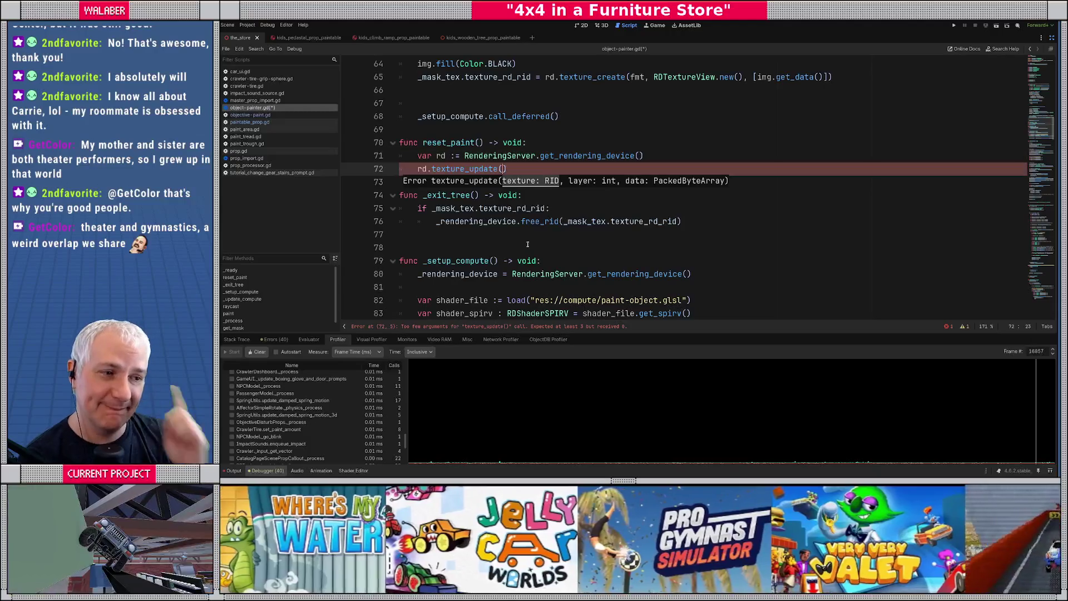
scroll(499, 241, "up", 1)
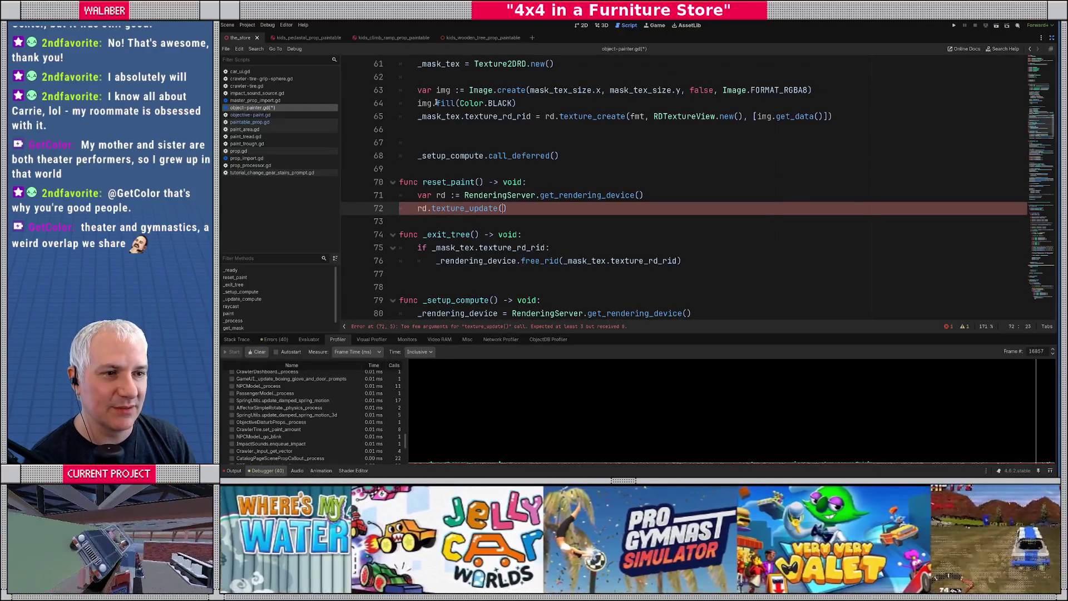
left_click_drag(418, 90, 528, 101)
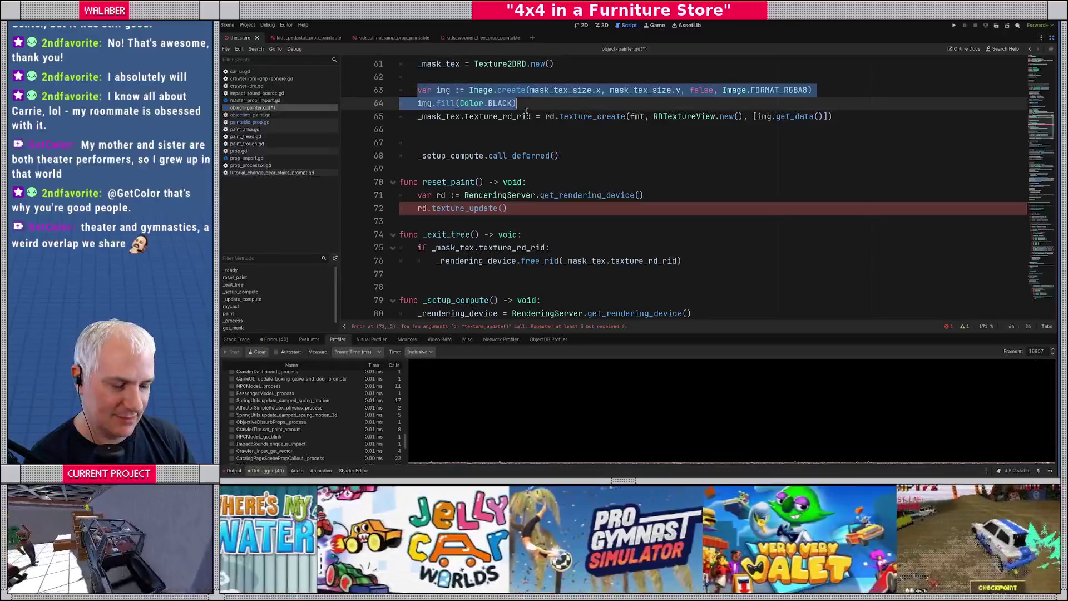
left_click(660, 196)
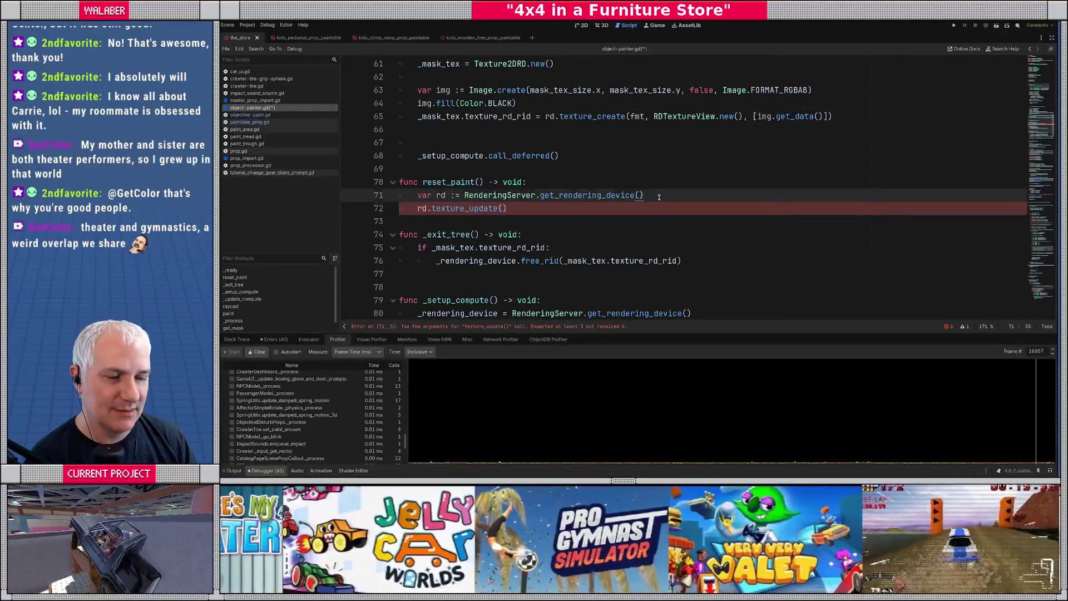
key("Return")
key("ctrl+v")
scroll(518, 217, "down", 1)
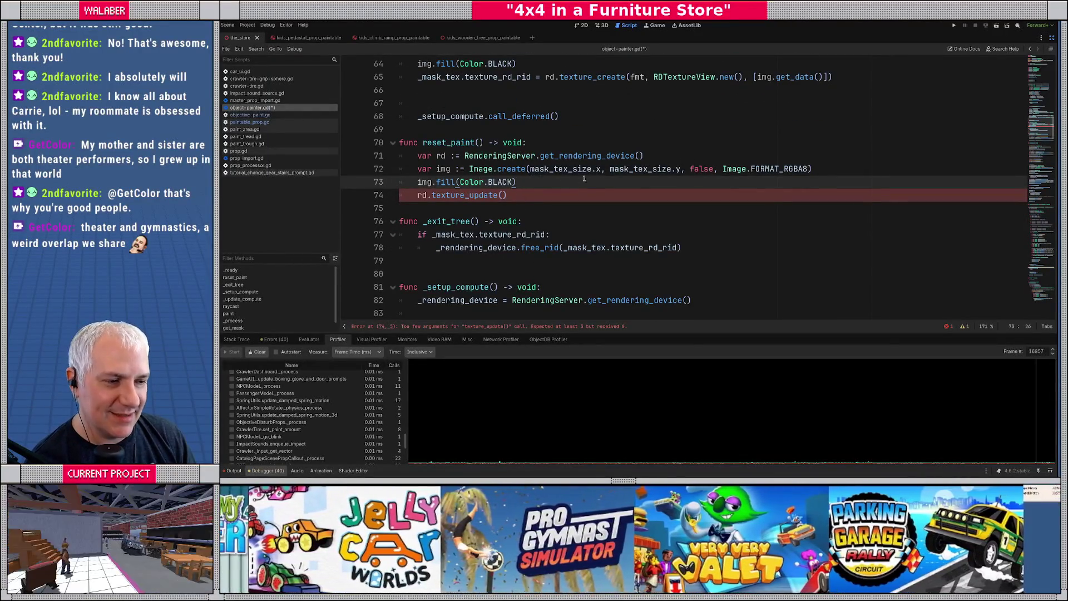
scroll(1043, 142, "down", 3)
left_click_drag(1043, 143, 1041, 149)
scroll(525, 219, "down", 20)
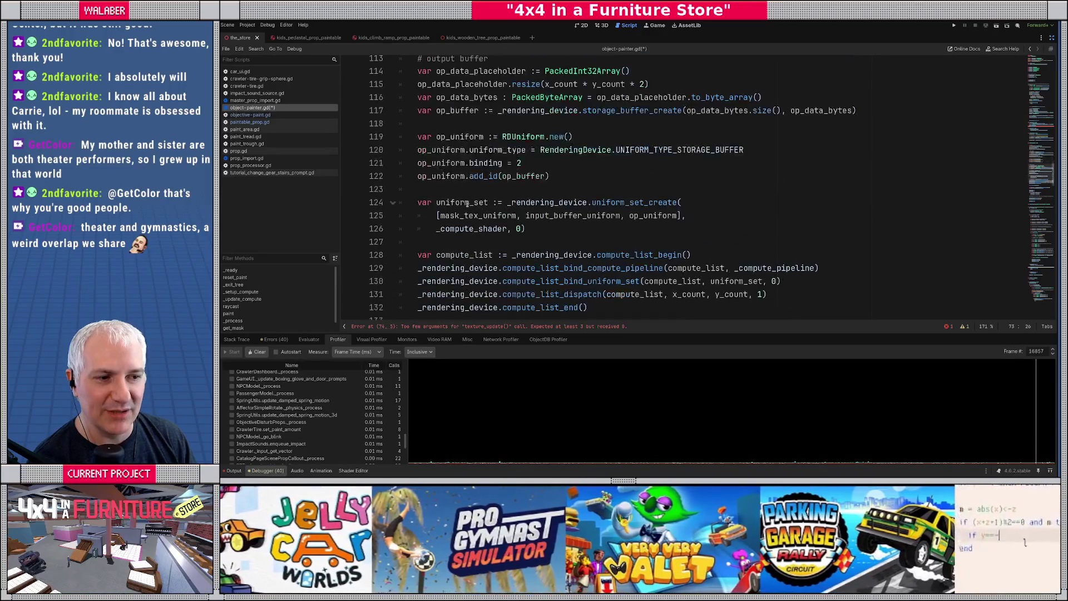
scroll(524, 219, "down", 1)
scroll(523, 209, "up", 14)
scroll(522, 199, "up", 2)
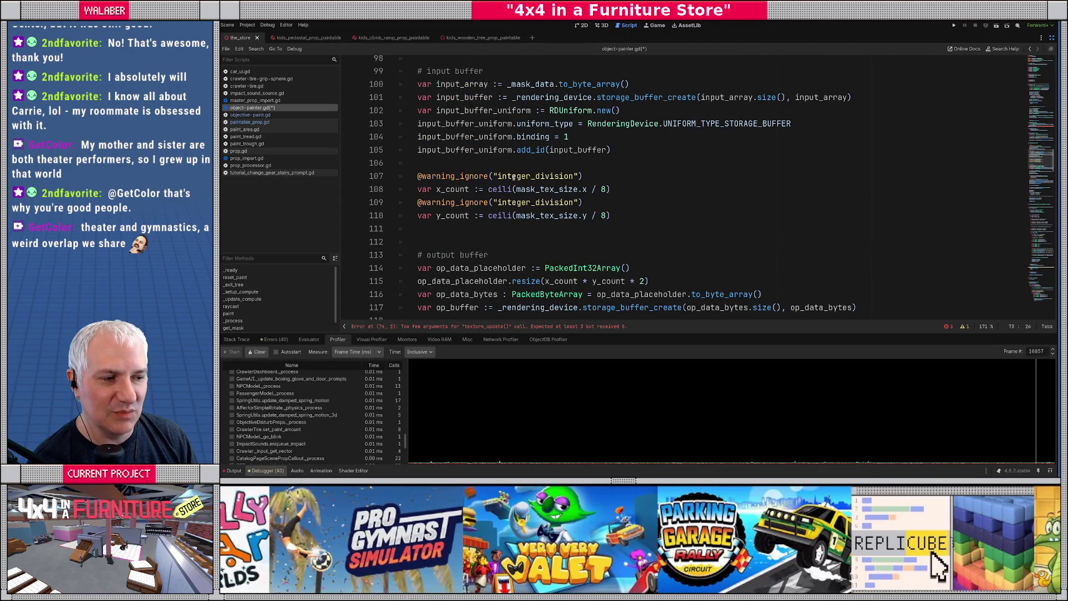
double_click(645, 97)
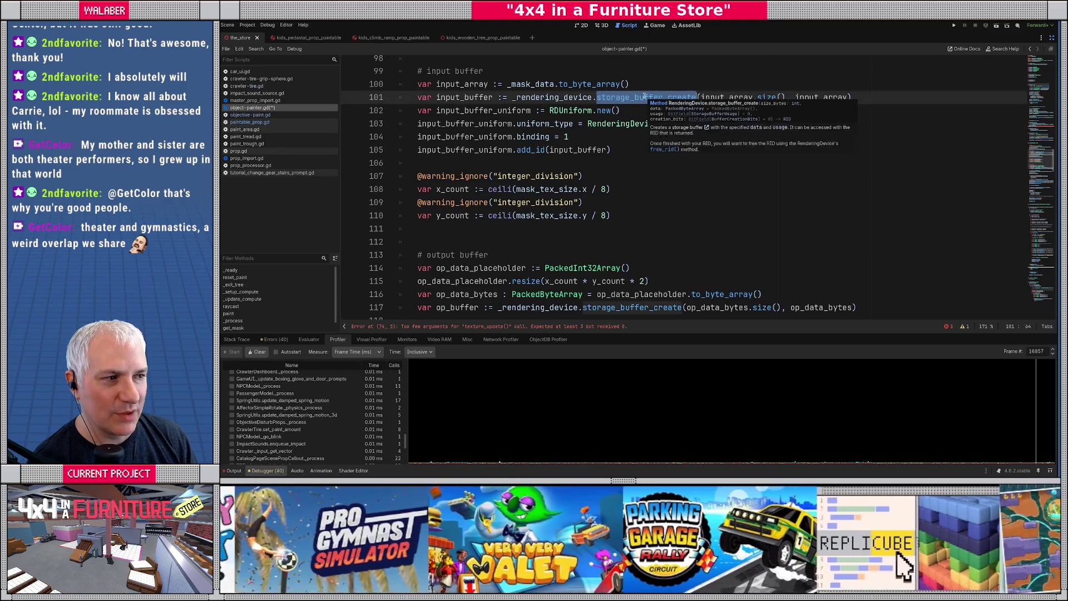
double_click(584, 110)
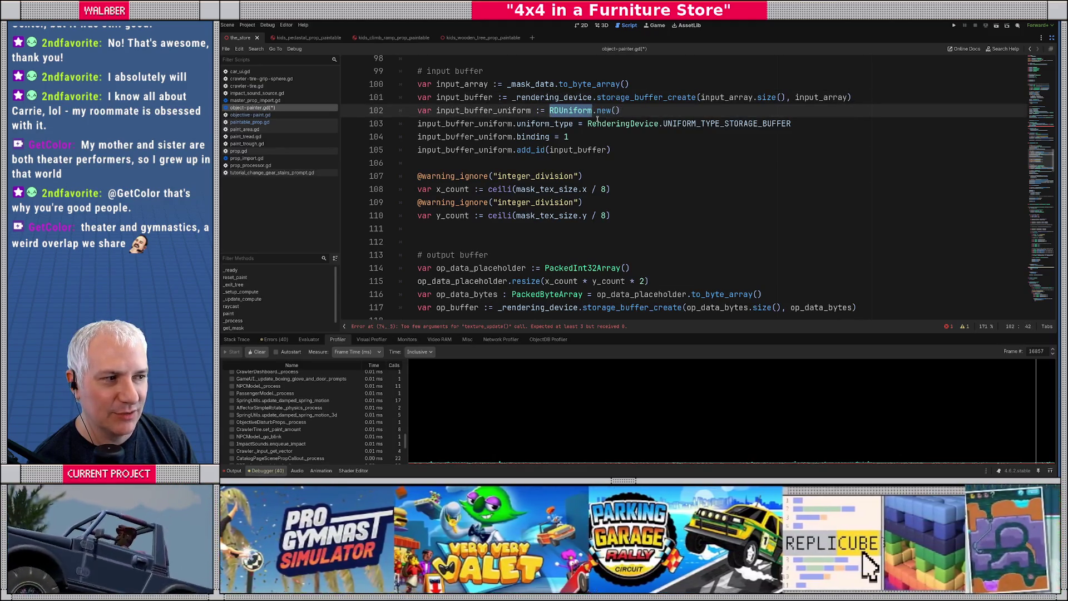
double_click(699, 125)
left_click_drag(550, 137, 569, 137)
double_click(564, 149)
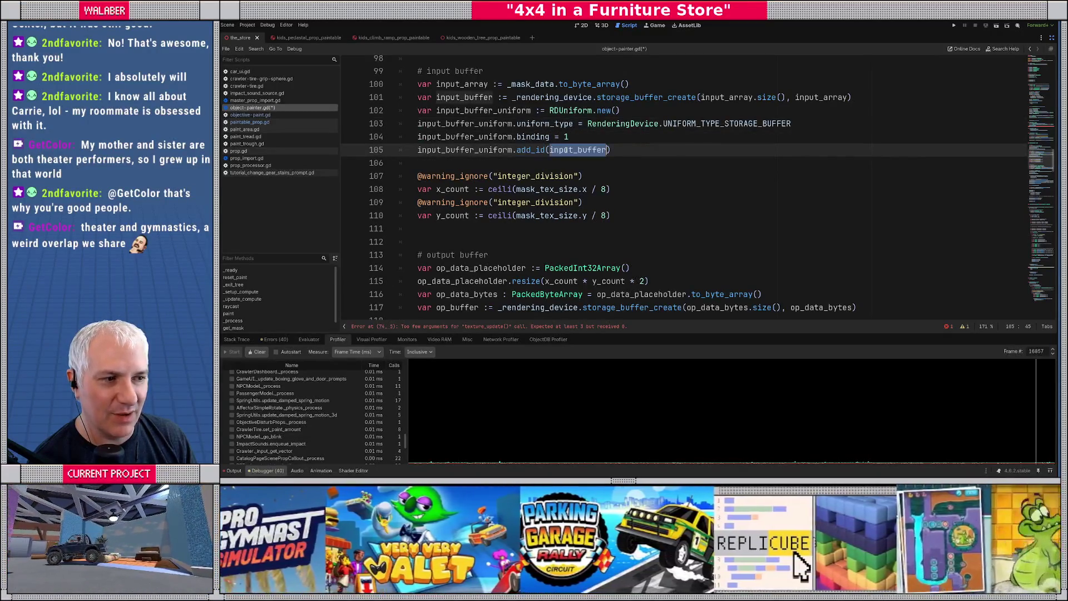
left_click_drag(530, 97, 672, 98)
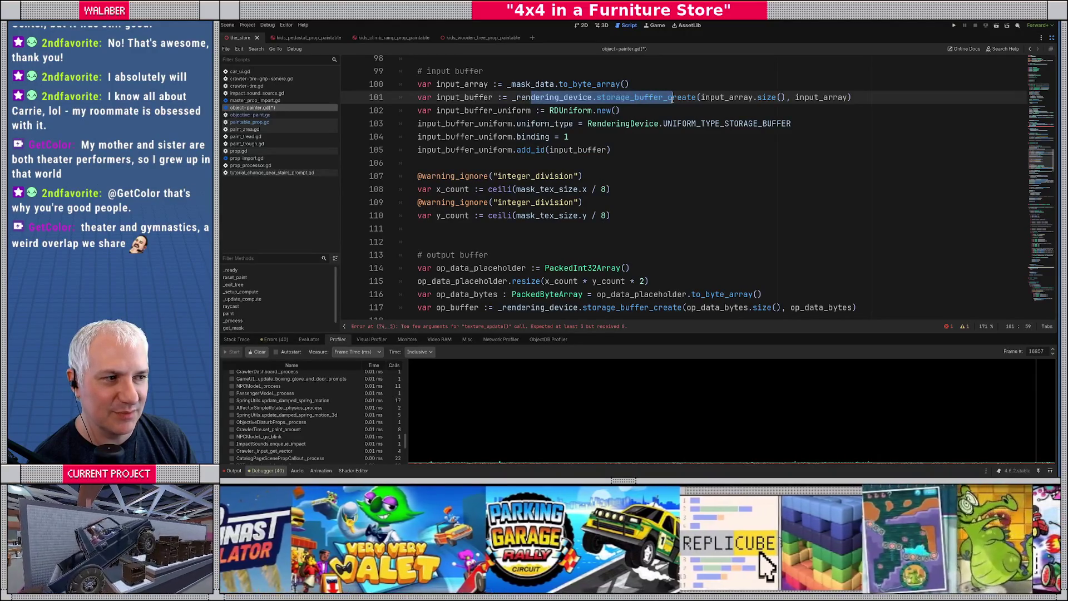
mouse_move(438, 84)
left_mouse_down()
mouse_move(556, 140)
mouse_move(629, 148)
left_mouse_up()
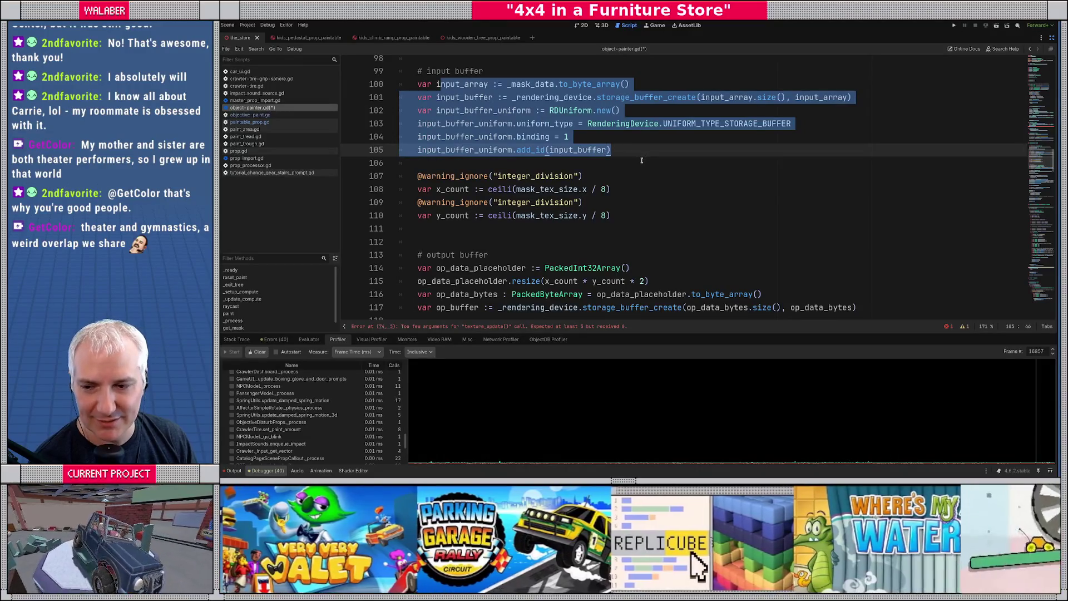
scroll(628, 148, "down", 6)
scroll(582, 178, "down", 1)
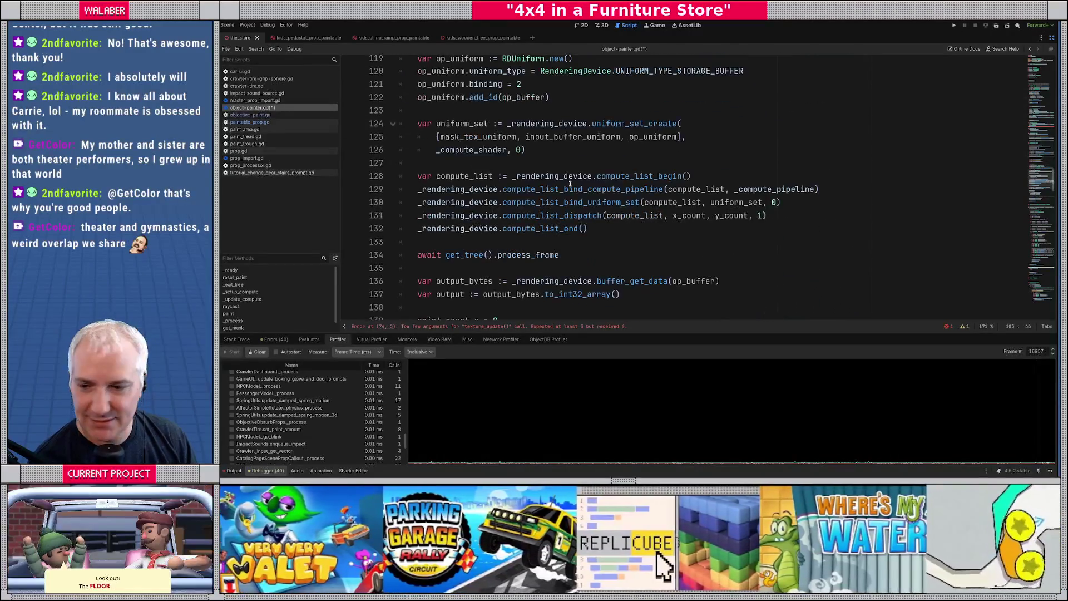
scroll(570, 183, "up", 7)
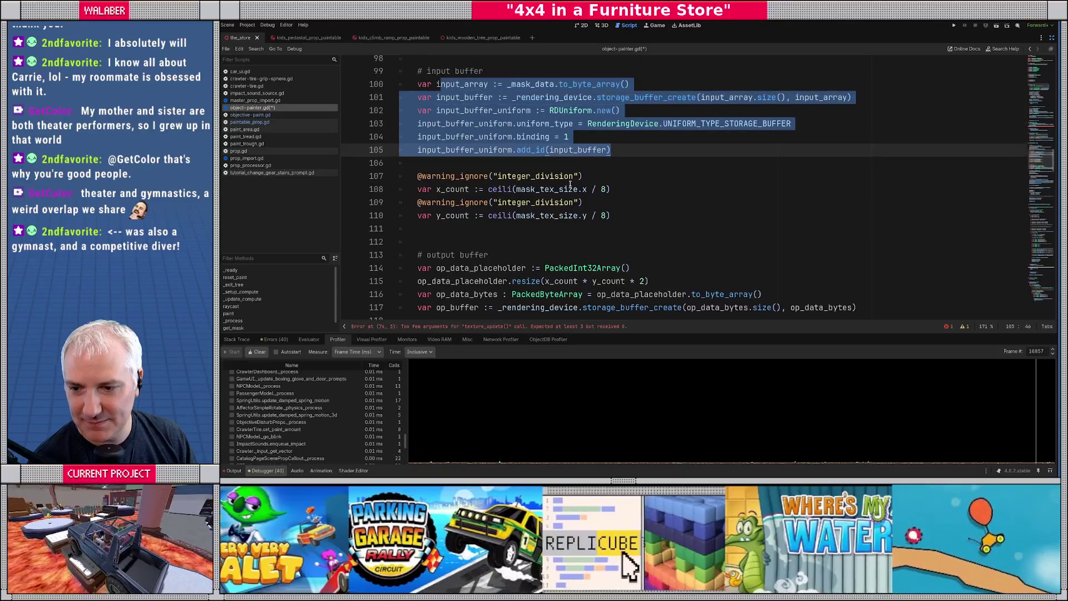
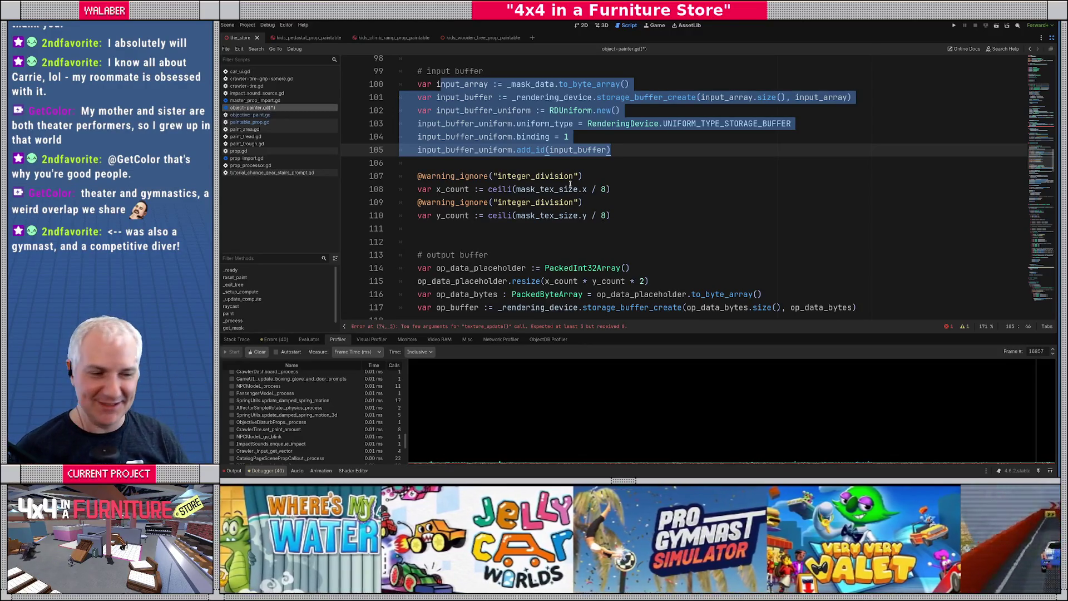
Review the first lines of reset_paint and place the caret in the texture_update call.
key("Down")
scroll(611, 189, "down", 8)
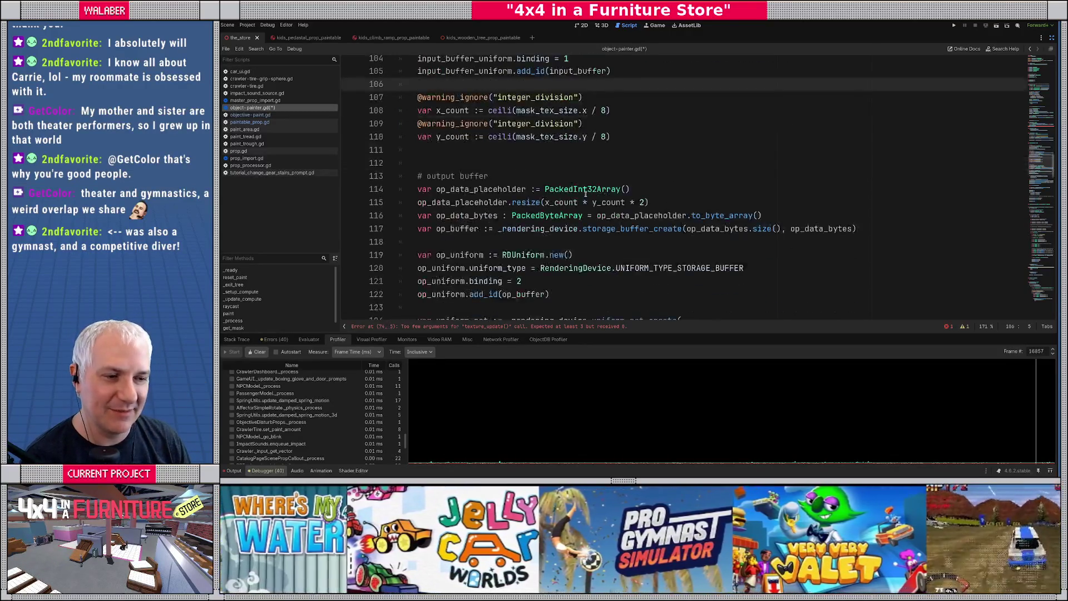
scroll(575, 199, "up", 18)
scroll(575, 199, "up", 4)
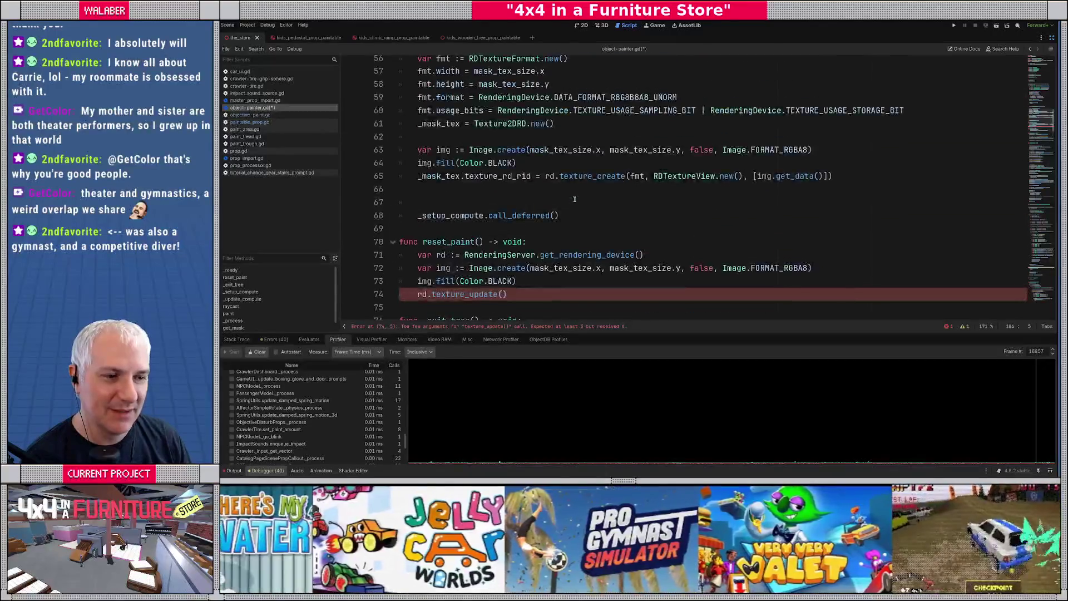
scroll(520, 184, "down", 3)
left_click_drag(428, 136, 656, 158)
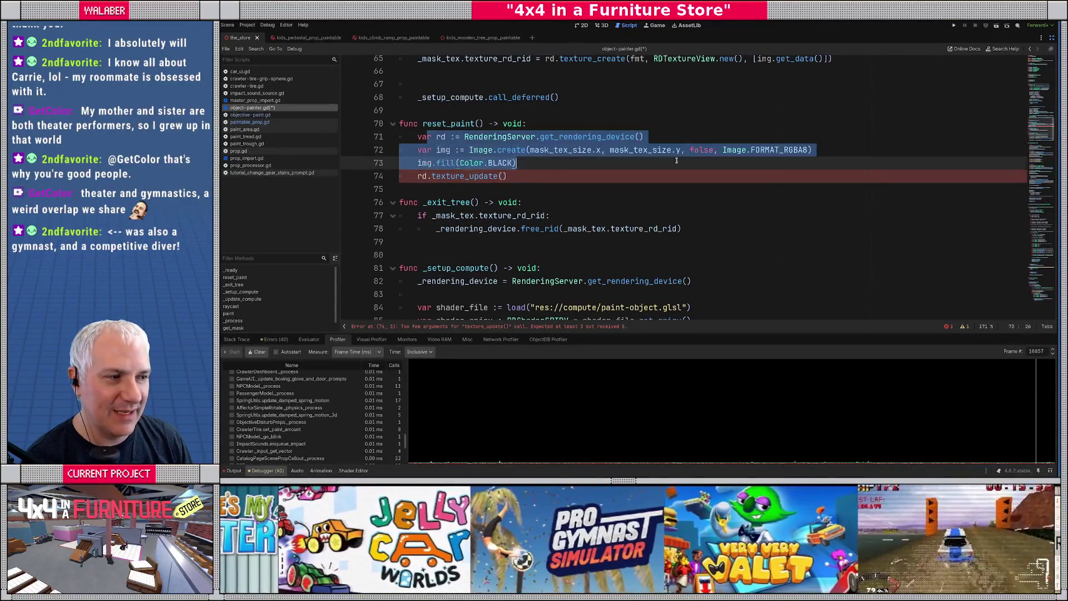
left_click(502, 177)
Check the R8G8B8A8 texture format and FORMAT_RGBA8 image format before returning to texture_update.
scroll(634, 199, "up", 2)
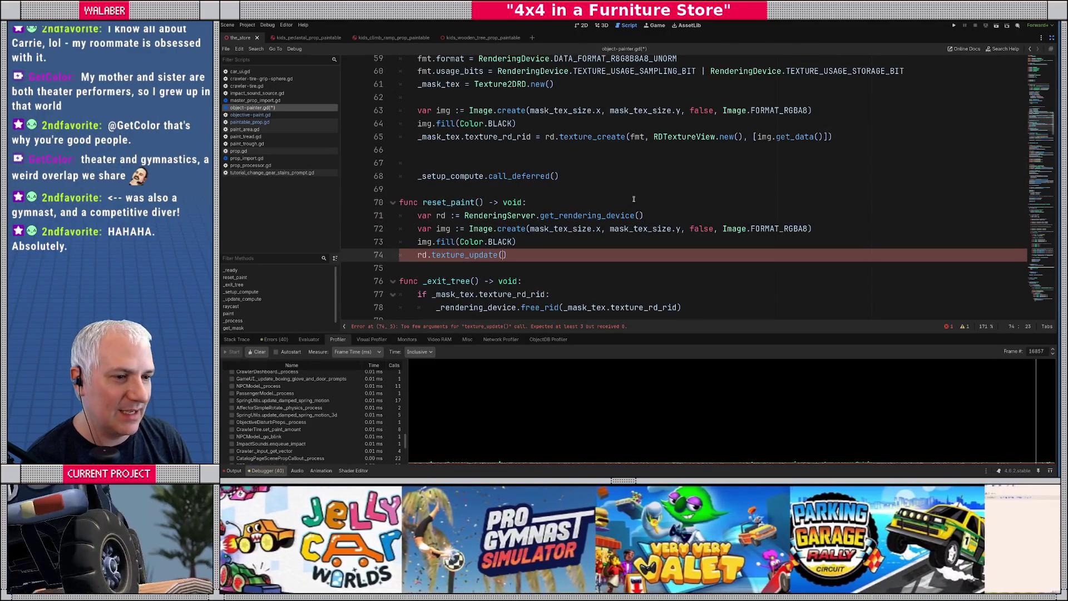
scroll(634, 199, "up", 1)
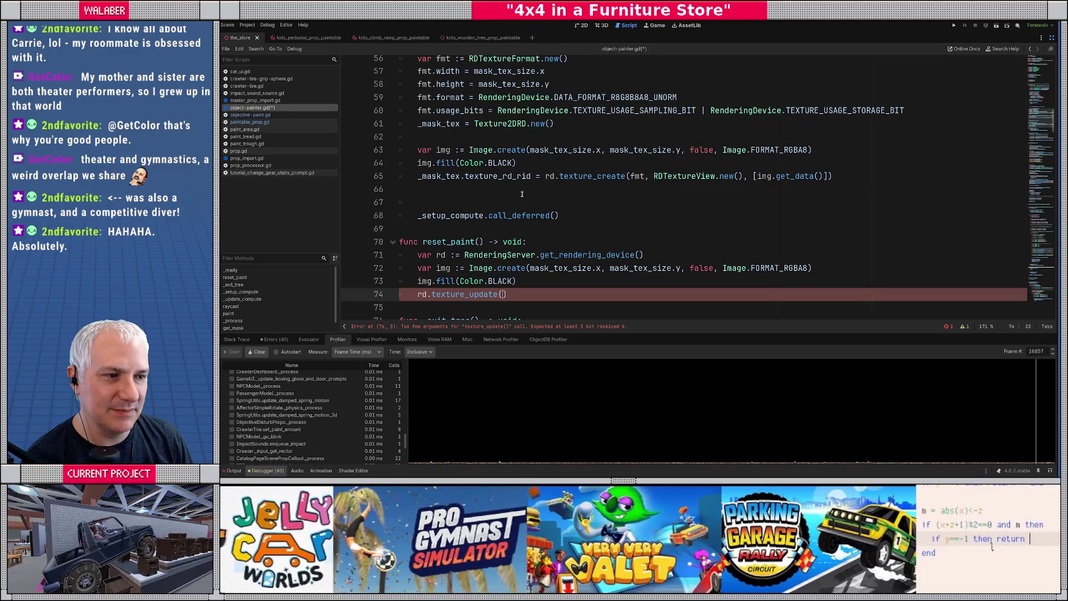
scroll(520, 196, "down", 2)
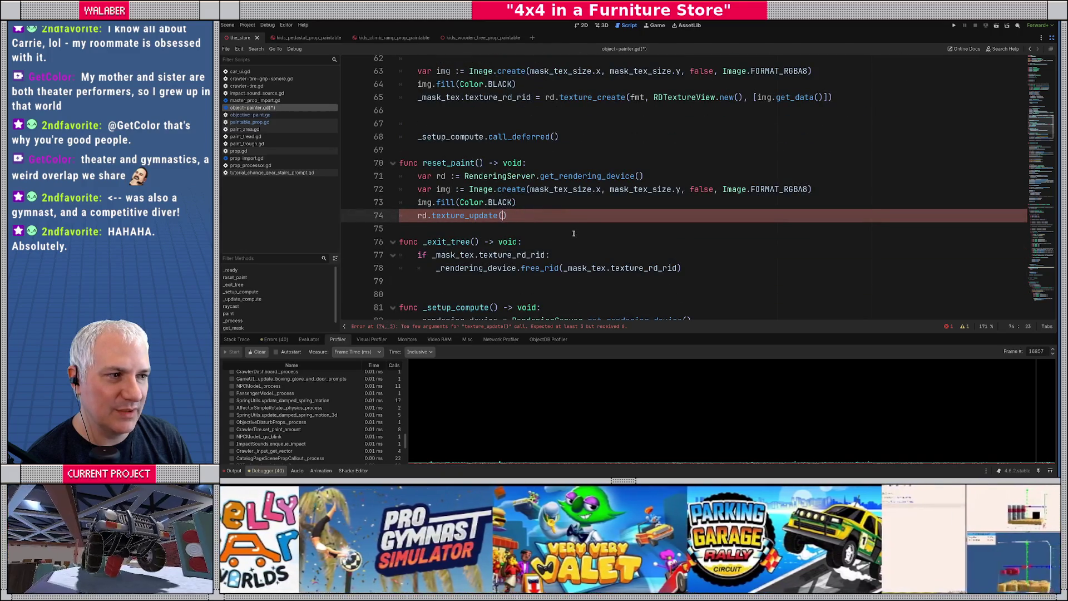
scroll(629, 139, "up", 1)
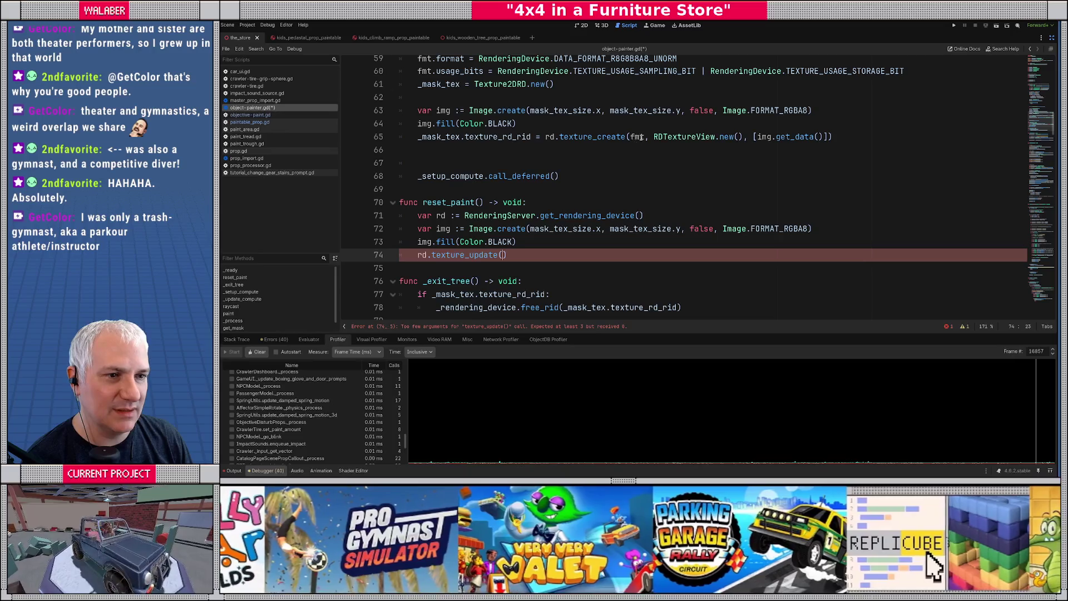
scroll(589, 152, "up", 1)
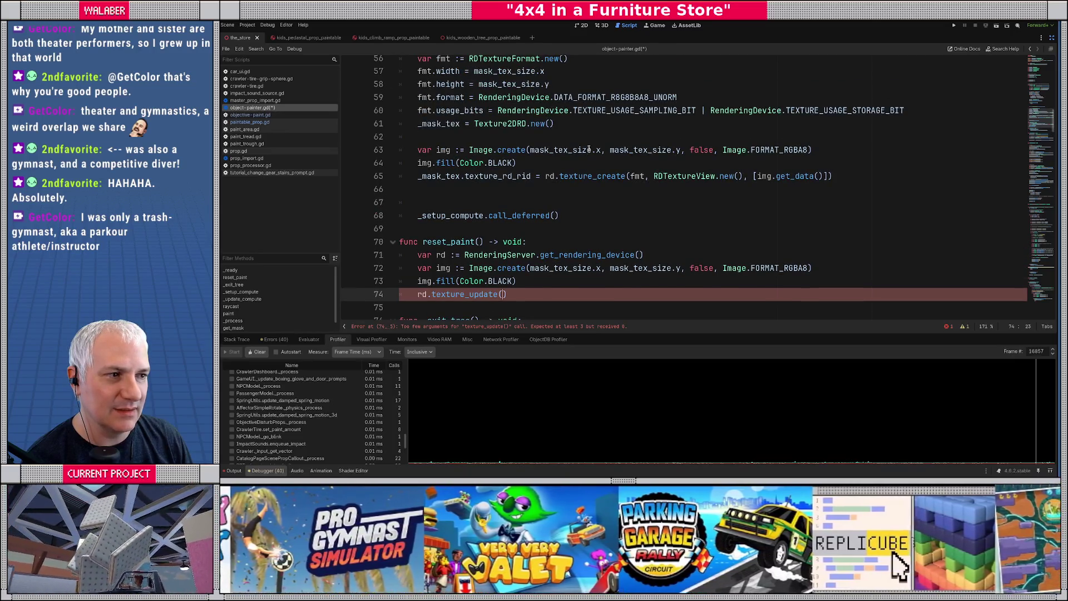
left_click_drag(603, 97, 656, 97)
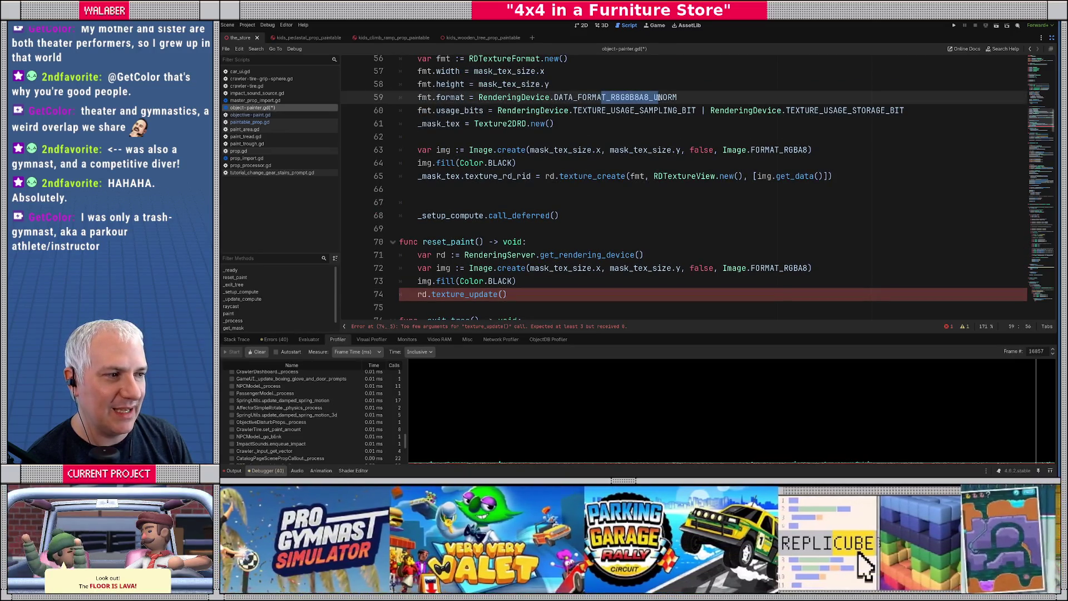
double_click(749, 150)
scroll(668, 212, "down", 2)
left_click(572, 217)
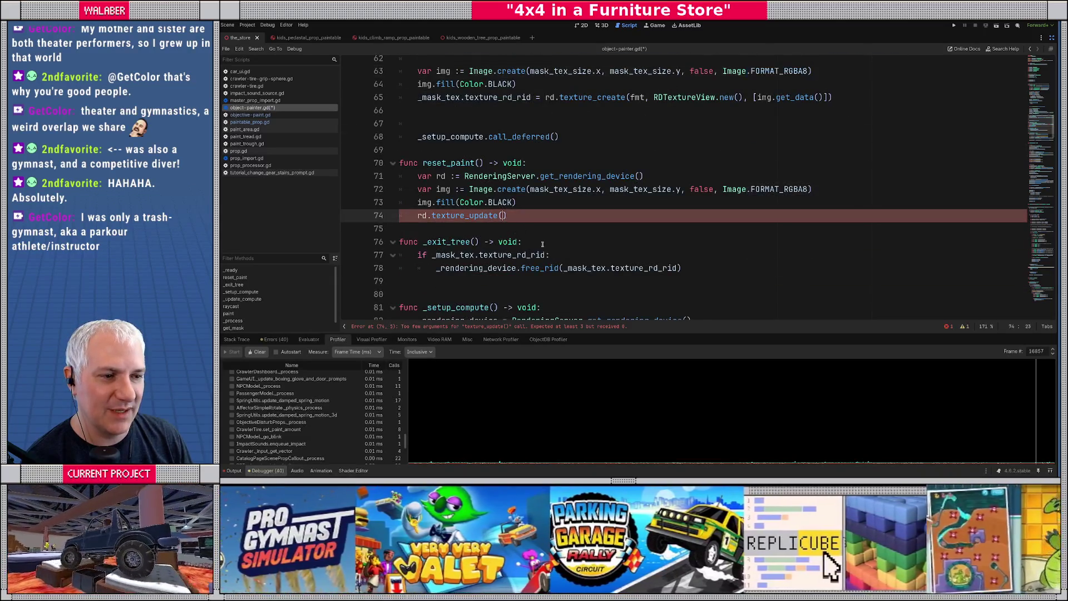
scroll(573, 270, "up", 1)
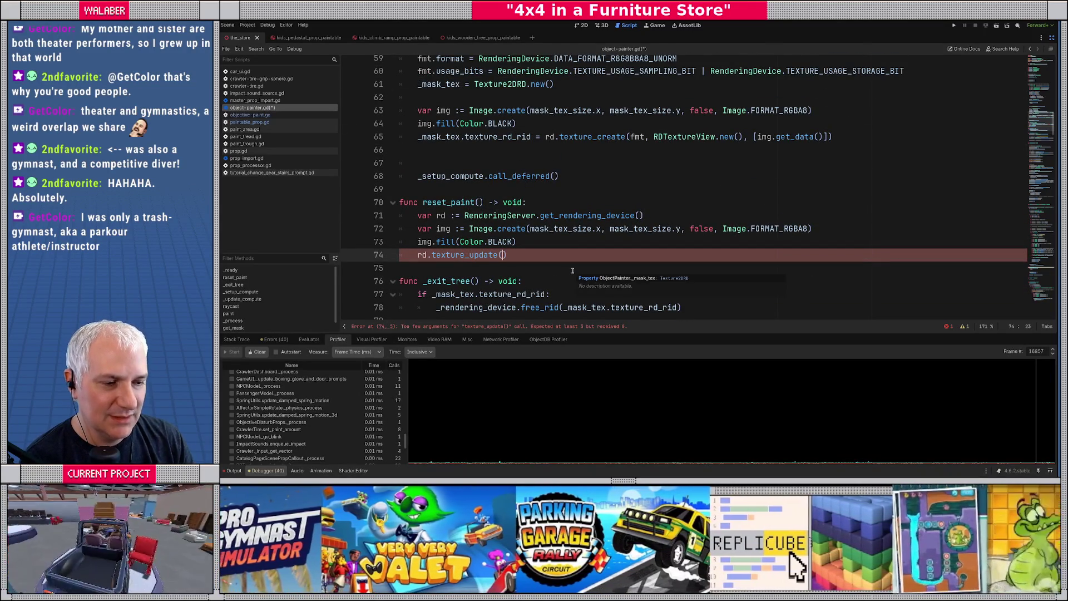
Complete texture_update with _mask_tex.texture_rd_rid, 0 and img.get_data(), and begin rd.texture_cl below.
key("BackSpace")
type("(")
type("_mask_t")
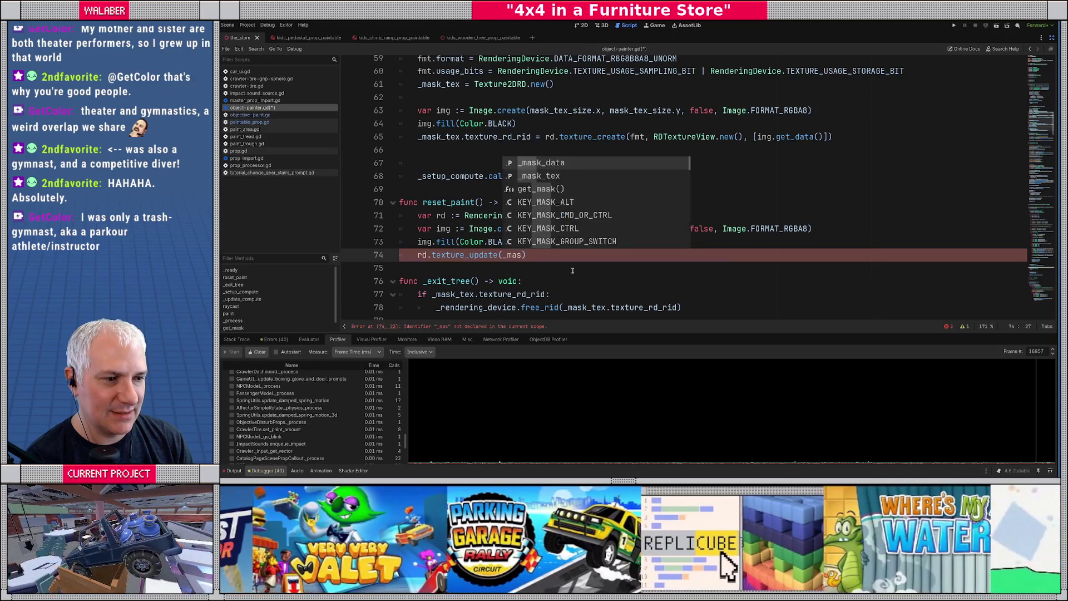
type("ex.")
key("Return")
type(",")
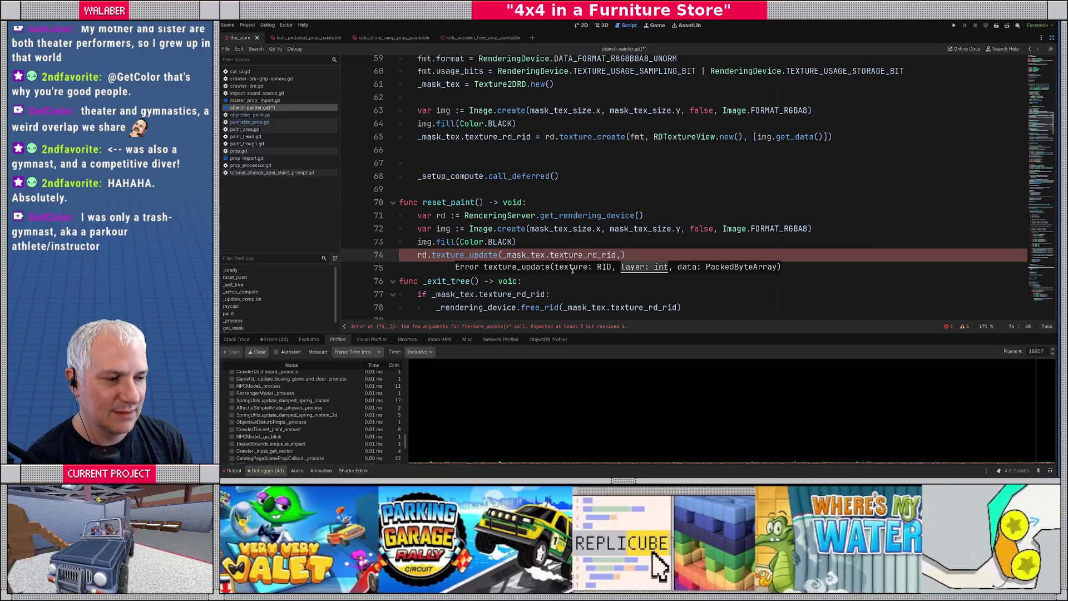
type(" 0,")
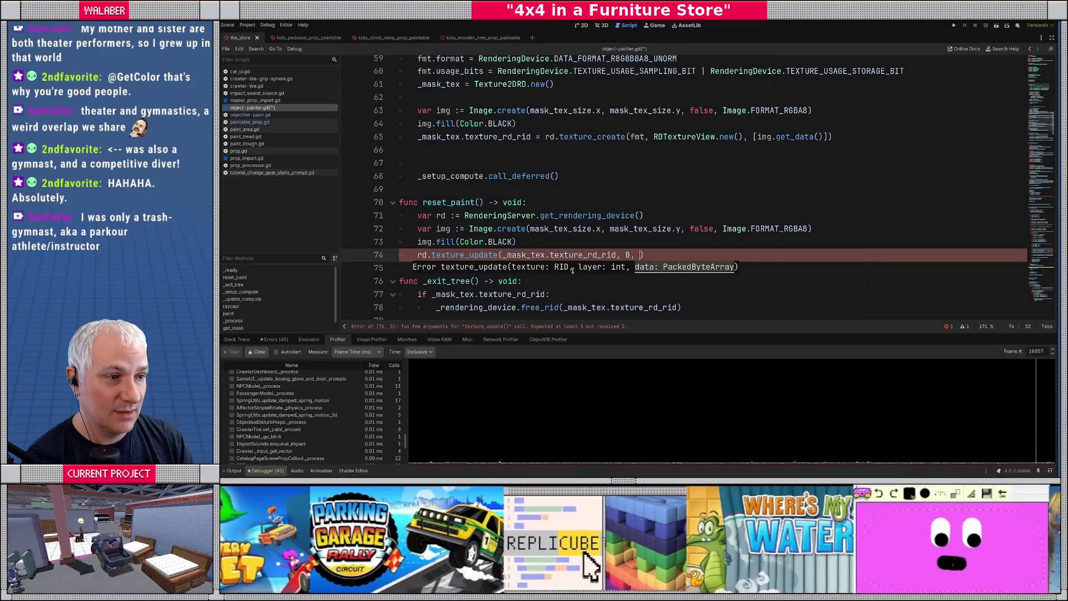
type(" img.get")
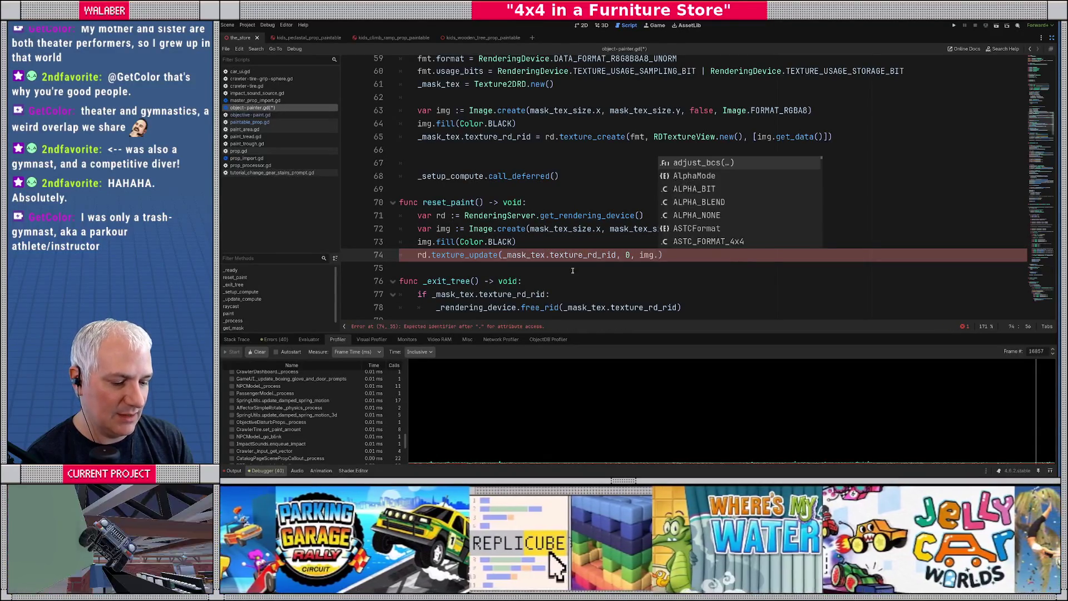
key("Return")
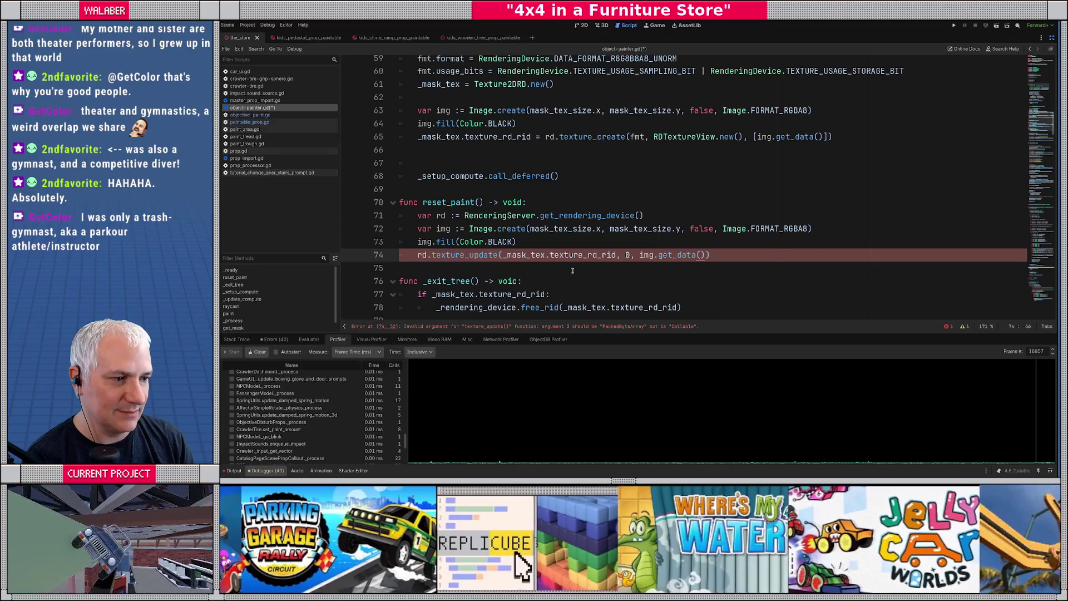
key("Return")
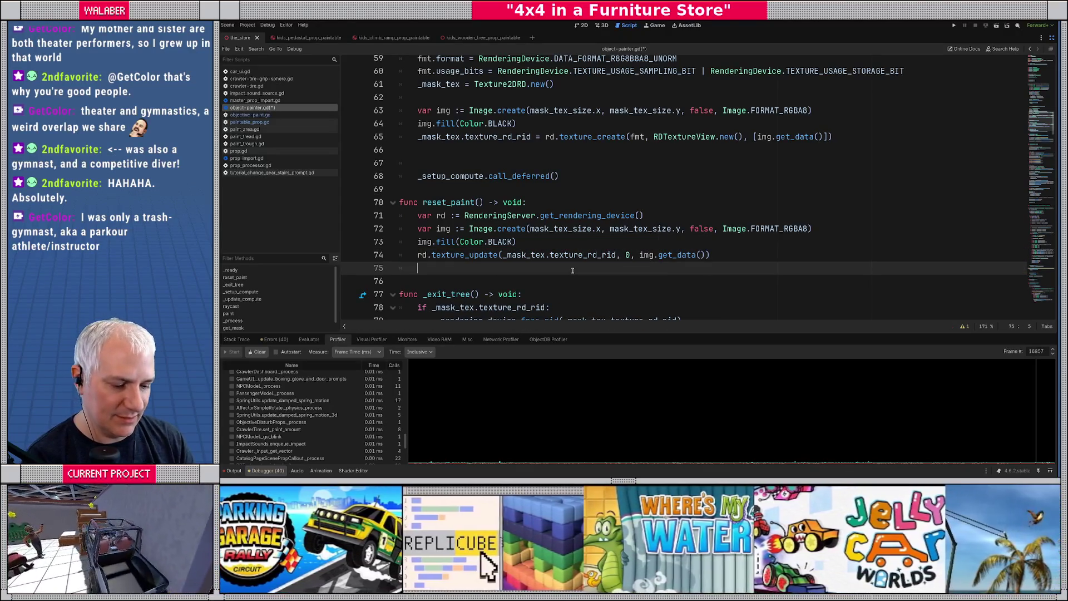
type("rd.texture_cl")
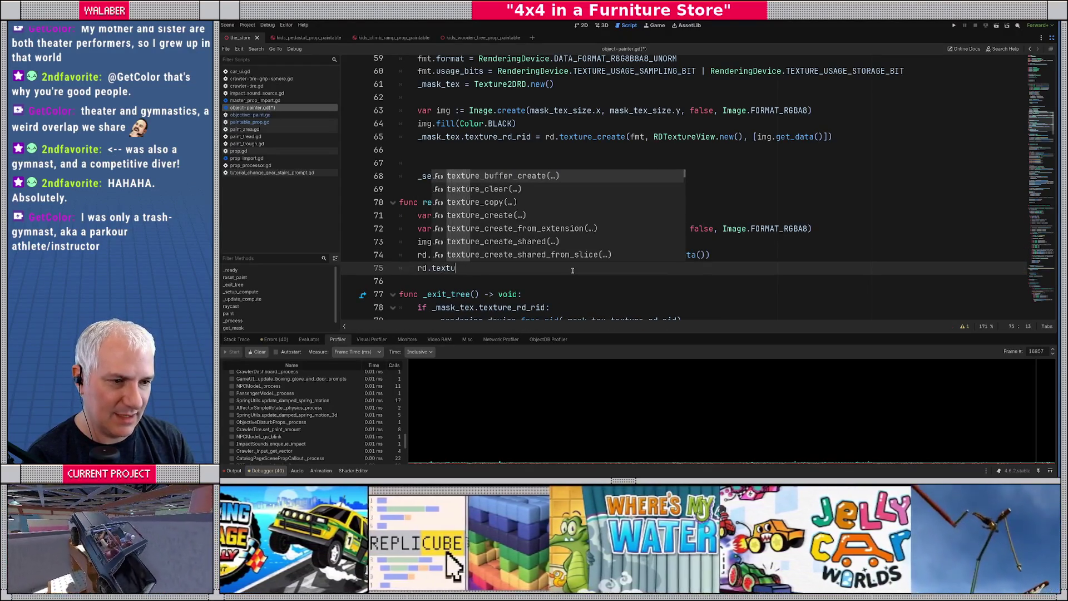
Accept texture_clear and delete the image creation, fill and texture_update lines above it.
key("Return")
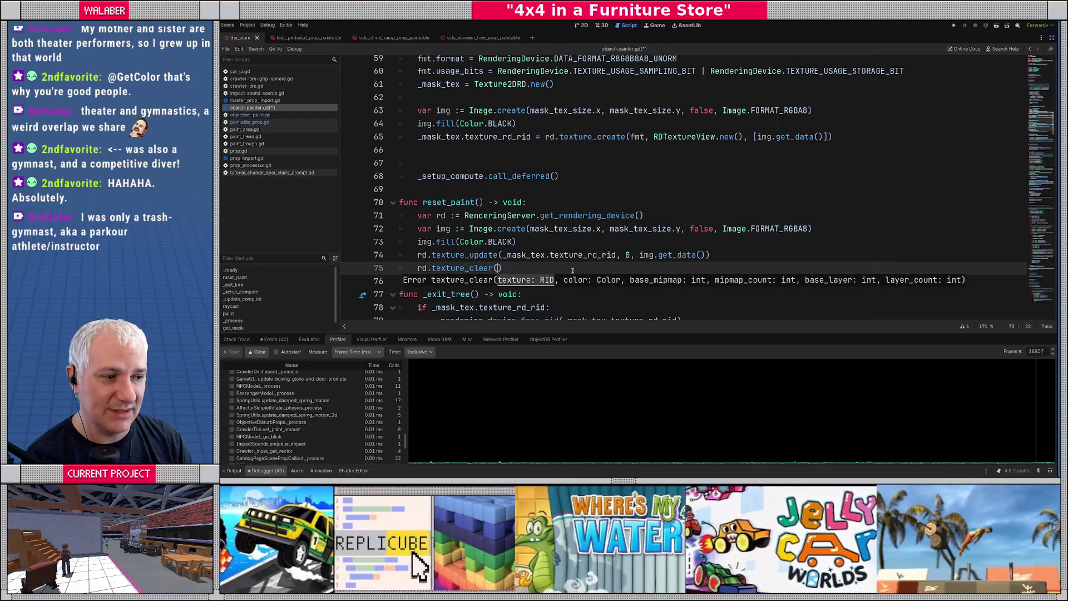
key("Up")
key("shift+Home")
key("shift+Home")
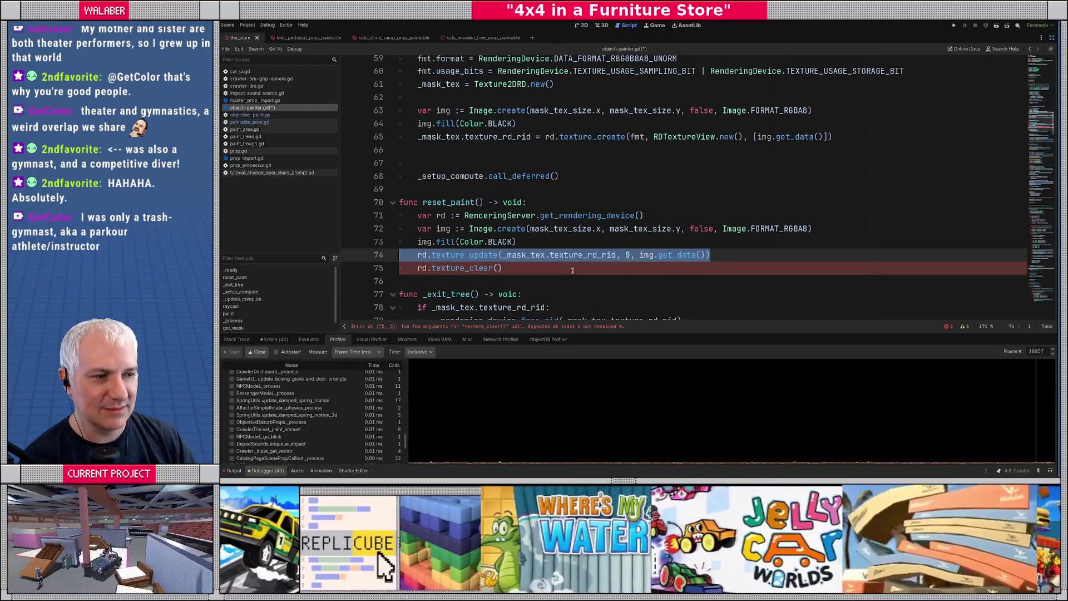
key("shift+Up")
key("shift+Up")
key("BackSpace")
key("Delete")
key("End")
key("BackSpace")
key("BackSpace")
Fill texture_clear with _mask_tex.texture_rd_rid, Color.BLACK, 0, 1, 0, 1 and save object-painter.gd.
type("(")
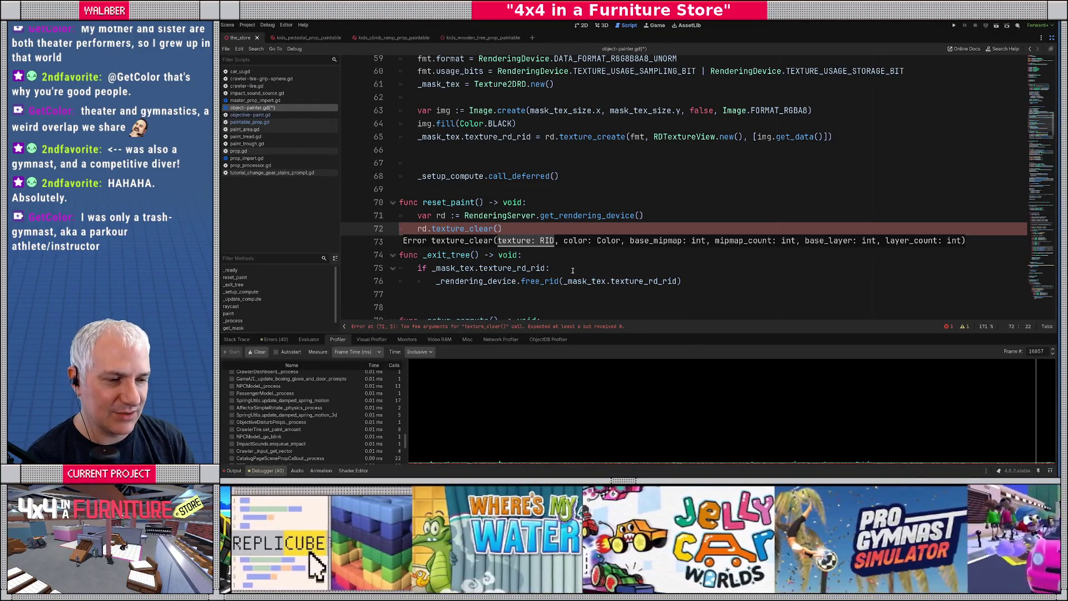
type("_mask_tex.")
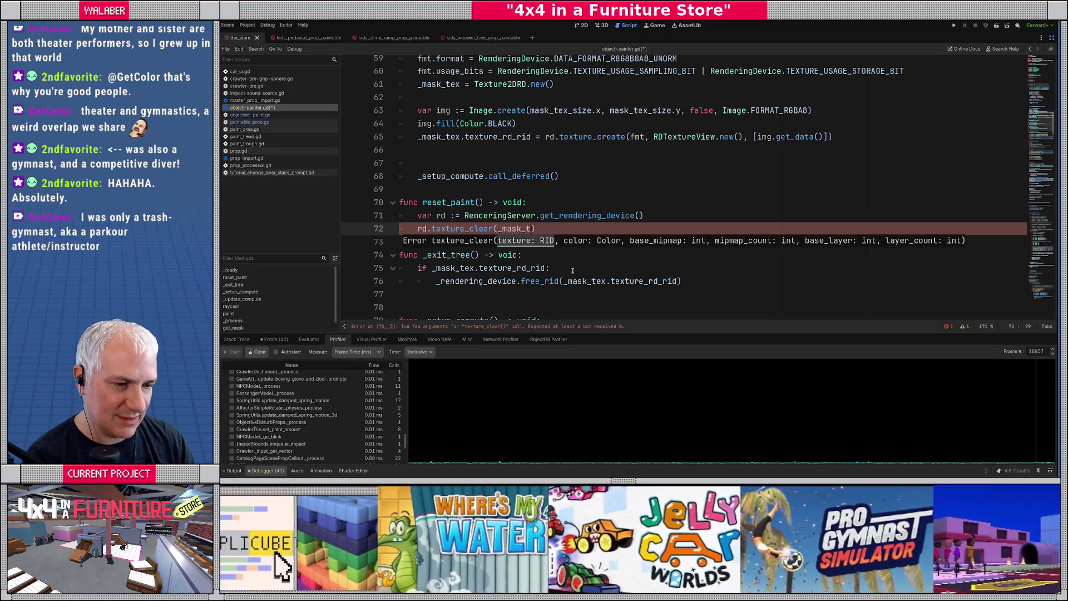
type("r")
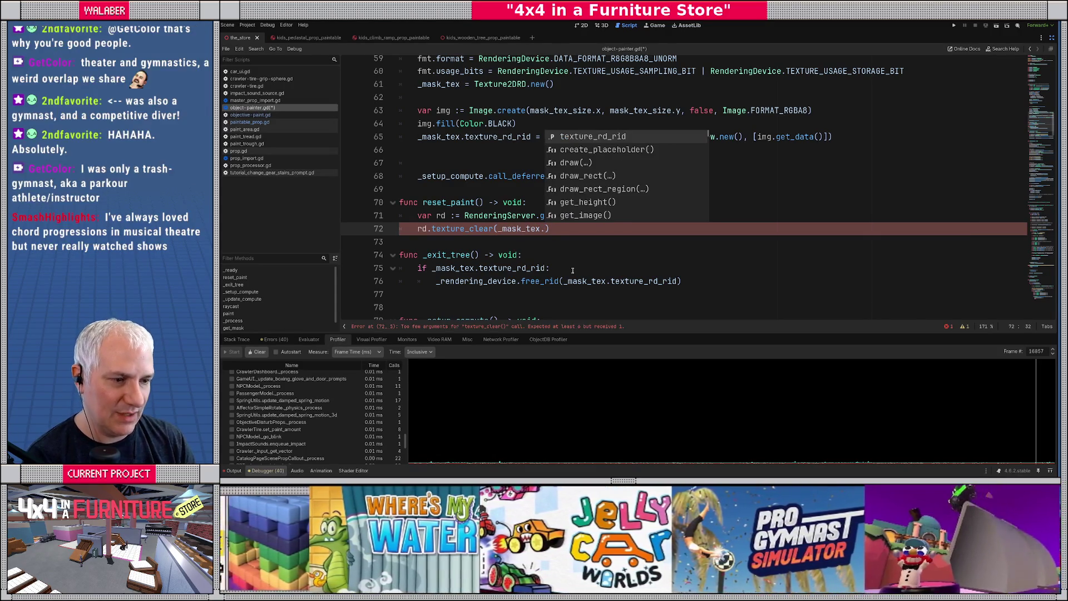
type("d")
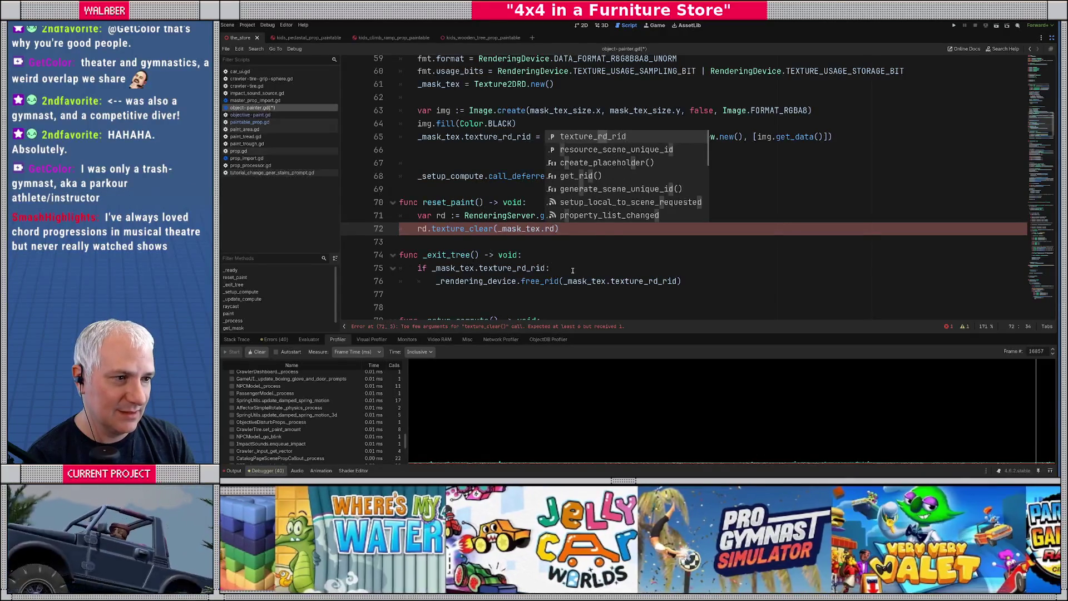
key("Return")
type(",")
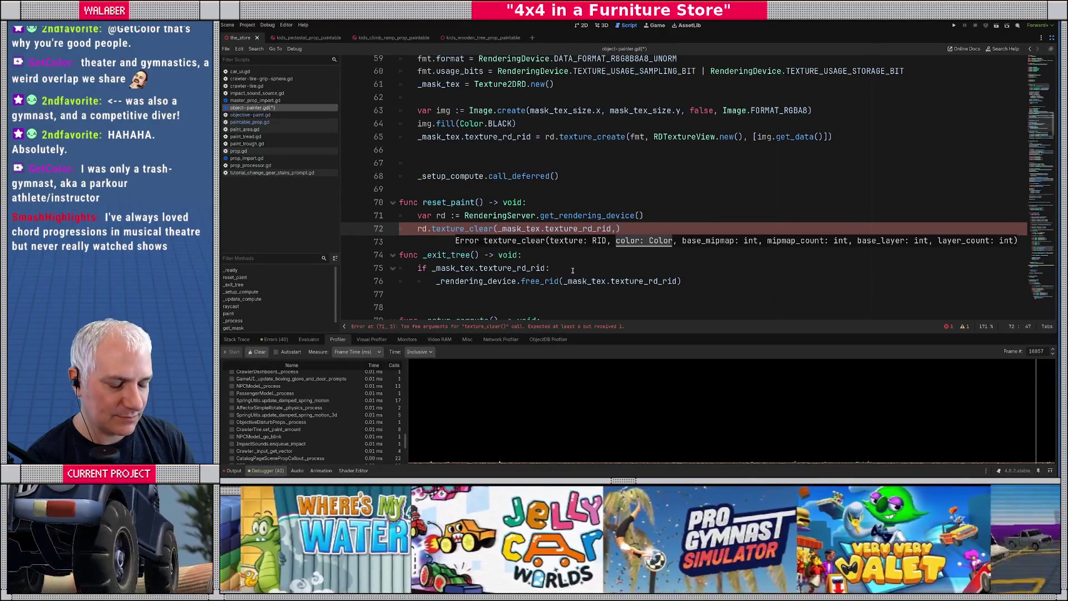
type(" Color.Bla")
key("Return")
type(",")
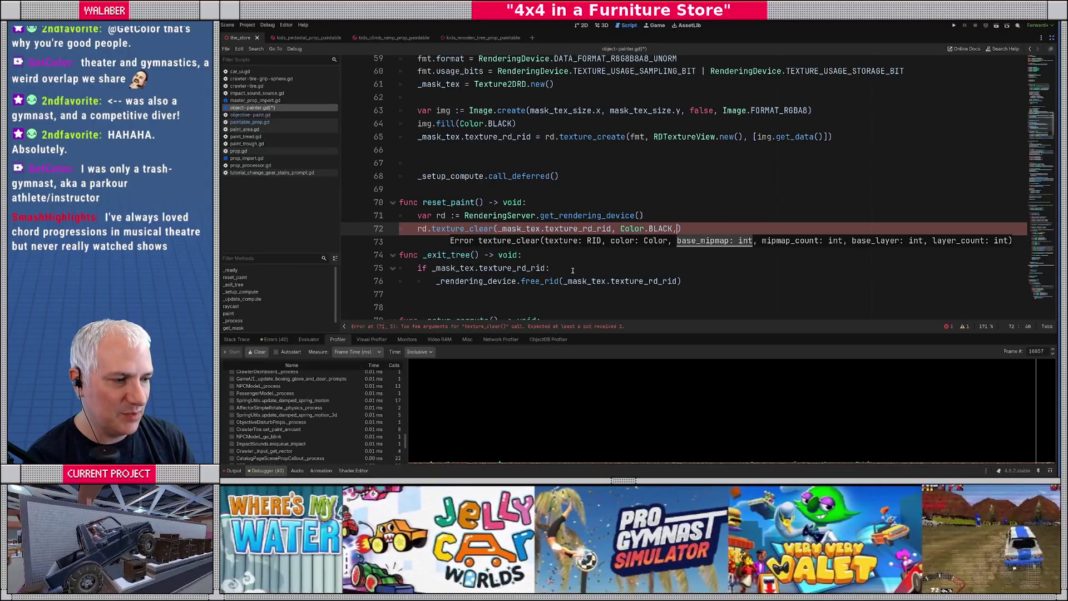
type(" 0, ")
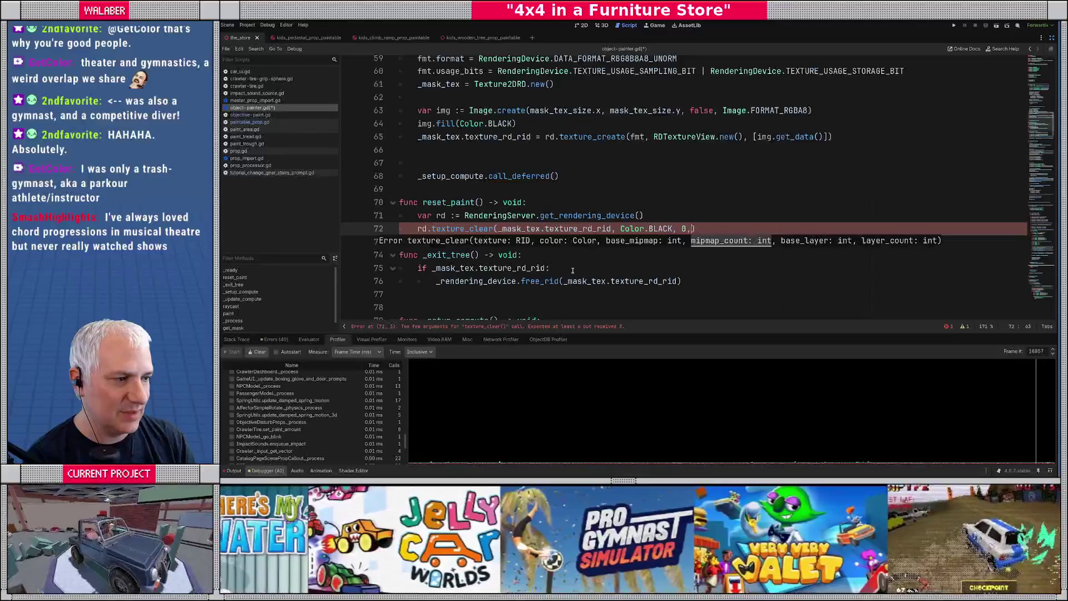
type("1, 0, ")
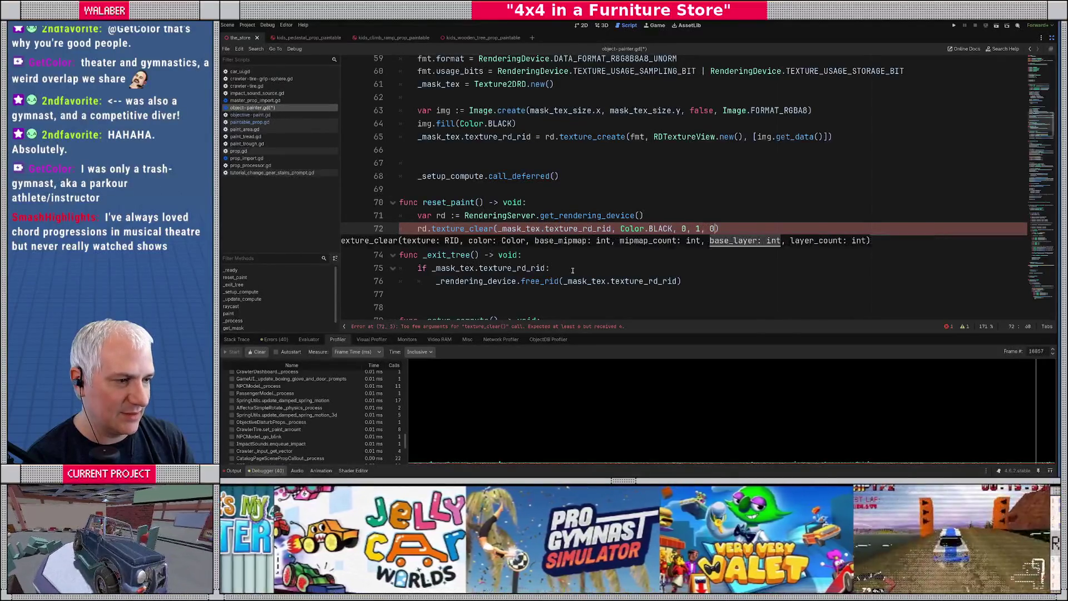
type("1)")
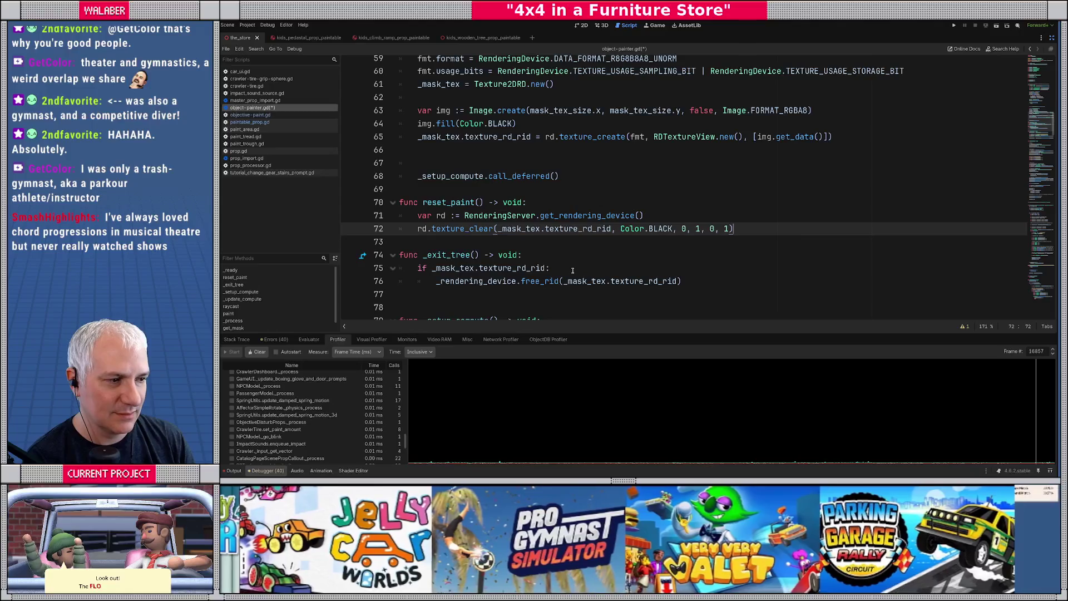
key("ctrl+s")
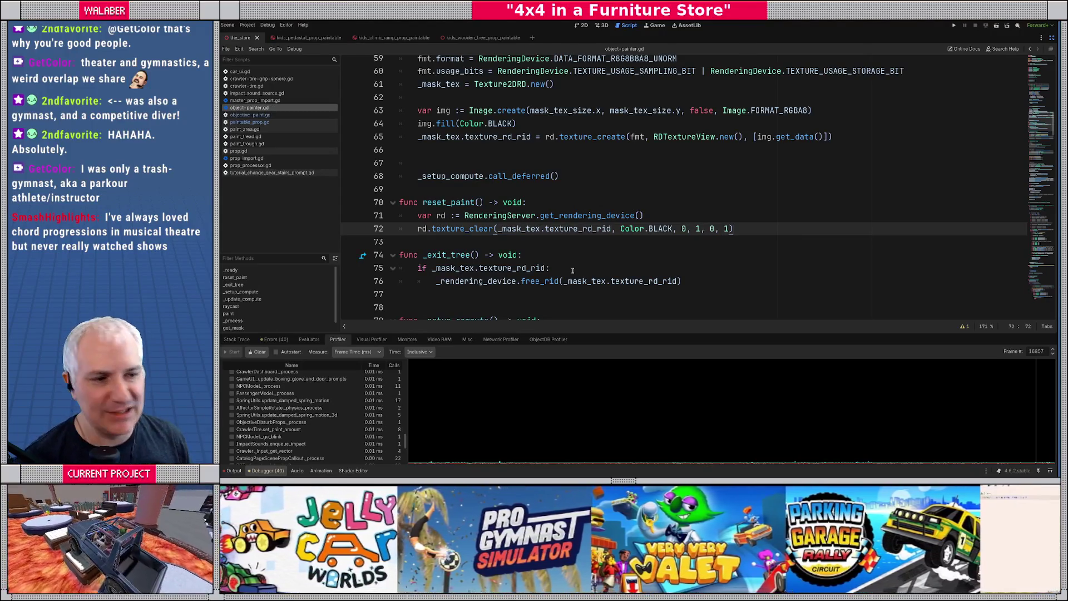
Add 'paint_count_a = 0' and 'paint_count_b = 0' lines to reset_paint.
scroll(572, 270, "up", 14)
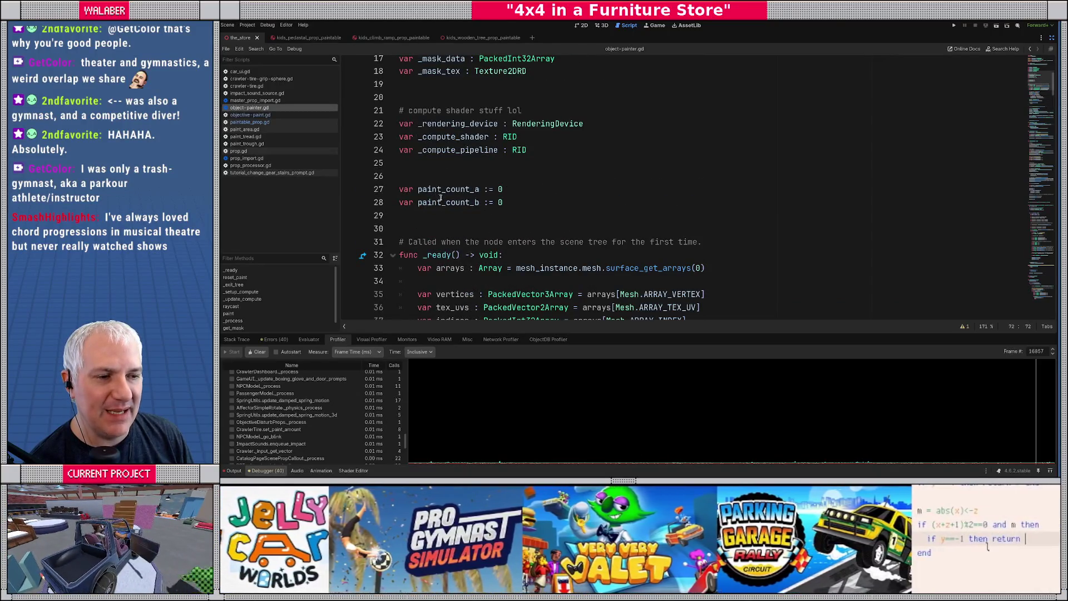
scroll(445, 206, "down", 13)
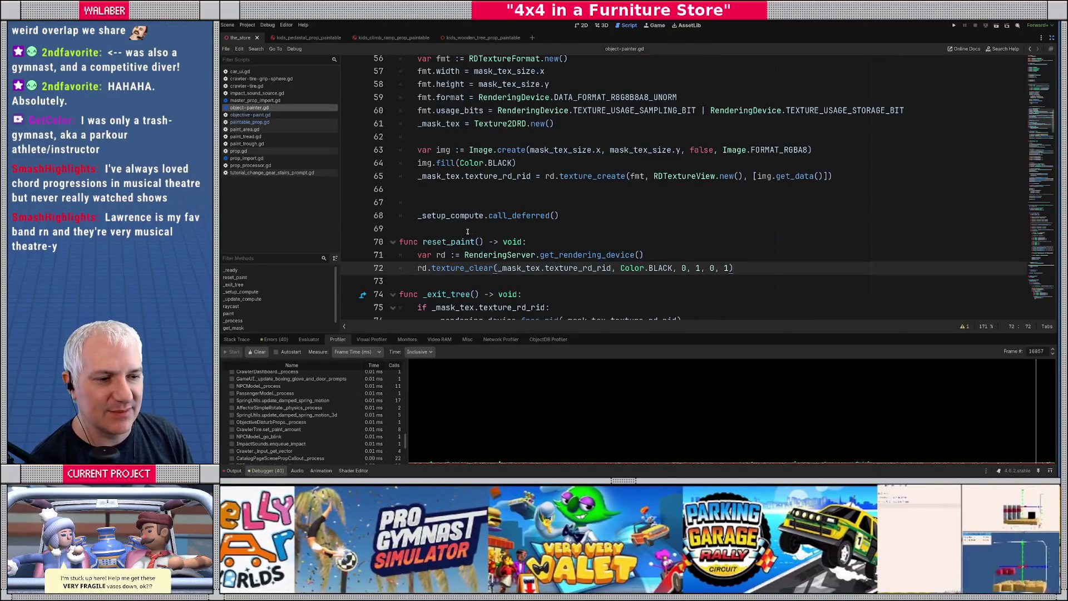
key("Return")
type("paint_c")
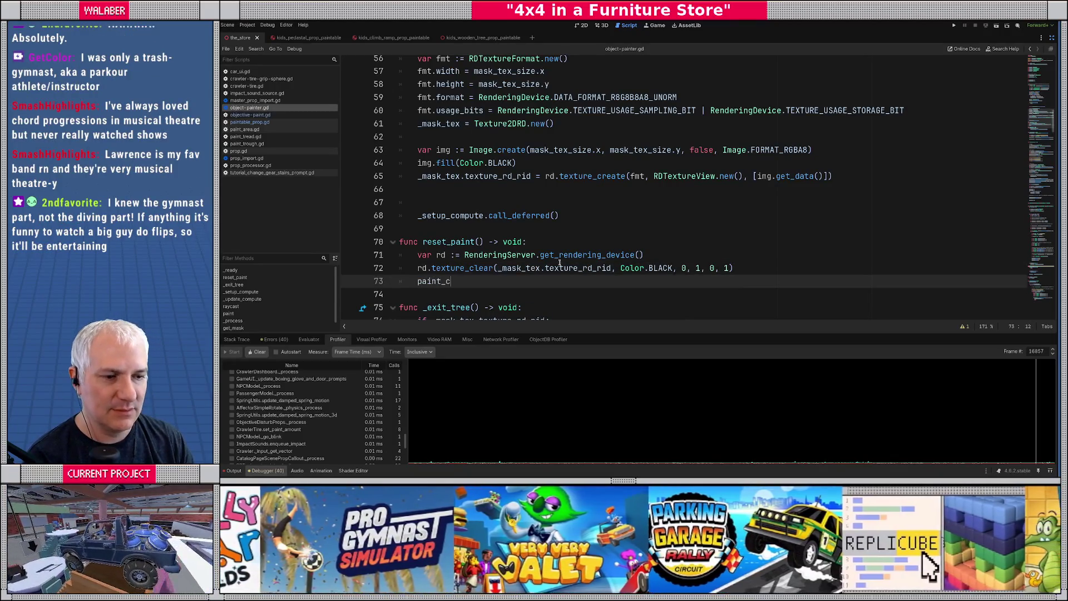
key("Return")
type("= 0")
key("Return")
type("paint_c")
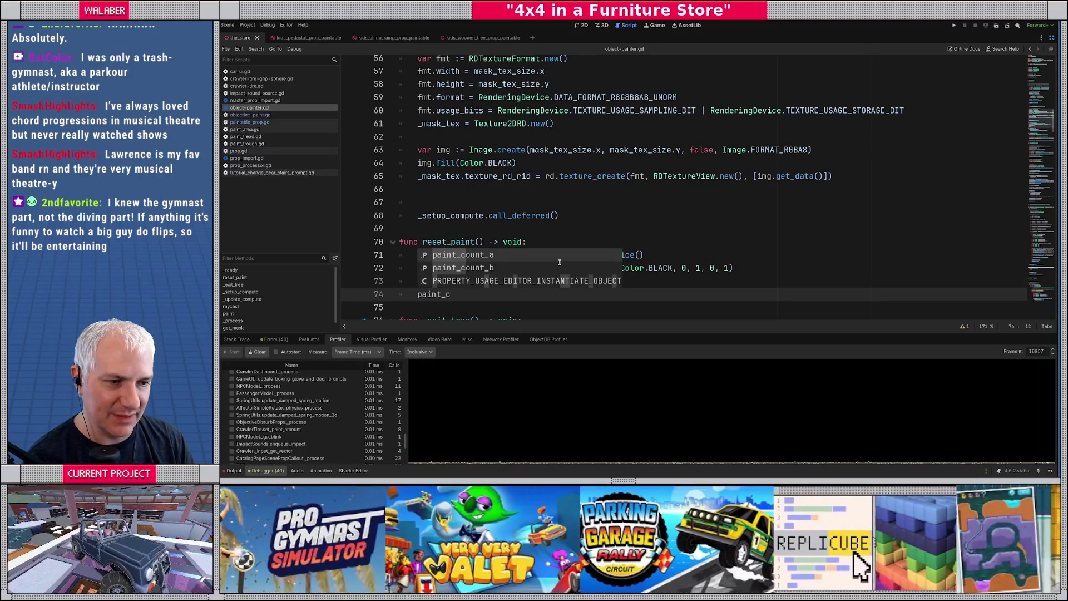
key("Down")
key("Return")
type("= 0")
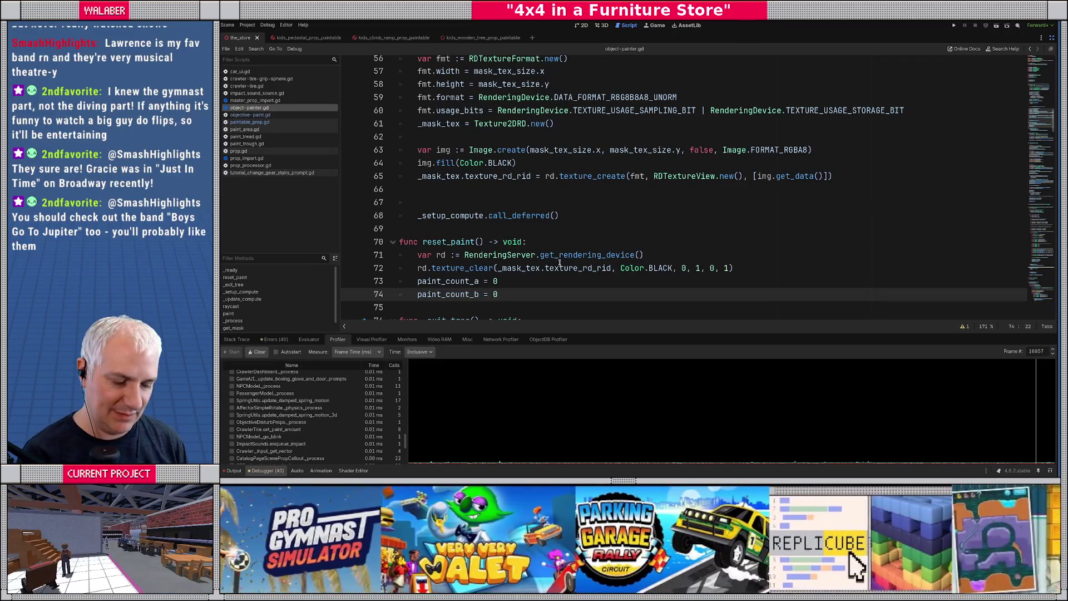
Look over the finished reset_paint function and switch to objective-paint.gd.
scroll(560, 263, "down", 2)
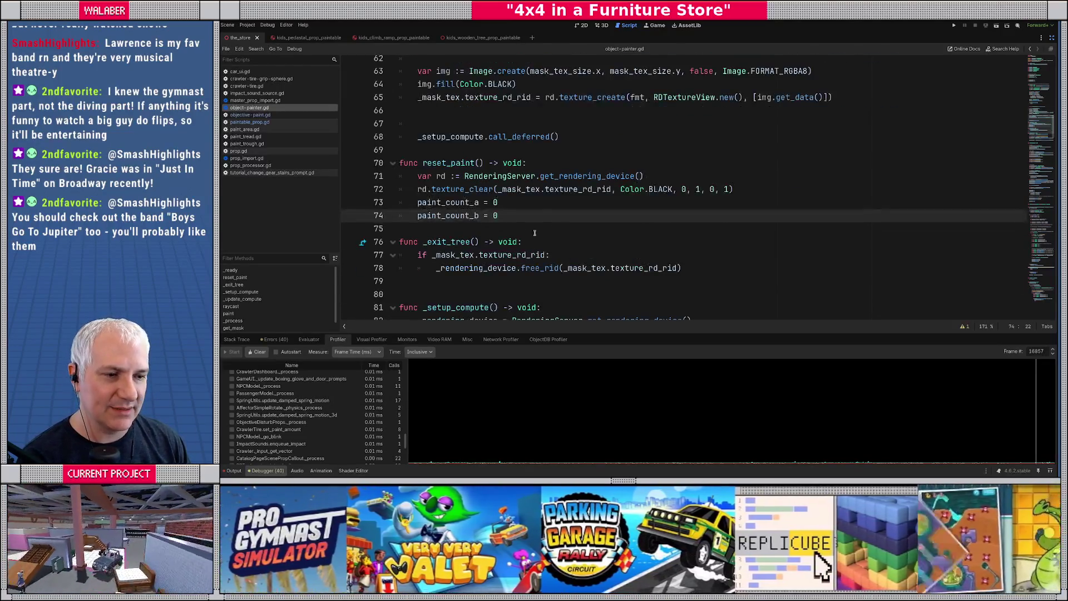
left_click(466, 233)
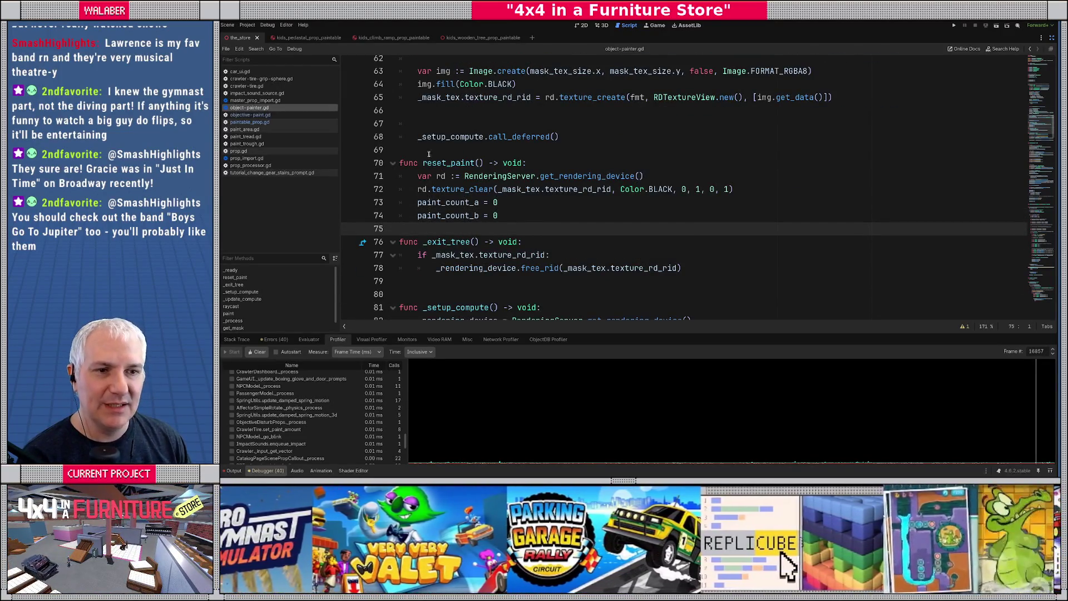
double_click(448, 163)
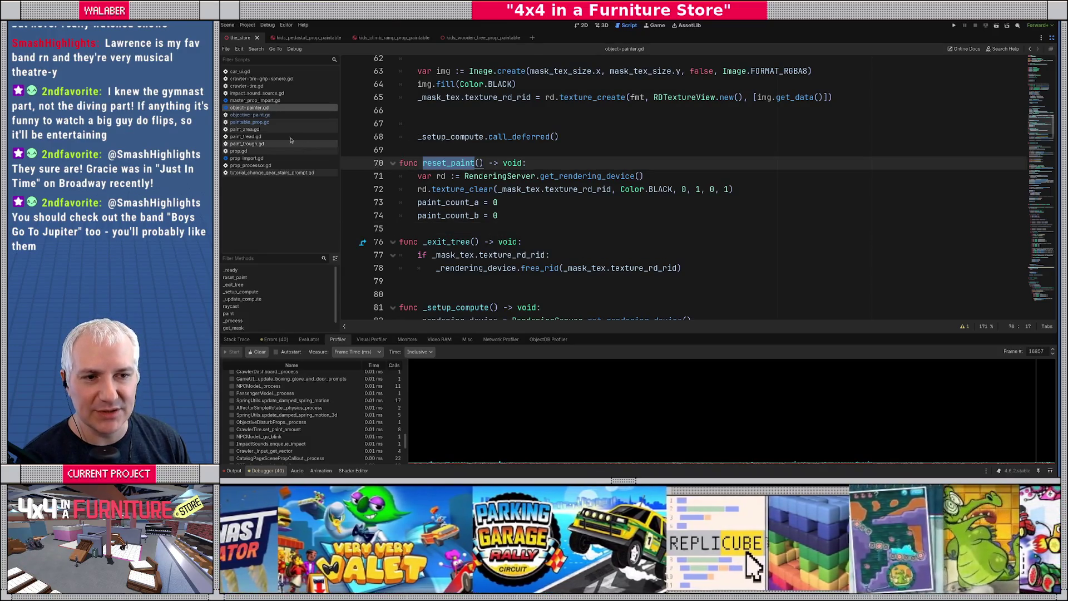
left_click(249, 115)
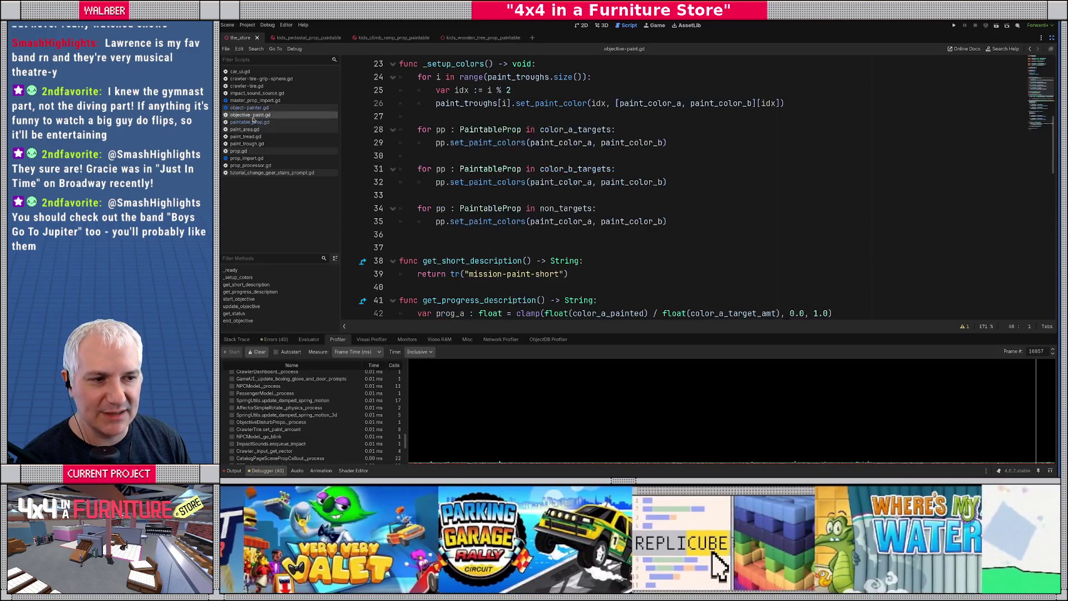
Find start_objective in objective-paint.gd and add a blank line under its header.
scroll(464, 196, "up", 3)
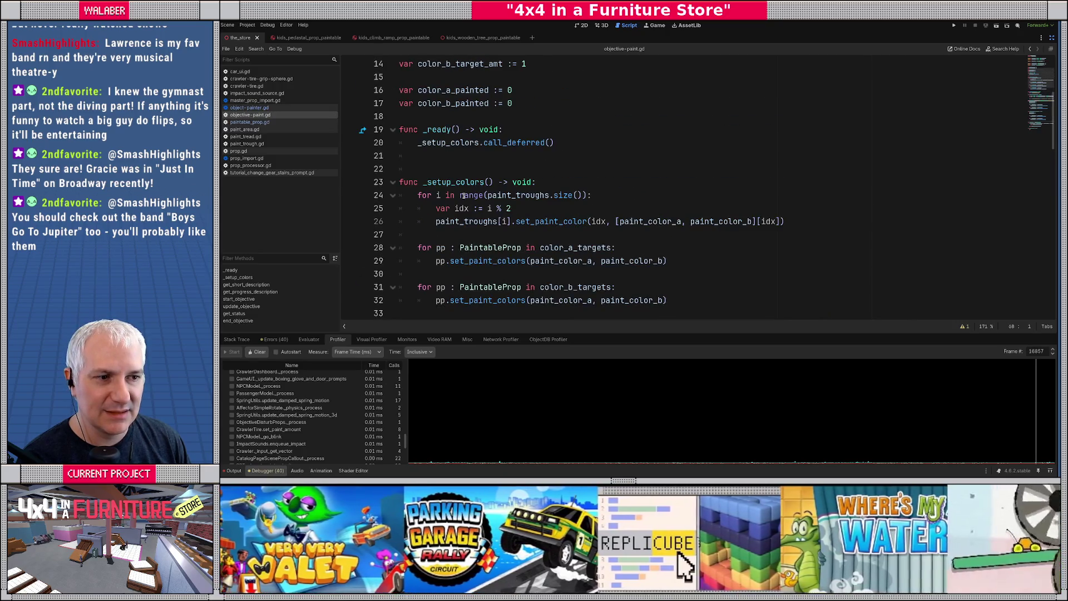
scroll(464, 195, "down", 3)
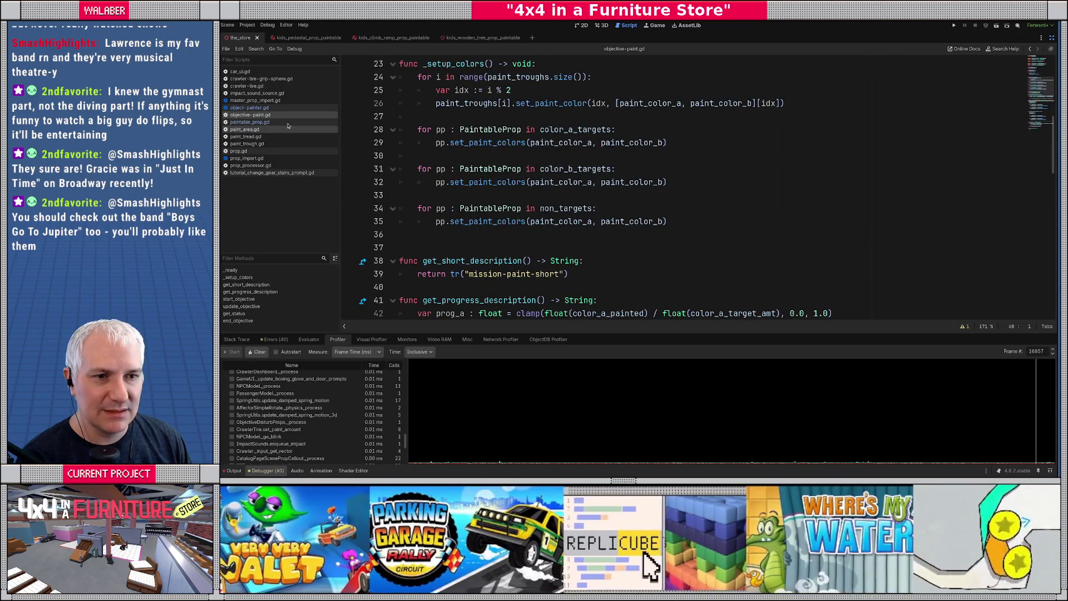
scroll(383, 146, "down", 8)
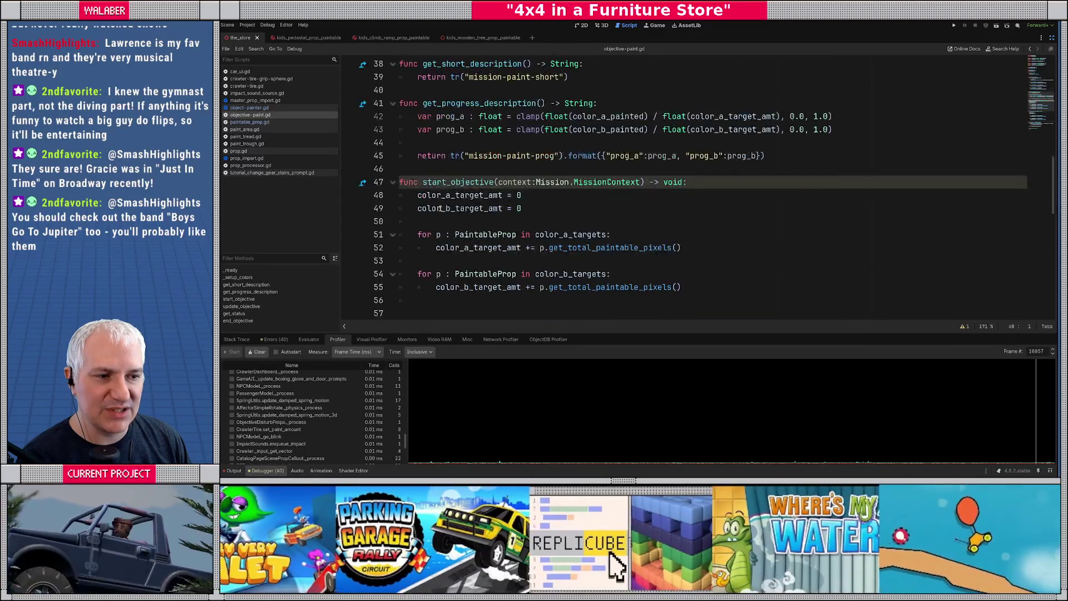
scroll(431, 208, "down", 5)
scroll(427, 206, "up", 8)
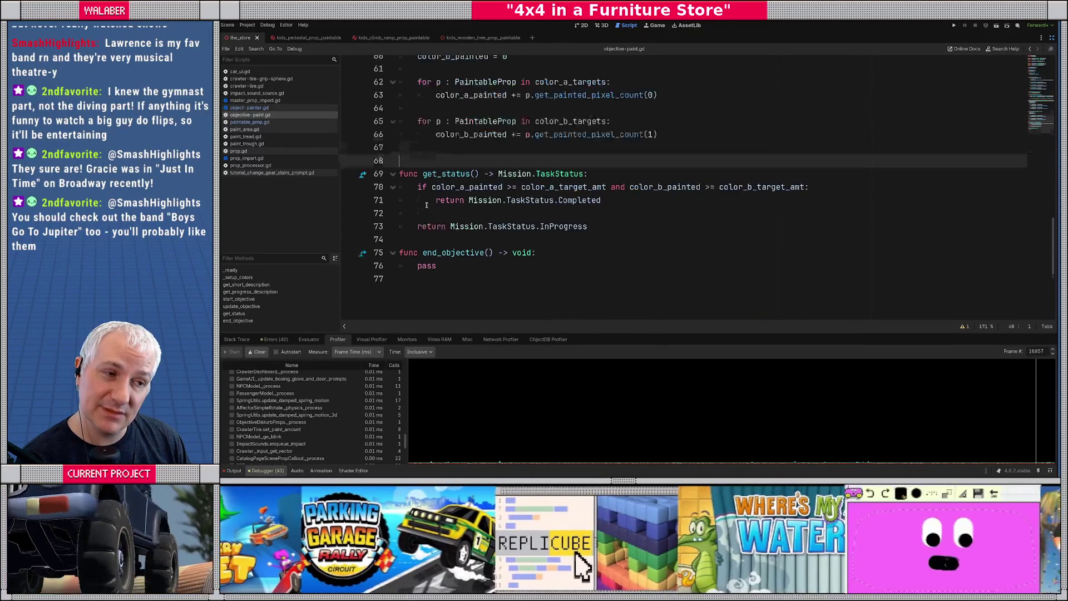
left_click(714, 185)
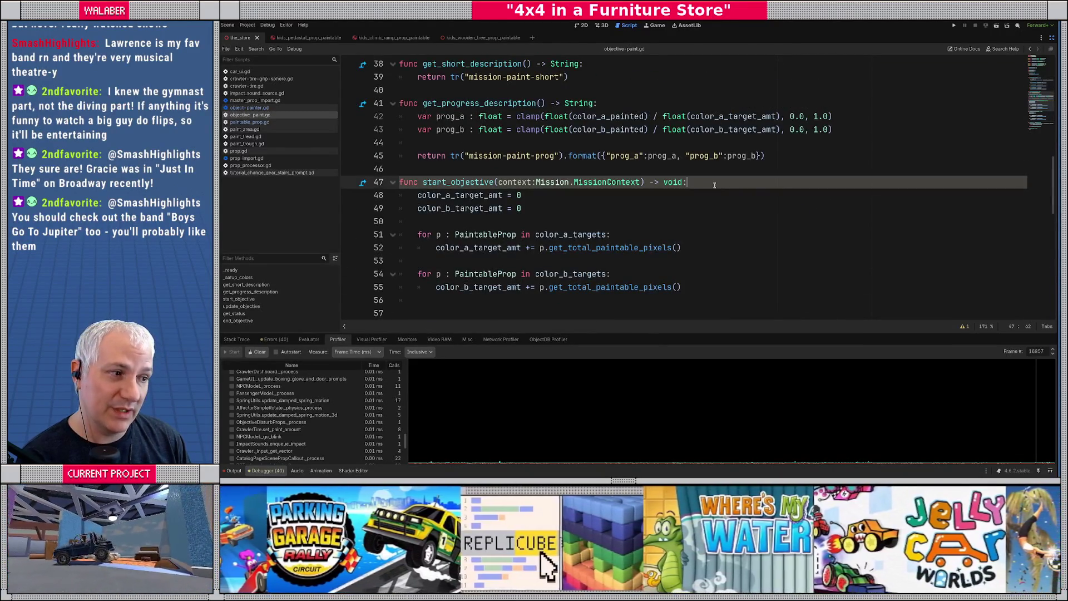
key("Return")
Insert a p.reset_paint() call inside the 'for p in color_a_targets' loop.
scroll(715, 185, "down", 1)
left_click(625, 211)
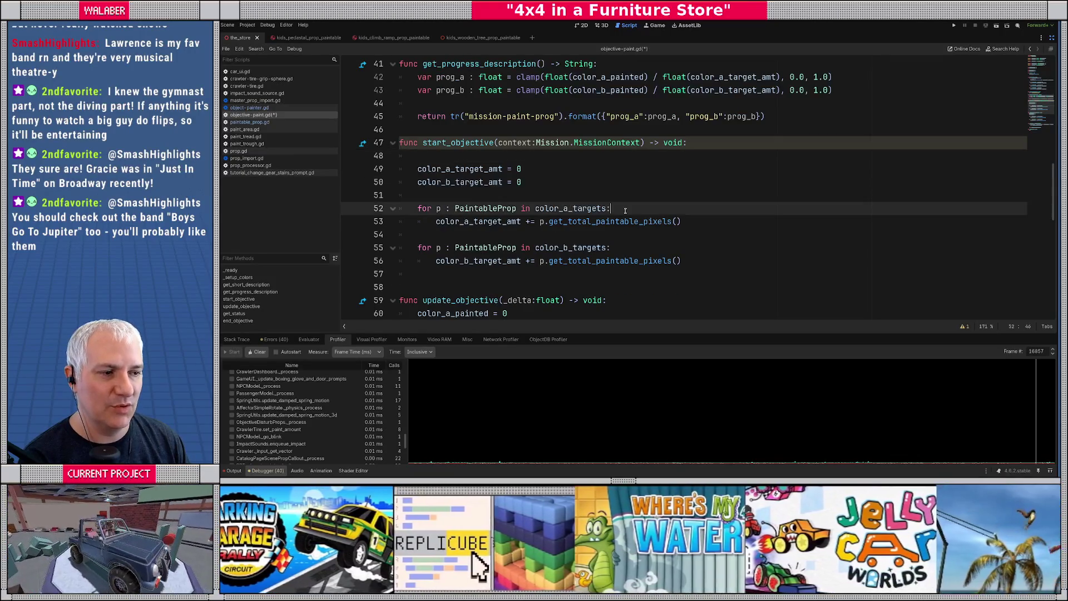
key("Return")
type("p.cl")
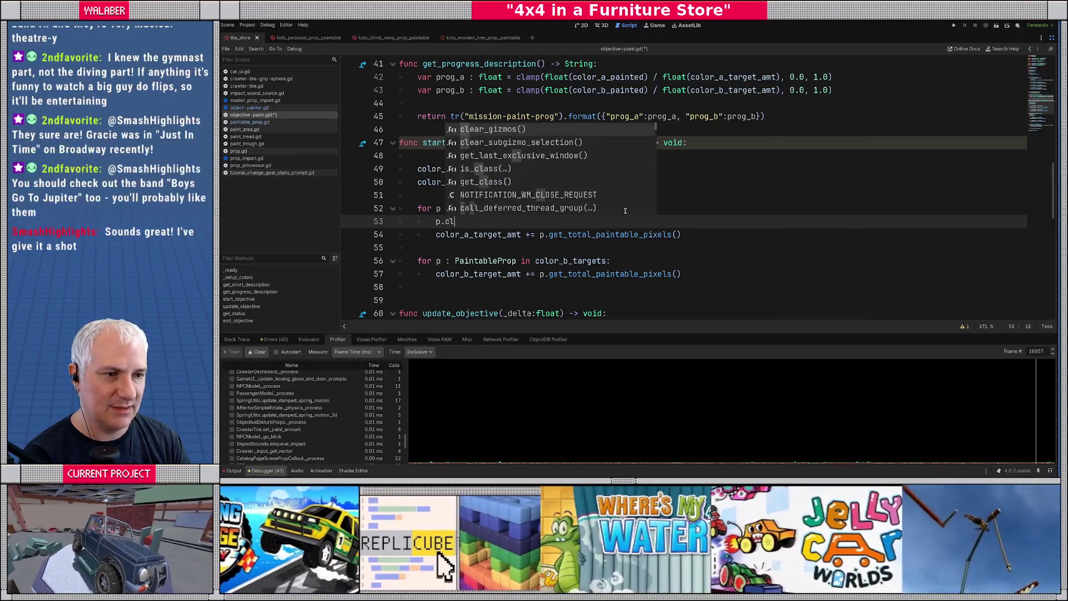
key("BackSpace")
key("BackSpace")
type("reset_paint(")
key("Return")
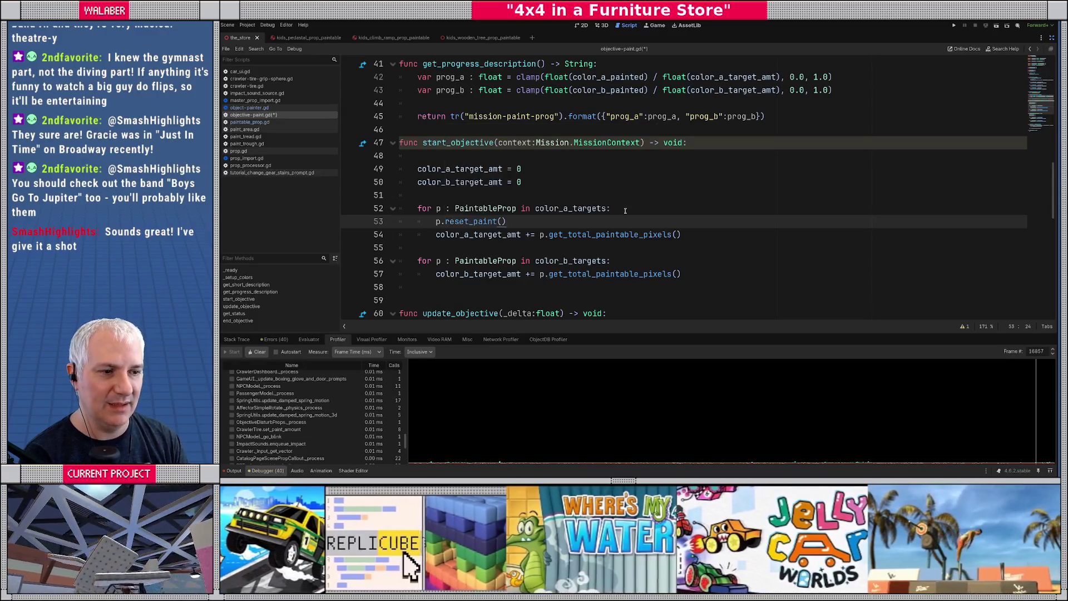